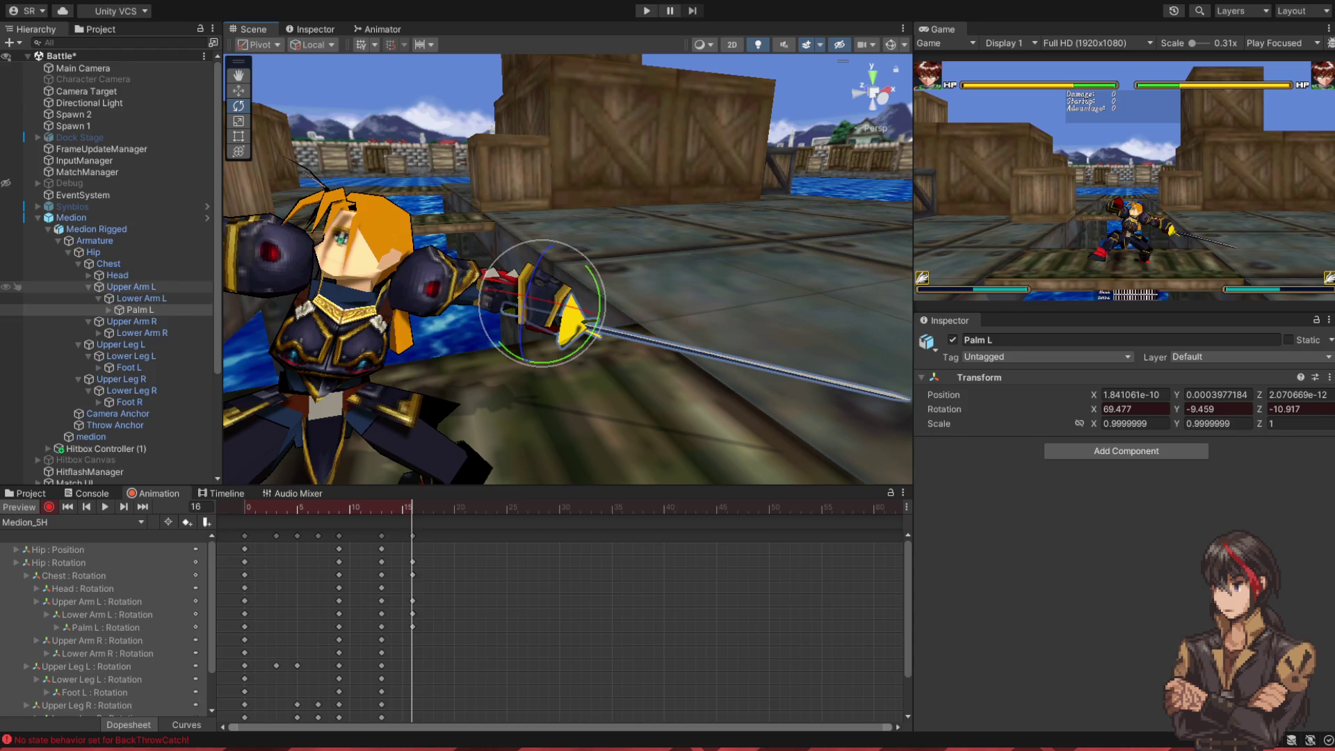
- Rotate Upper Arm L to swing the sword up, then back down
left_click(146, 289)
mouse_move(420, 324)
left_mouse_down()
mouse_move(416, 226)
mouse_move(542, 257)
left_mouse_up()
left_click(139, 298)
left_click(131, 287)
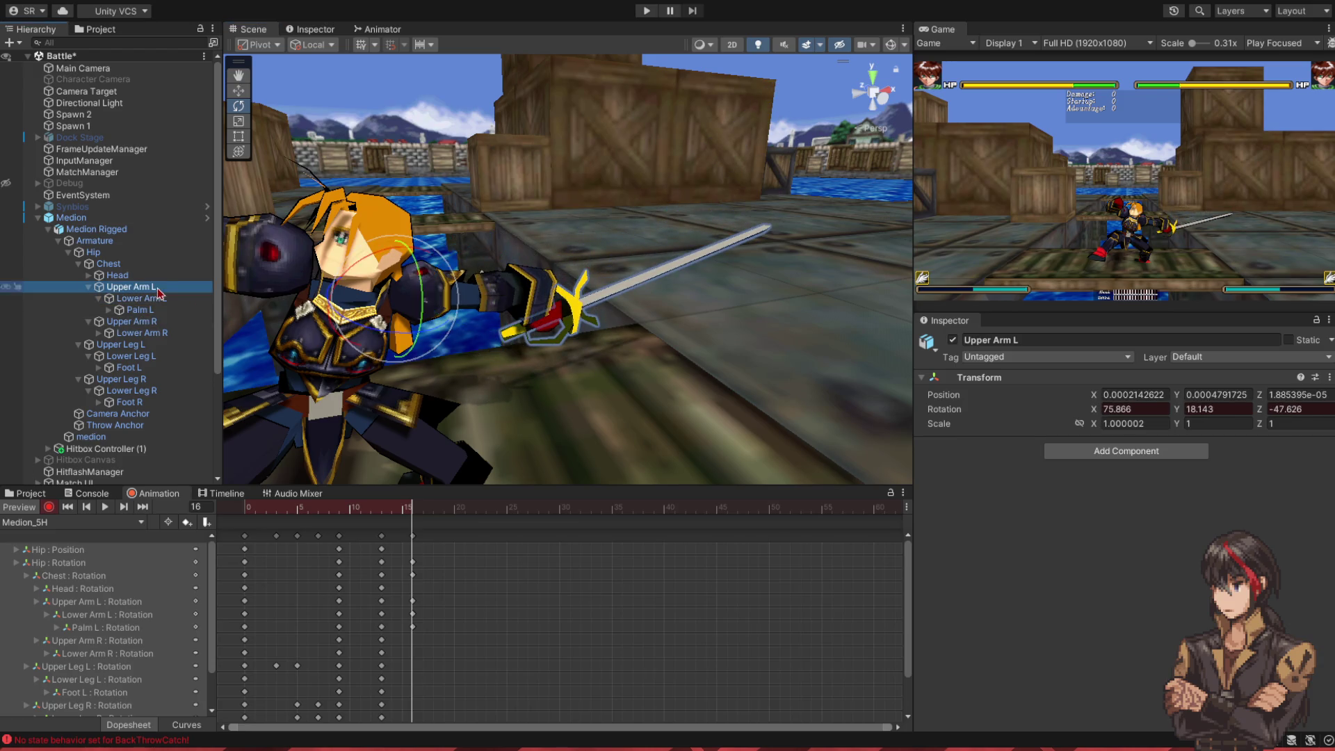
mouse_move(428, 287)
left_mouse_down()
mouse_move(402, 342)
mouse_move(351, 337)
mouse_move(384, 348)
mouse_move(381, 305)
mouse_move(560, 298)
mouse_move(318, 241)
mouse_move(660, 278)
left_mouse_up()
- Angle the left hand and sword at frame 14 by rotating Palm L
left_click_drag(410, 509, 394, 516)
left_click(432, 265)
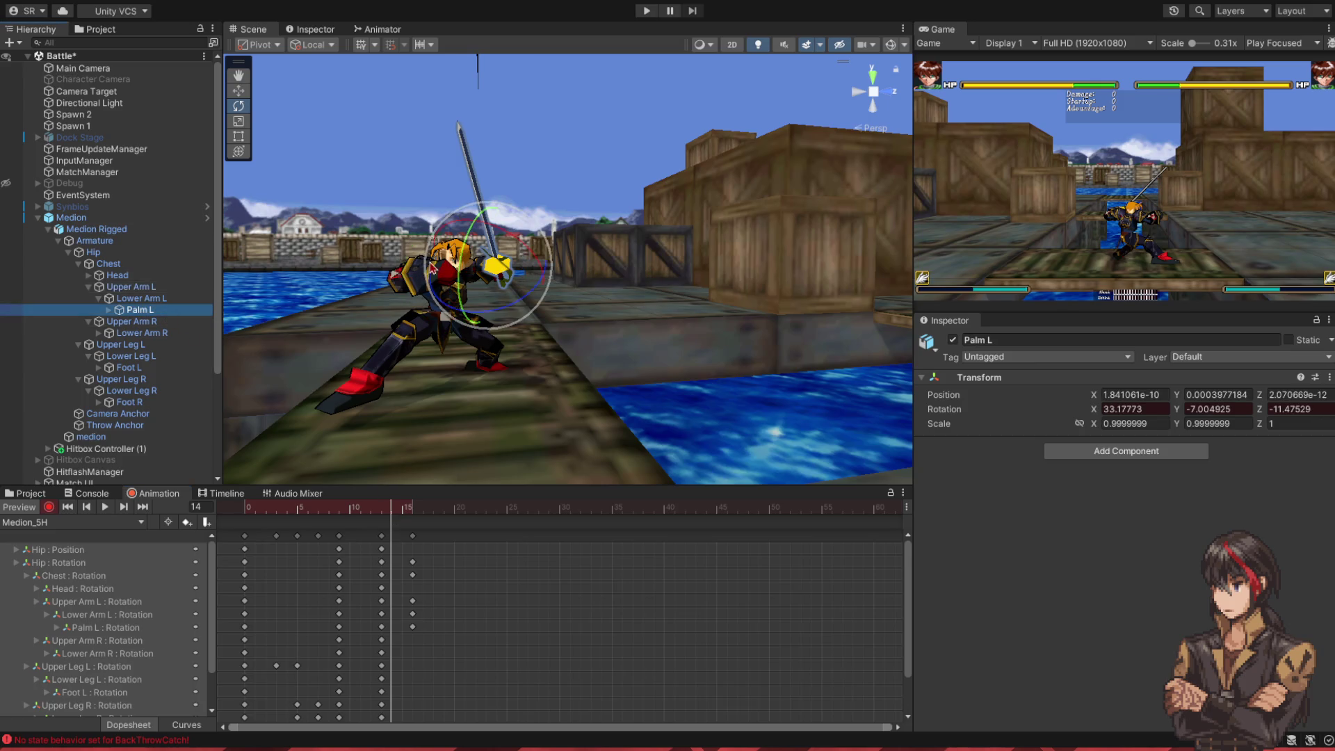
left_click_drag(458, 264, 453, 317)
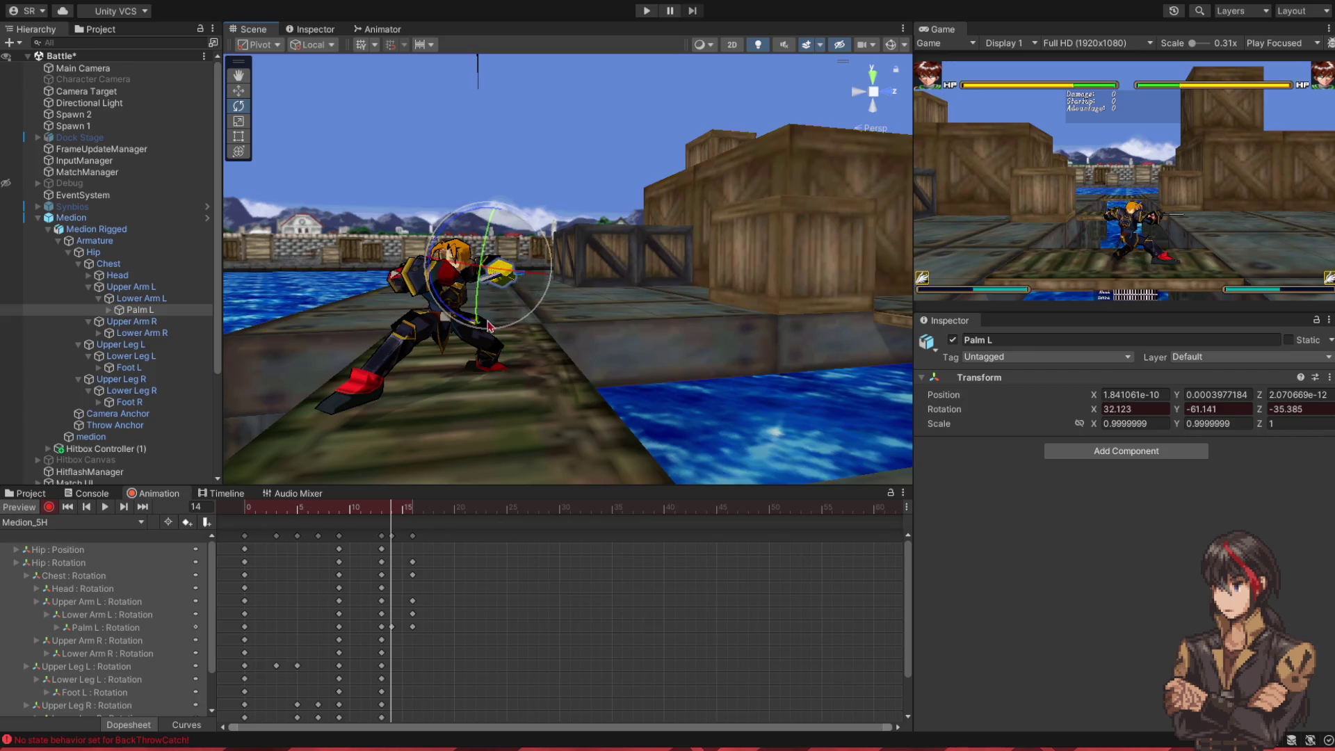
left_click_drag(393, 513, 405, 511)
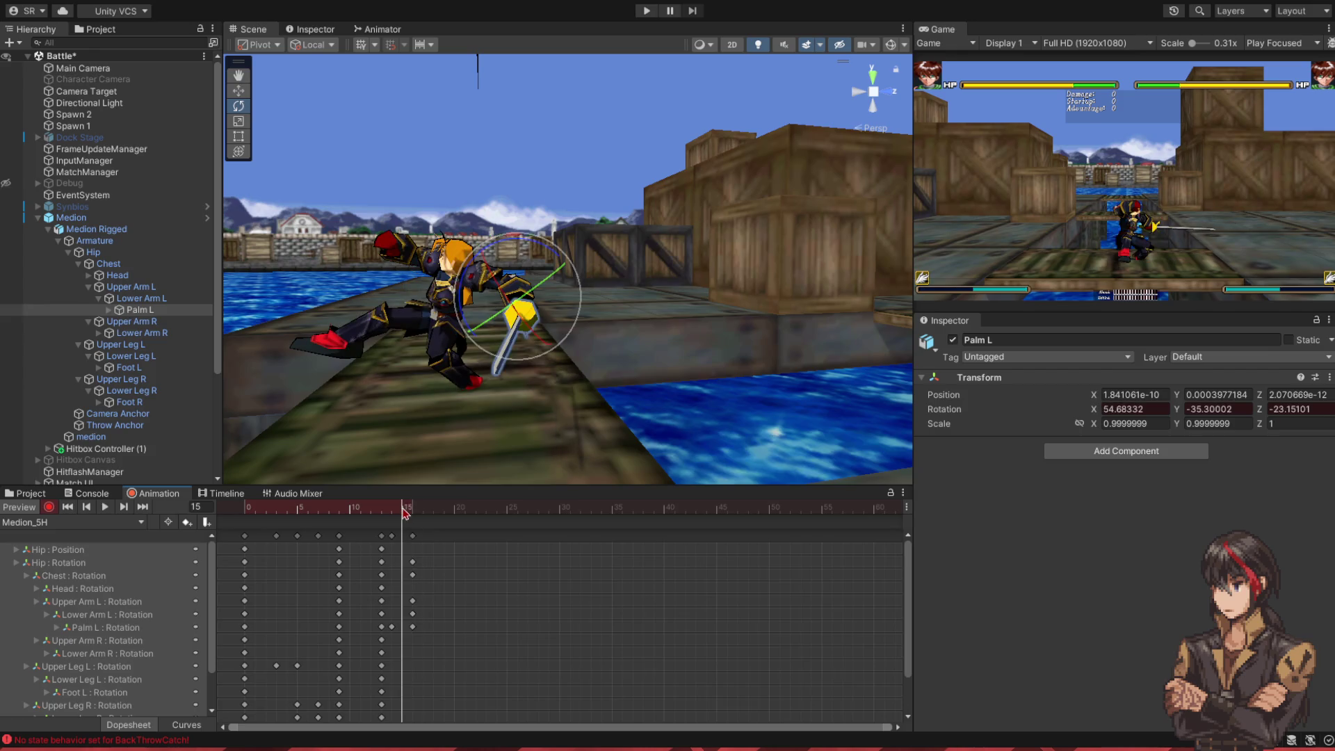
- At frame 15, adjust Upper Arm L and re-angle the sword from Palm L
left_click(144, 289)
left_click_drag(452, 292, 437, 282)
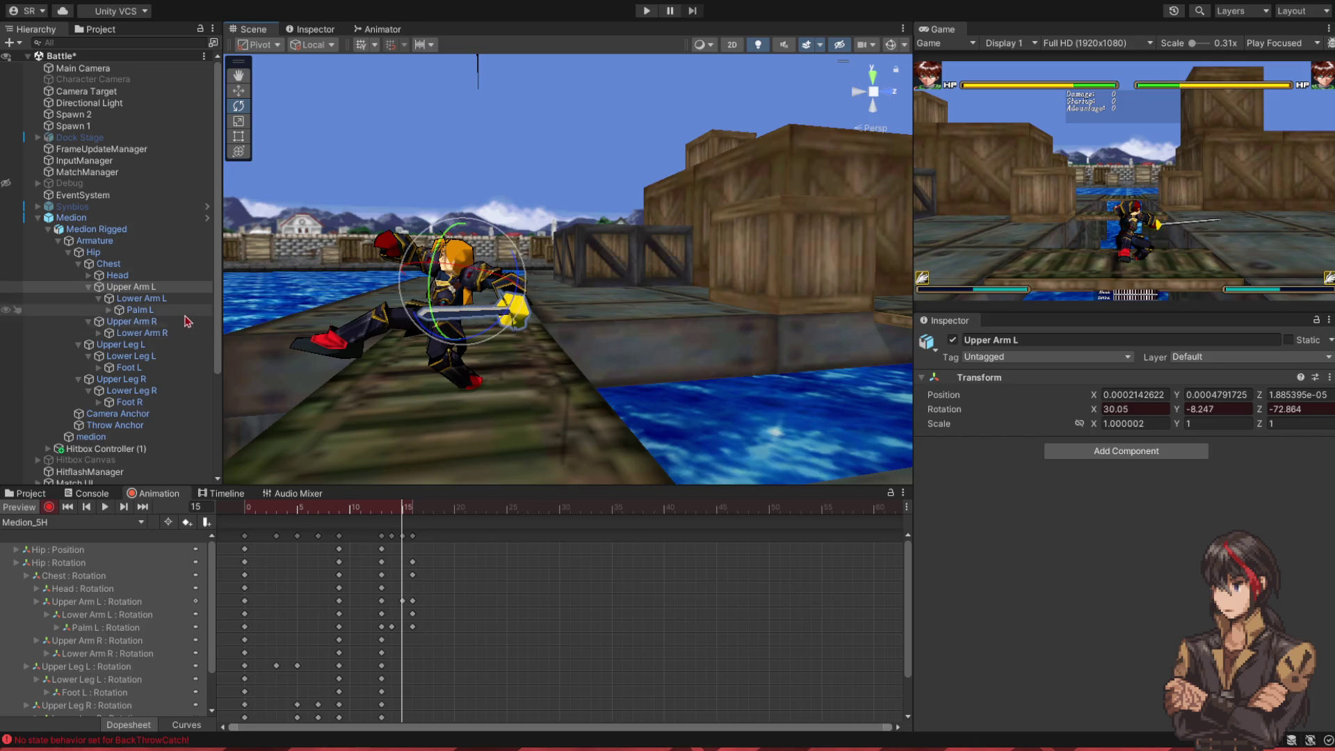
left_click(139, 309)
left_click_drag(539, 285, 531, 301)
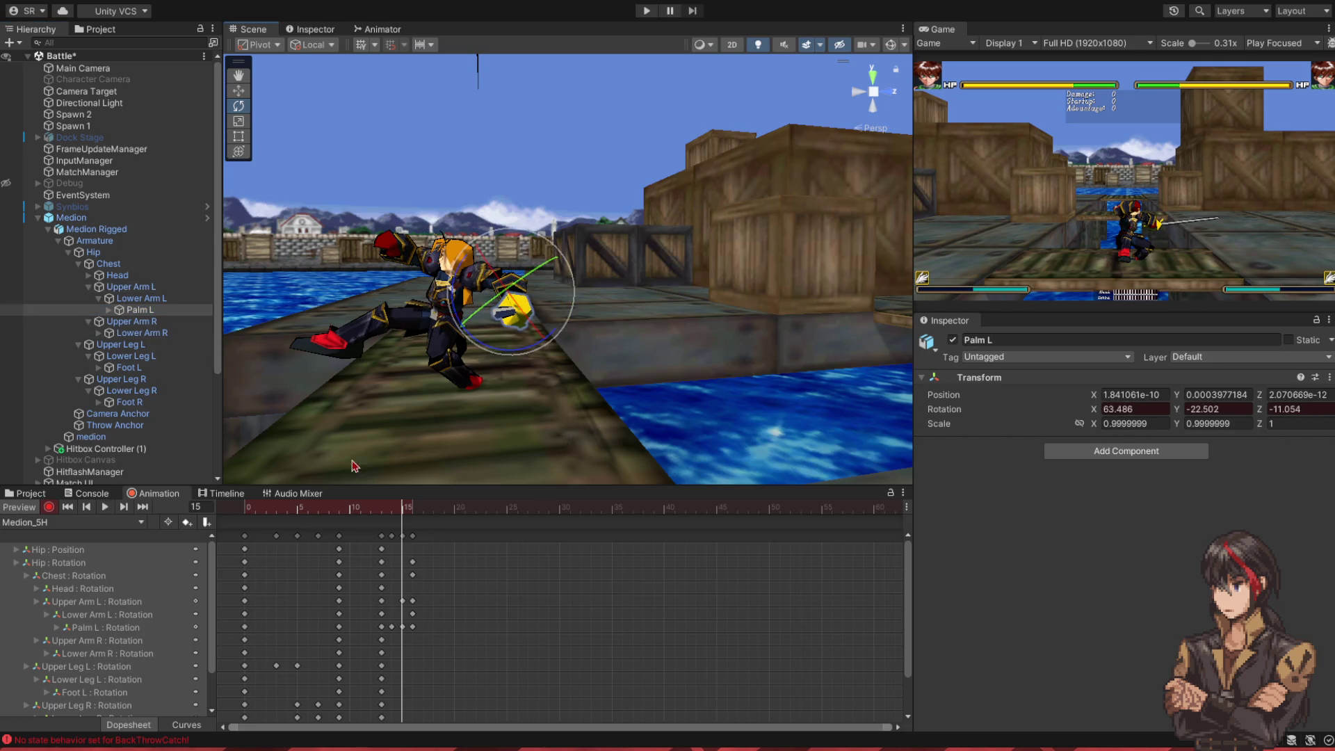
left_click(412, 508)
left_click(402, 508)
left_click_drag(495, 328, 507, 270)
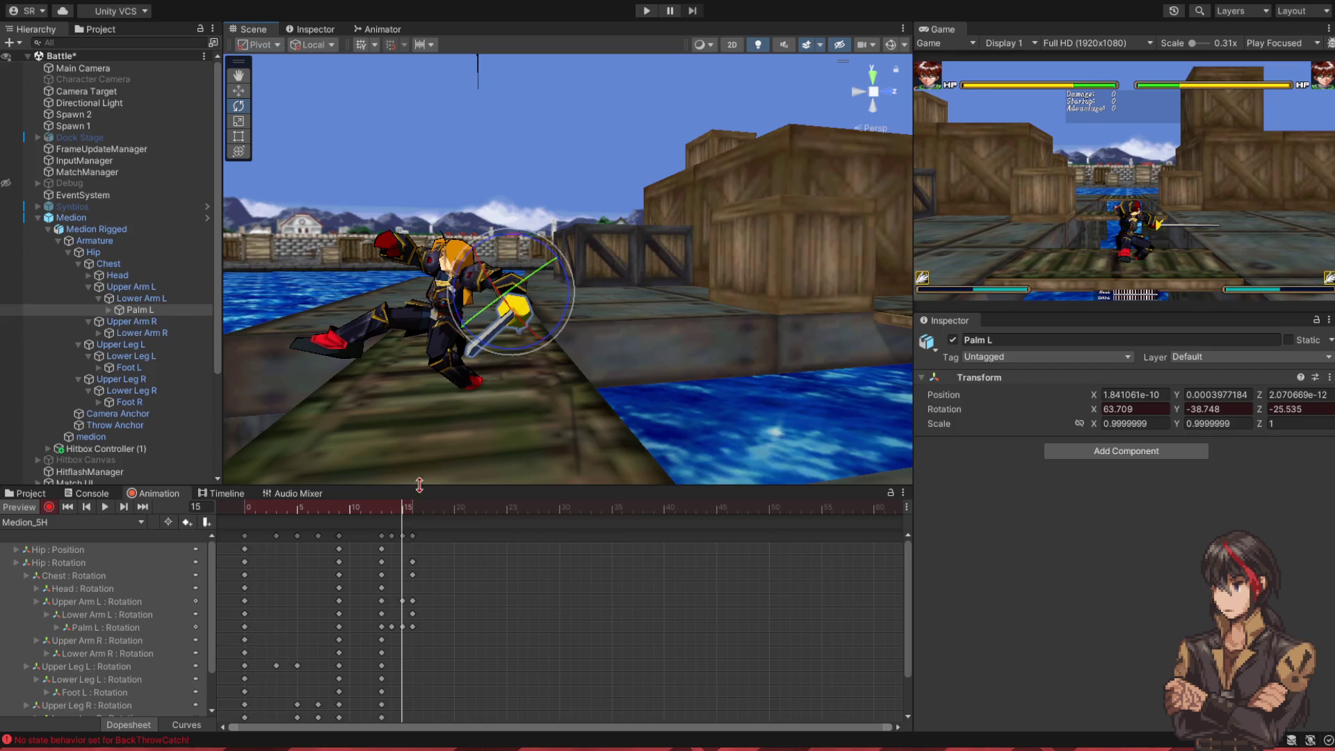
- Compare frames 13–16 and slightly tweak the left upper arm rotation at frame 15
left_click_drag(410, 512, 392, 510)
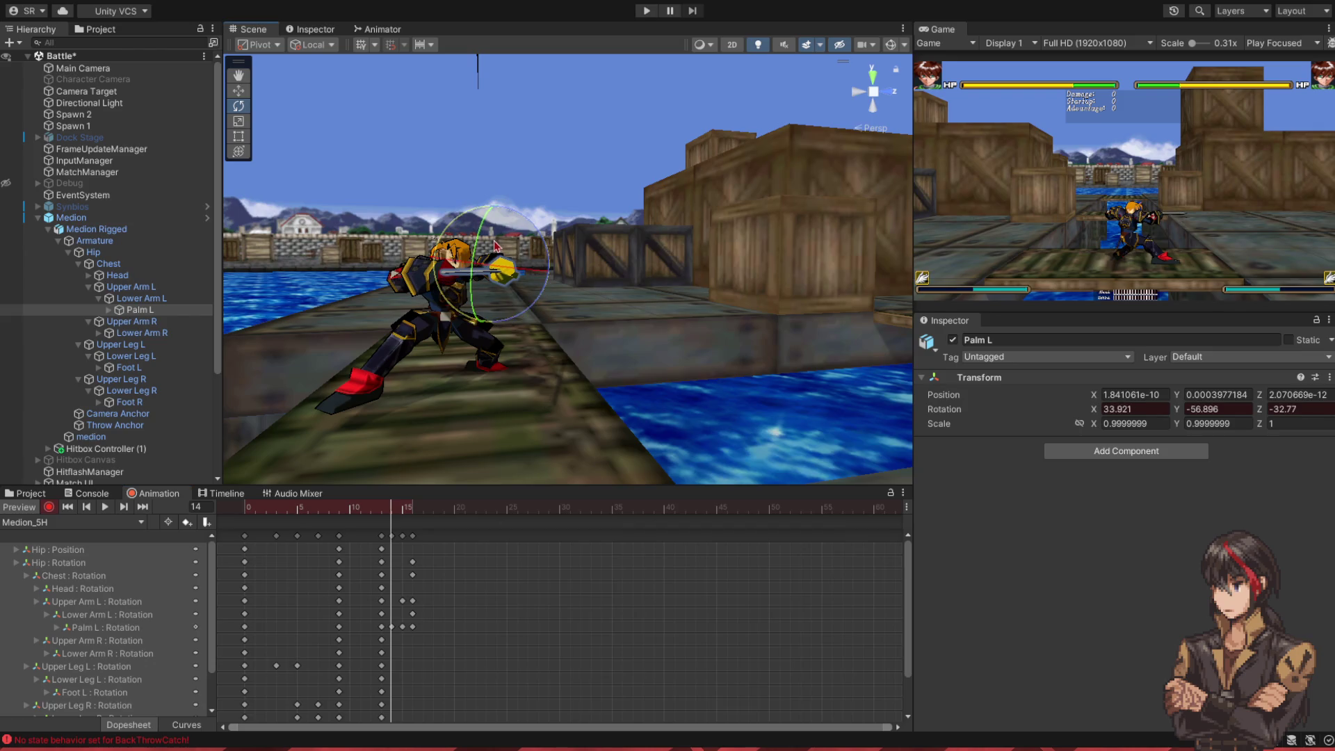
left_click(401, 512)
left_click_drag(404, 512, 394, 512)
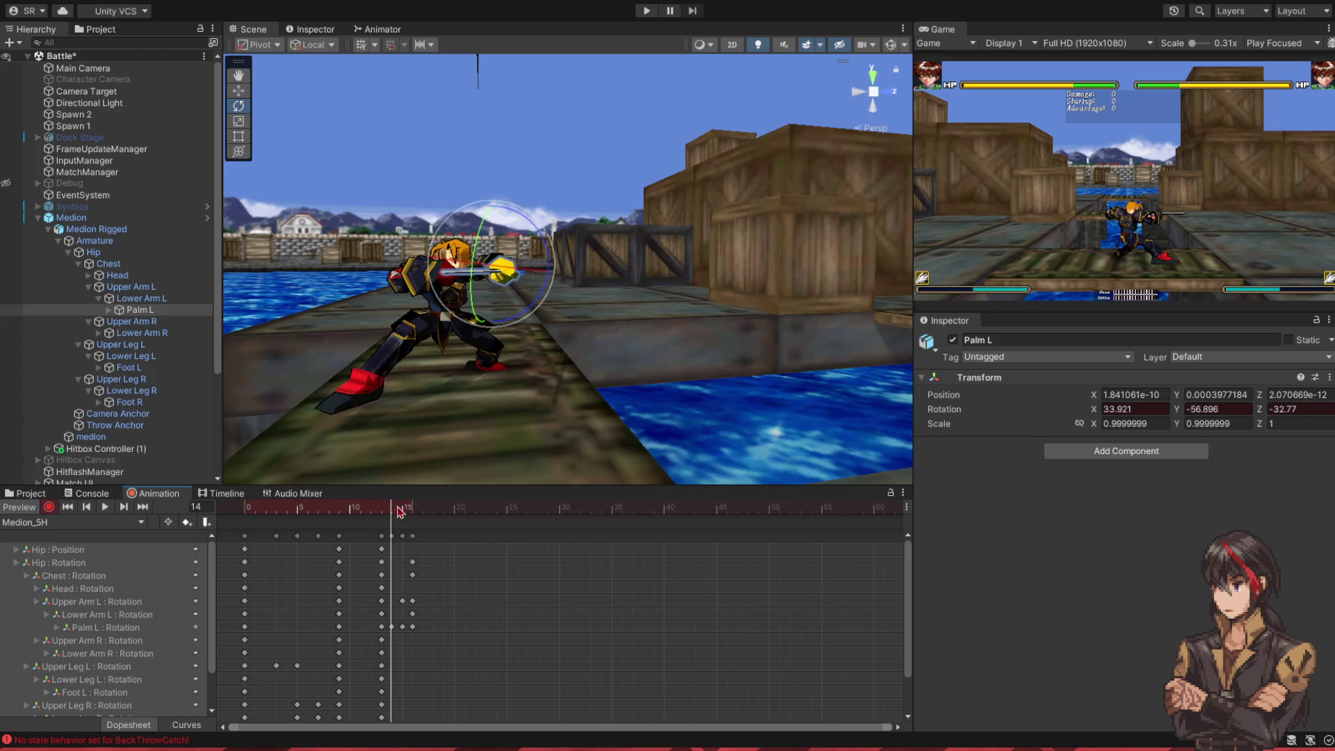
left_click(402, 513)
left_click(475, 257)
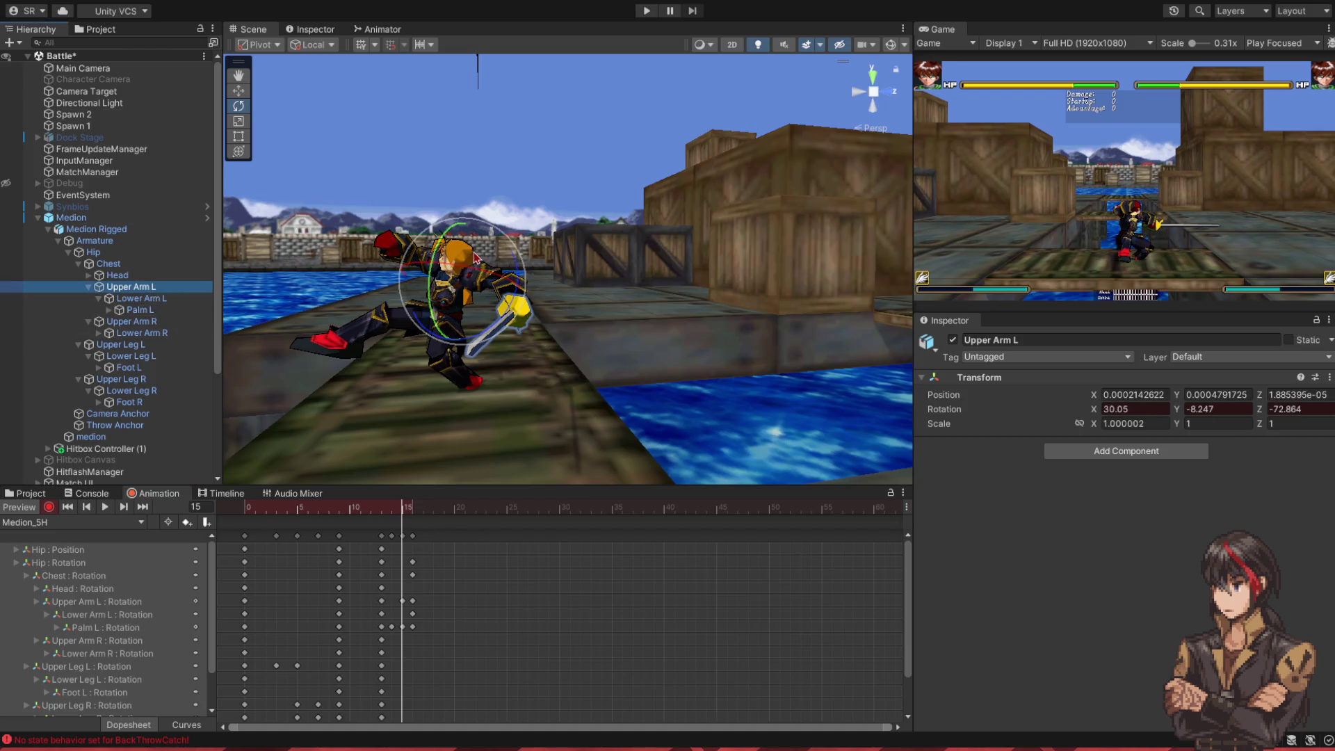
left_click_drag(474, 257, 476, 256)
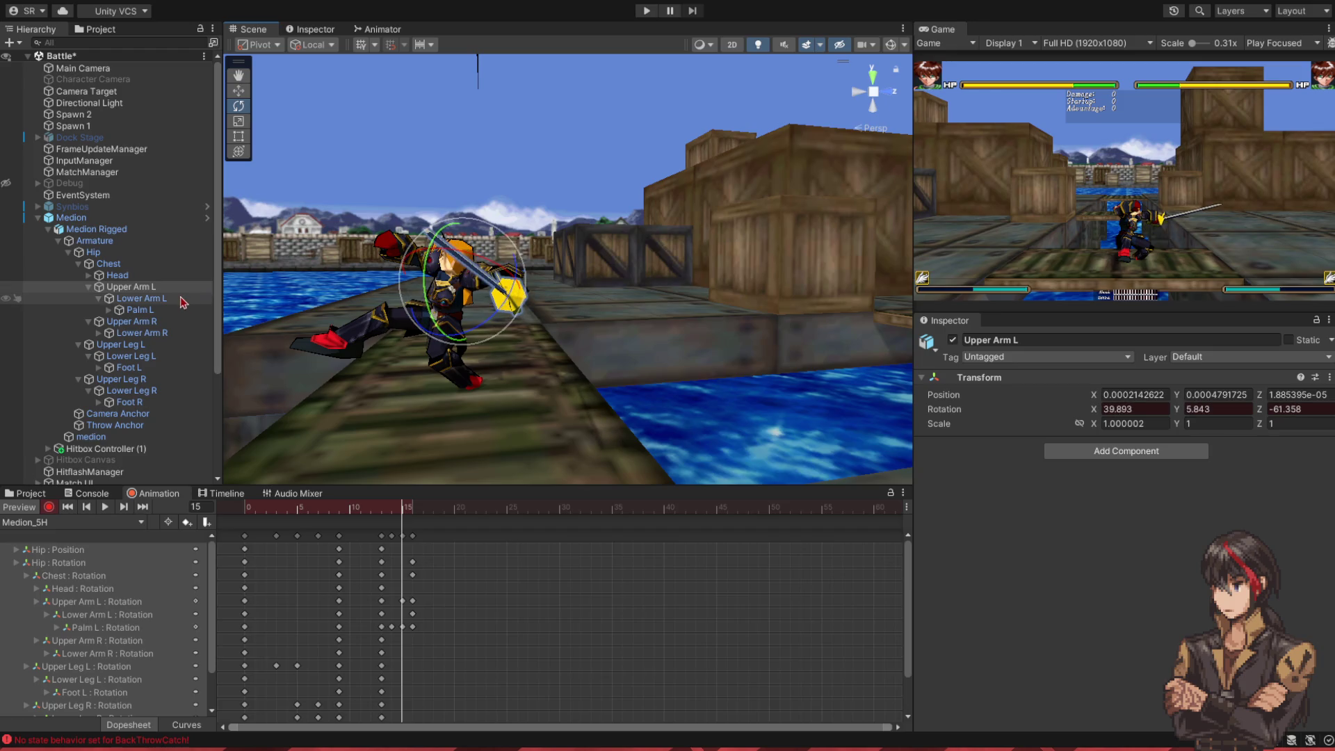
left_click(529, 298)
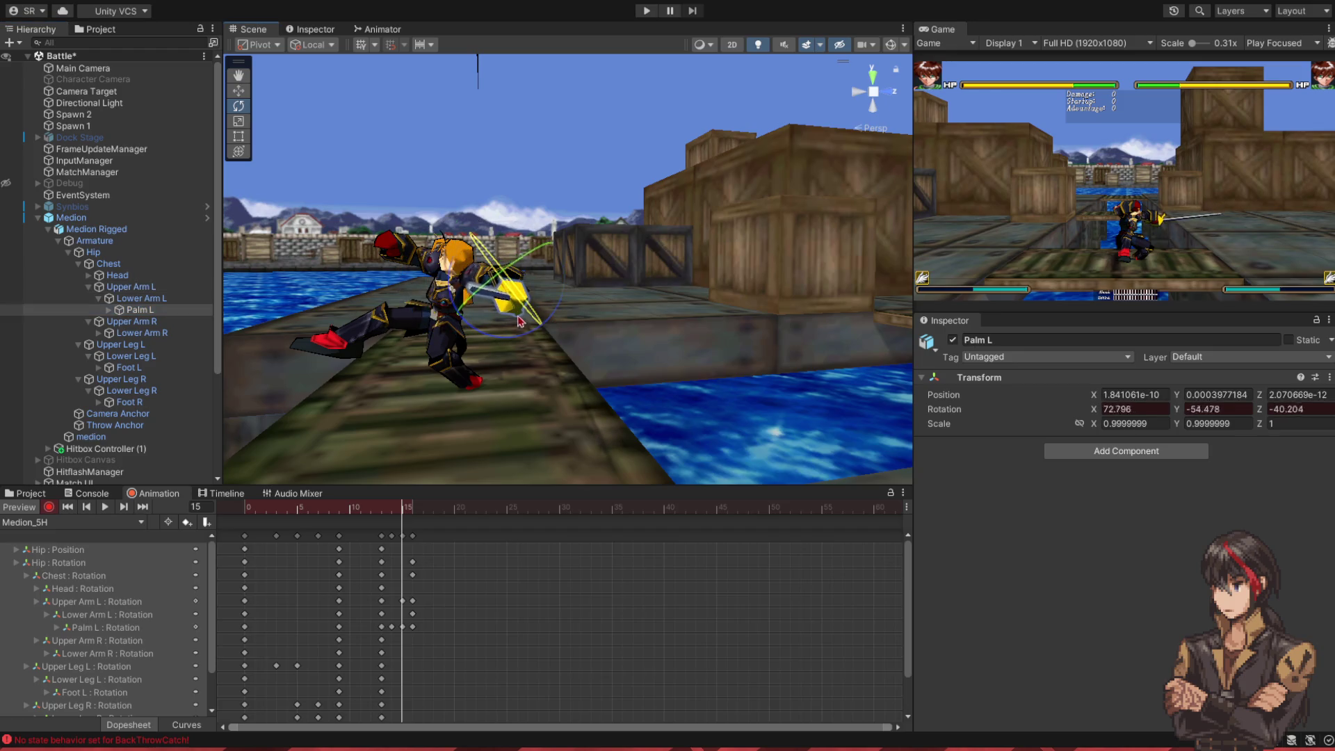
- Scrub frames 13–15, orbit around Medion and play the clip to preview the attack
mouse_move(410, 512)
left_mouse_down()
mouse_move(372, 509)
mouse_move(396, 510)
left_mouse_up()
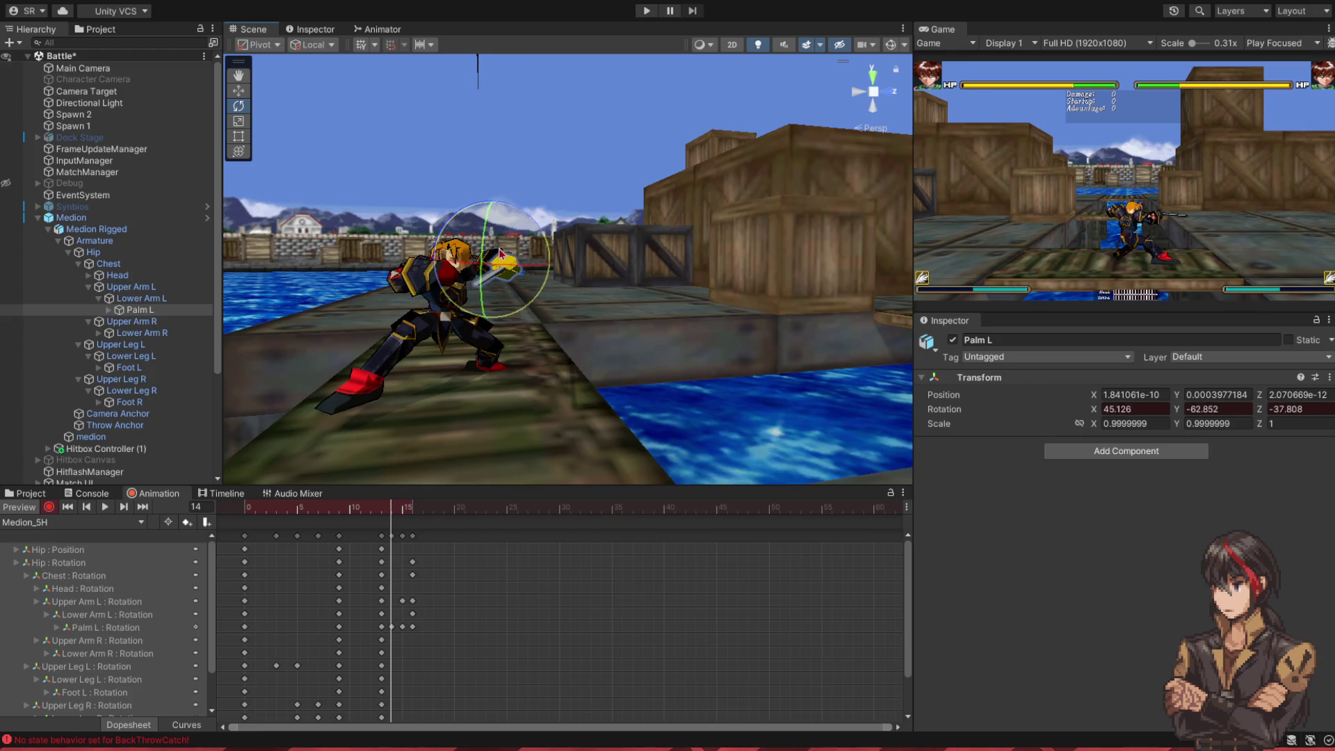
left_click(405, 512)
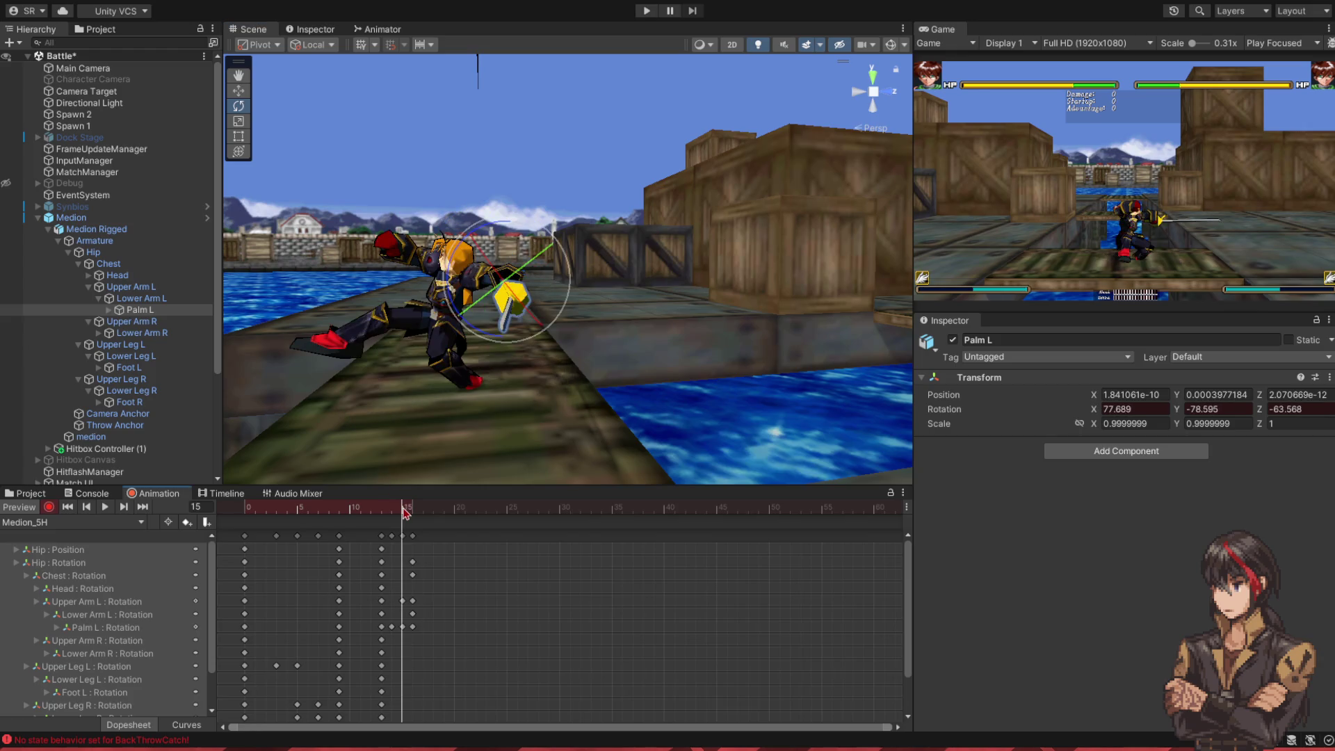
left_click_drag(401, 513, 391, 512)
mouse_move(563, 376)
left_mouse_down()
mouse_move(626, 403)
mouse_move(563, 372)
mouse_move(515, 382)
left_mouse_up()
left_click(105, 507)
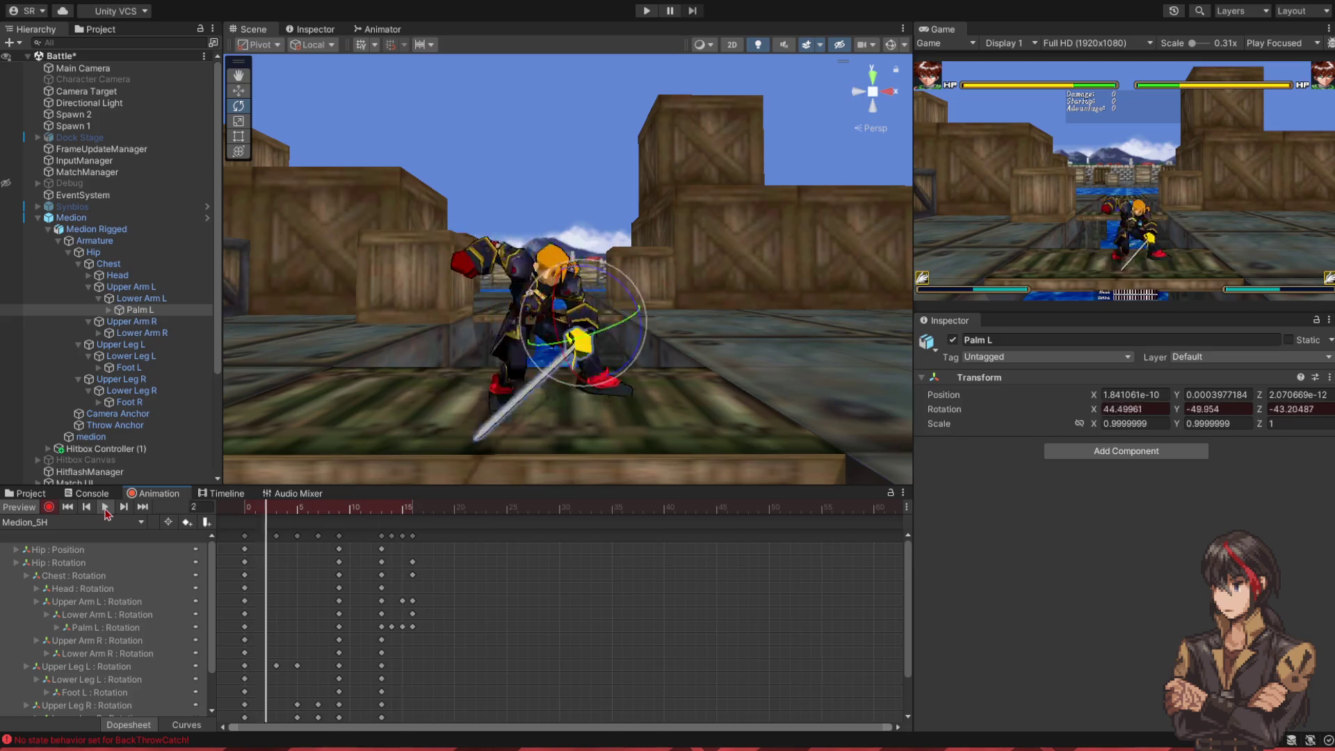
- At frame 16, turn the Head and set Upper Arm R to 20.035, 45.746, 113.776, then bend Lower Arm R
left_click_drag(381, 512, 413, 515)
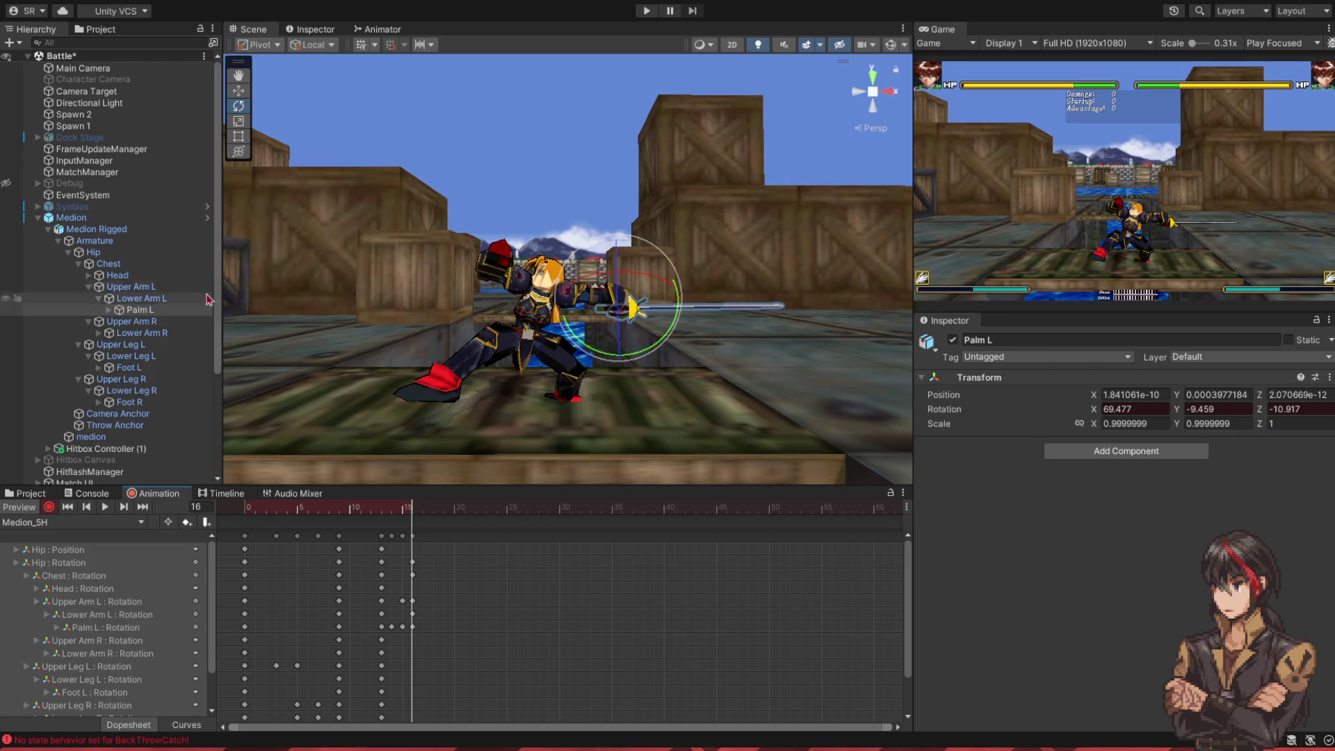
left_click(117, 275)
left_click_drag(699, 331, 799, 383)
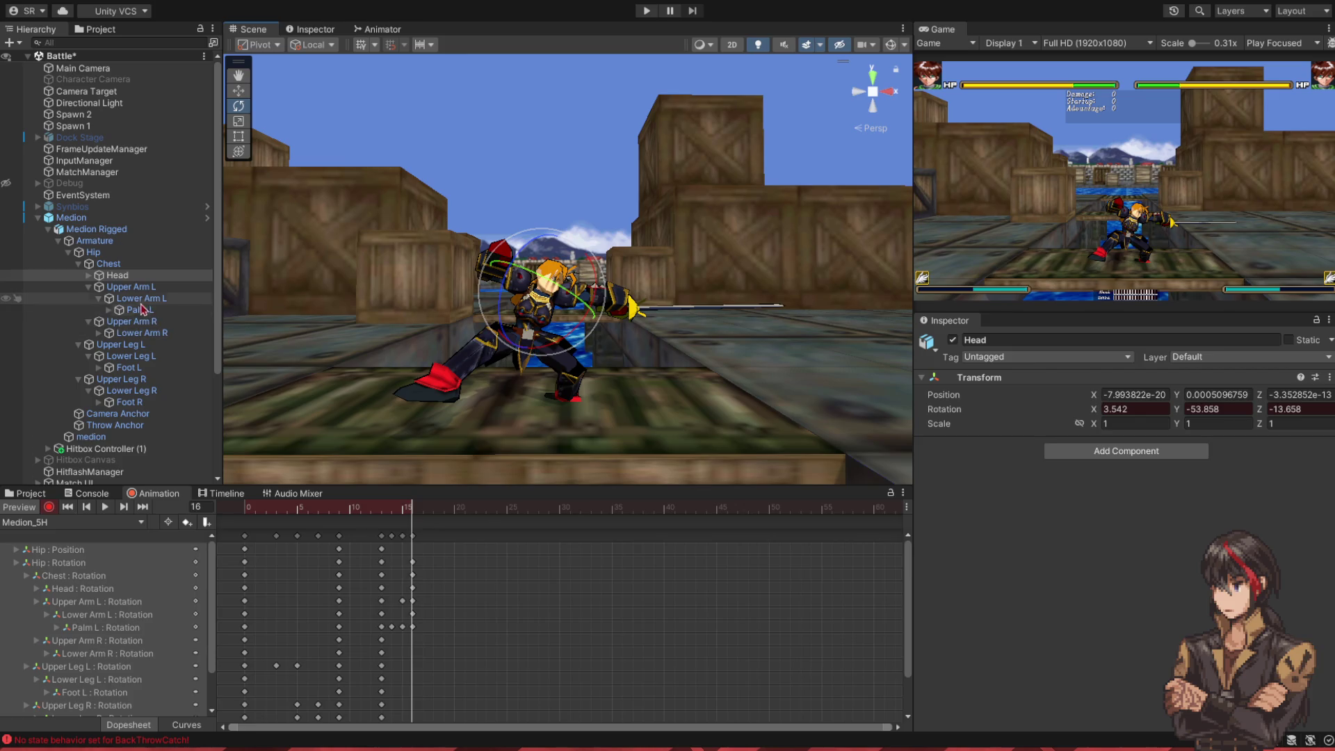
left_click(132, 321)
key("f")
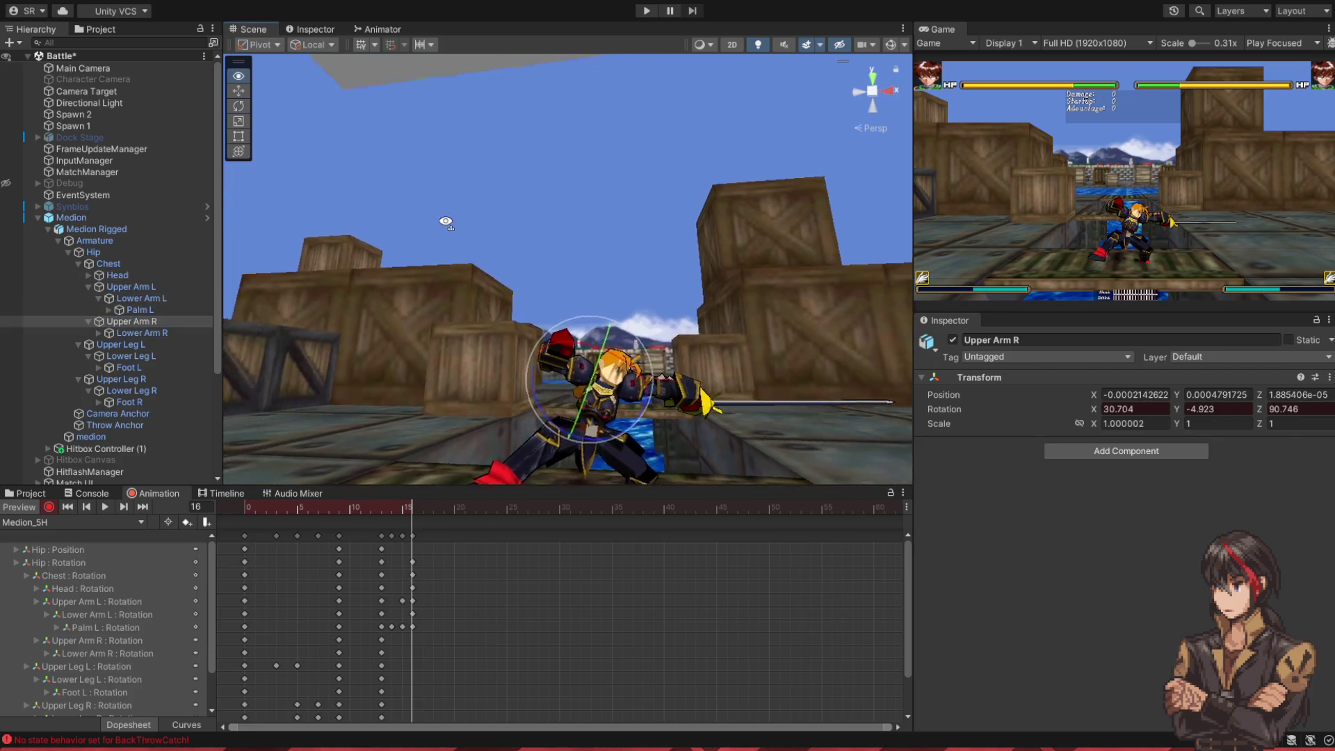
mouse_move(477, 272)
left_mouse_down()
mouse_move(370, 280)
mouse_move(365, 267)
left_mouse_up()
left_click(369, 280)
left_click_drag(523, 316, 517, 387, "alt")
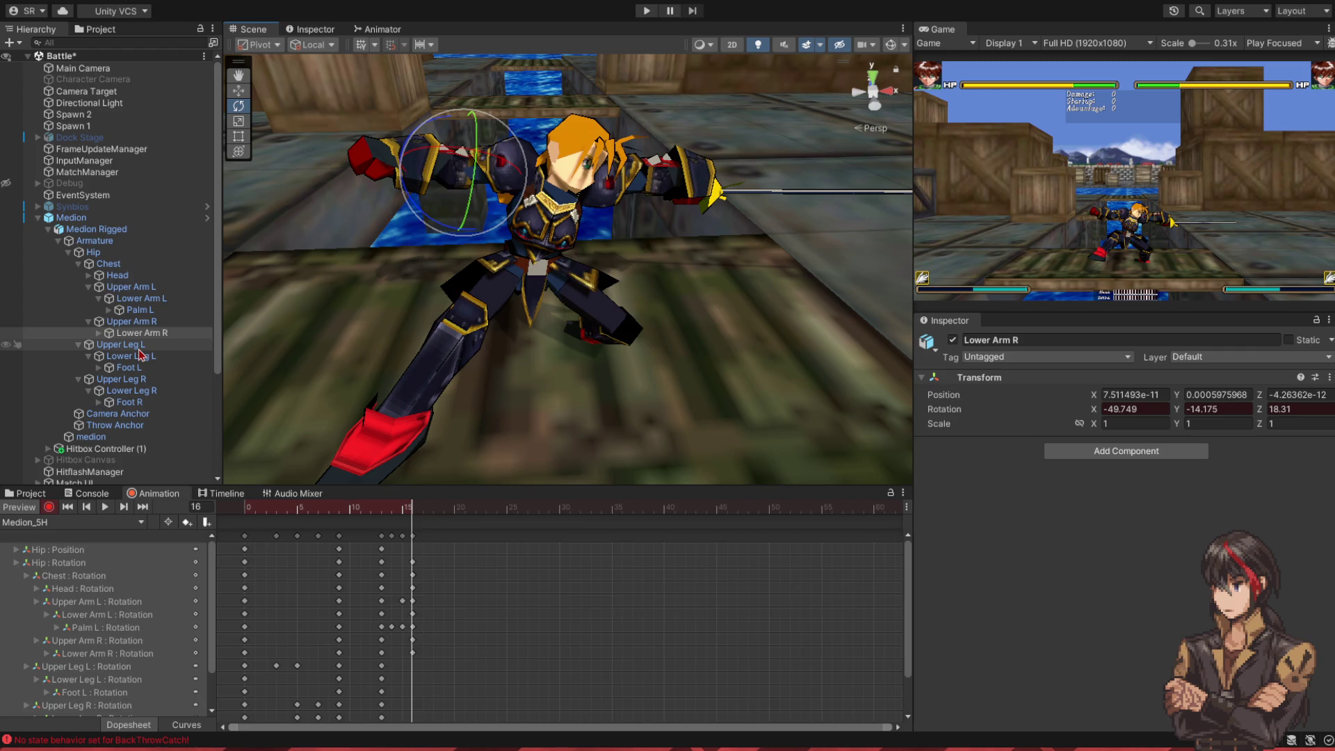
- Lower the outstretched right upper leg and bend the right lower leg
left_click(179, 380)
mouse_move(504, 306)
left_mouse_down()
mouse_move(499, 243)
mouse_move(593, 243)
left_mouse_up()
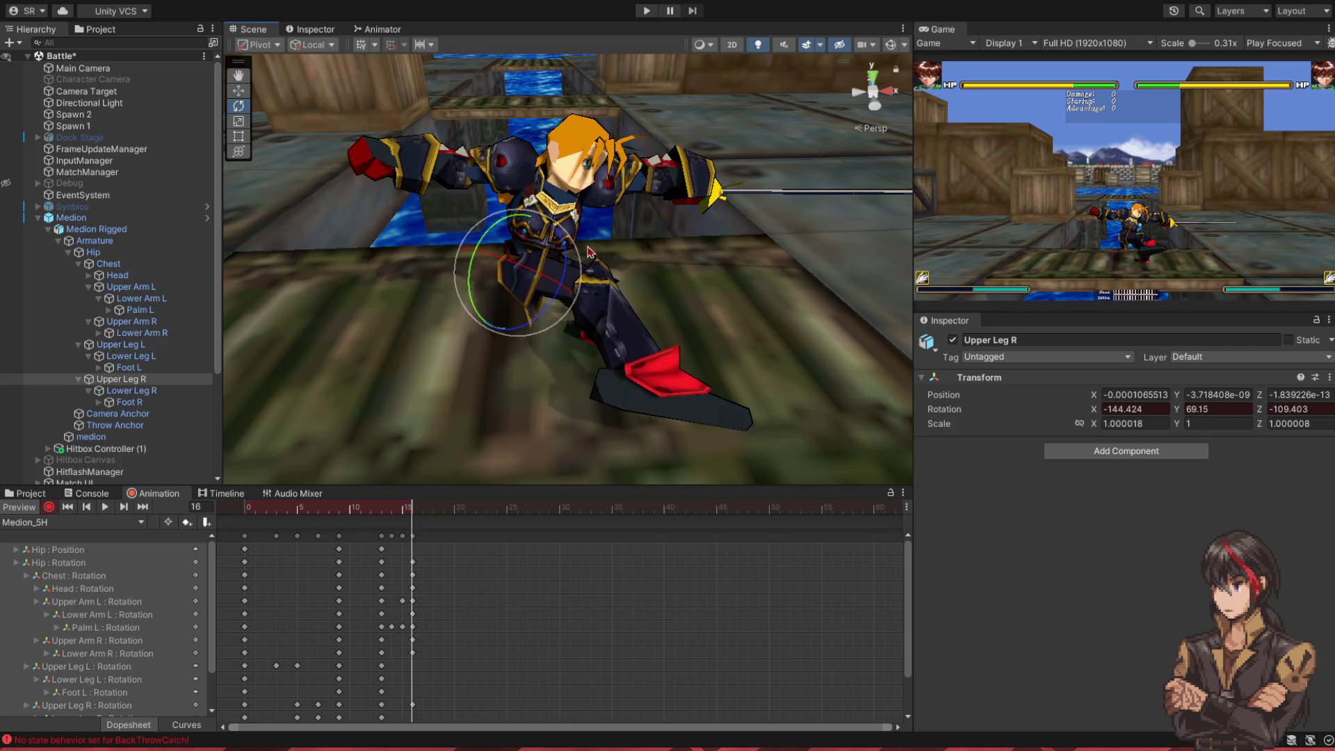
left_click(128, 392)
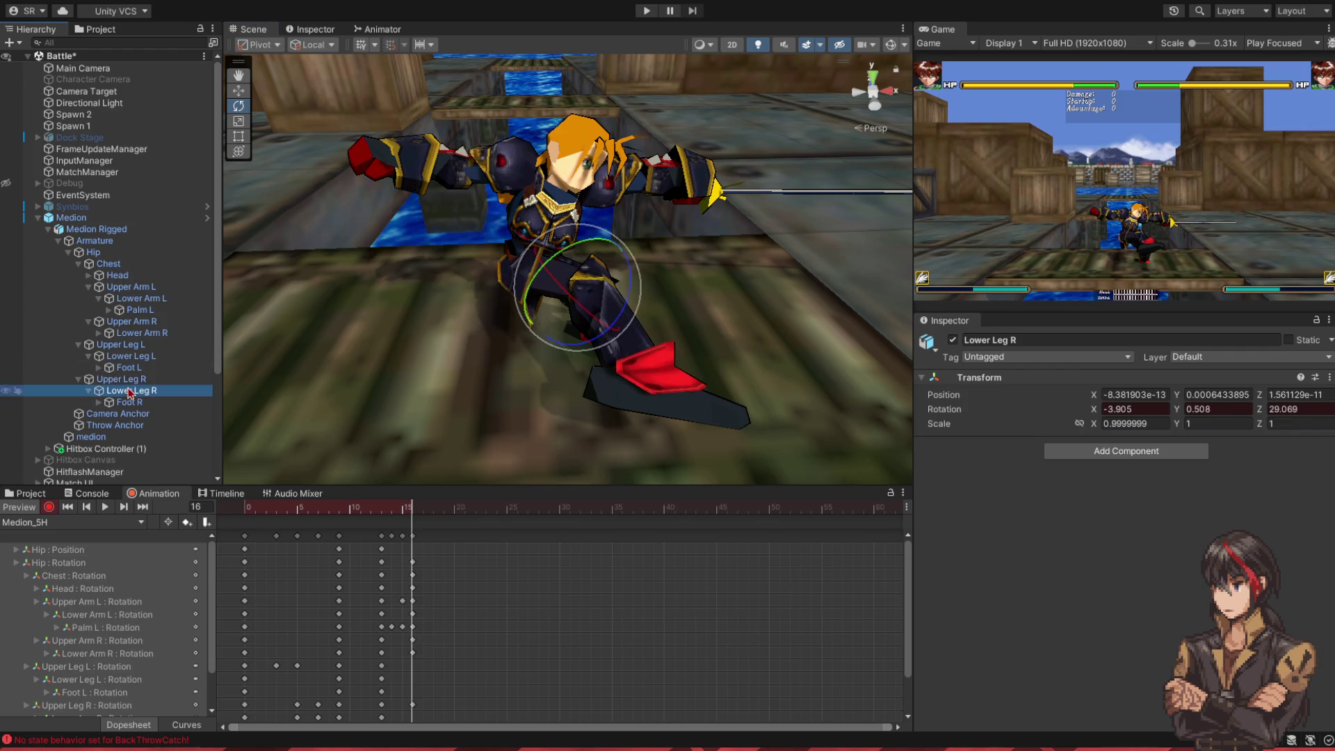
left_click_drag(574, 301, 394, 476)
left_click(125, 402)
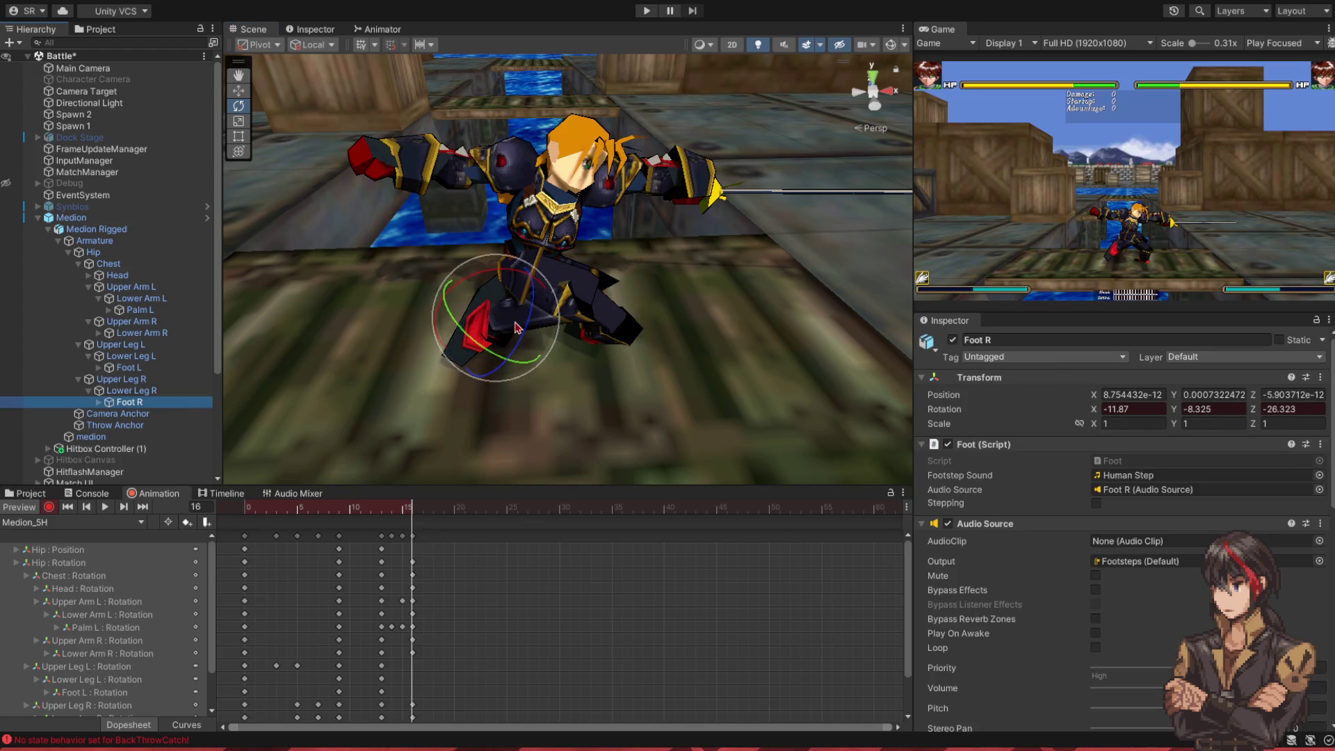
- Rotate the left upper leg and straighten the left lower leg into a lunge
left_click(117, 344)
mouse_move(501, 309)
left_mouse_down()
mouse_move(531, 297)
mouse_move(487, 334)
mouse_move(512, 328)
mouse_move(487, 278)
left_mouse_up()
scroll(486, 334, "up", 3)
scroll(478, 350, "down", 1)
mouse_move(497, 232)
left_mouse_down()
mouse_move(587, 241)
mouse_move(495, 263)
mouse_move(396, 448)
mouse_move(438, 364)
mouse_move(710, 317)
mouse_move(584, 393)
left_mouse_up()
left_click(472, 375)
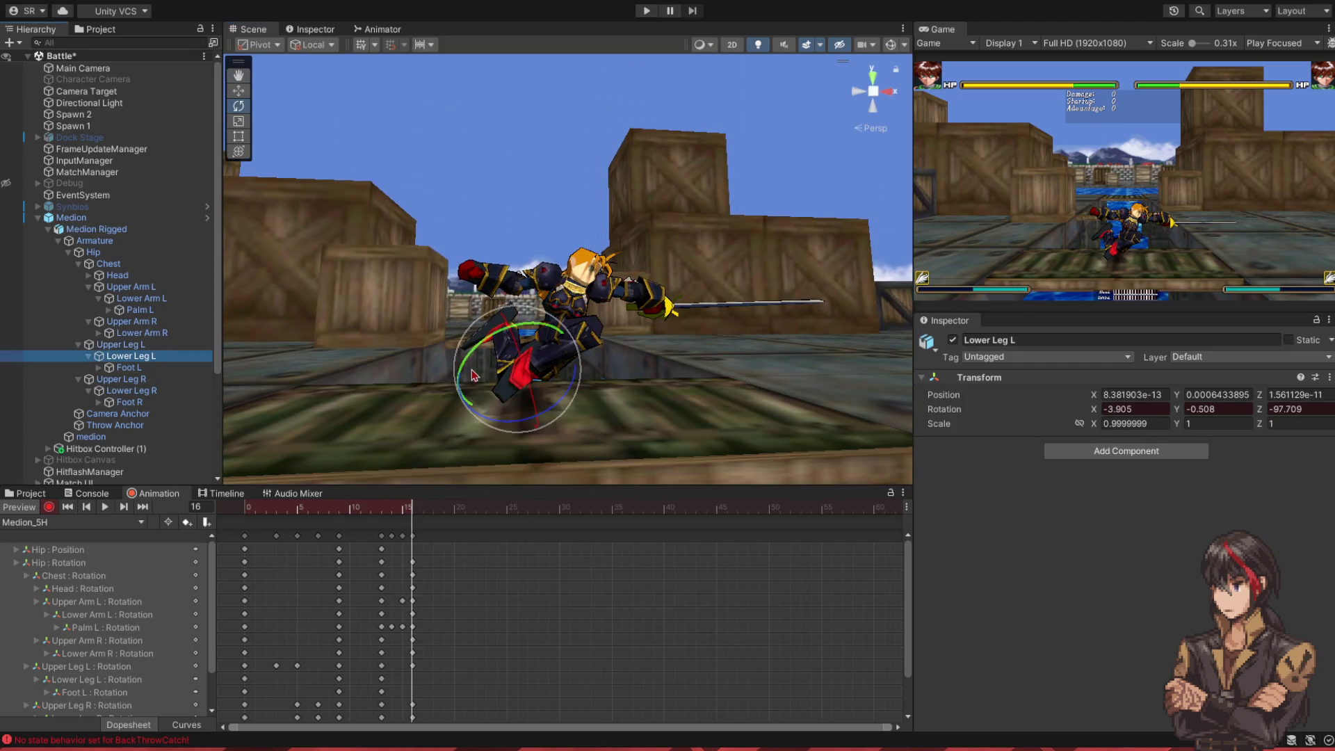
mouse_move(503, 424)
left_mouse_down()
mouse_move(413, 427)
mouse_move(462, 421)
mouse_move(484, 370)
mouse_move(413, 442)
mouse_move(528, 394)
mouse_move(452, 390)
left_mouse_up()
left_click(185, 369)
- Raise the Hip slightly along world axes to Z 0.001006 and review frames 14–17
left_click(394, 514)
mouse_move(396, 515)
left_mouse_down()
mouse_move(379, 514)
mouse_move(423, 514)
left_mouse_up()
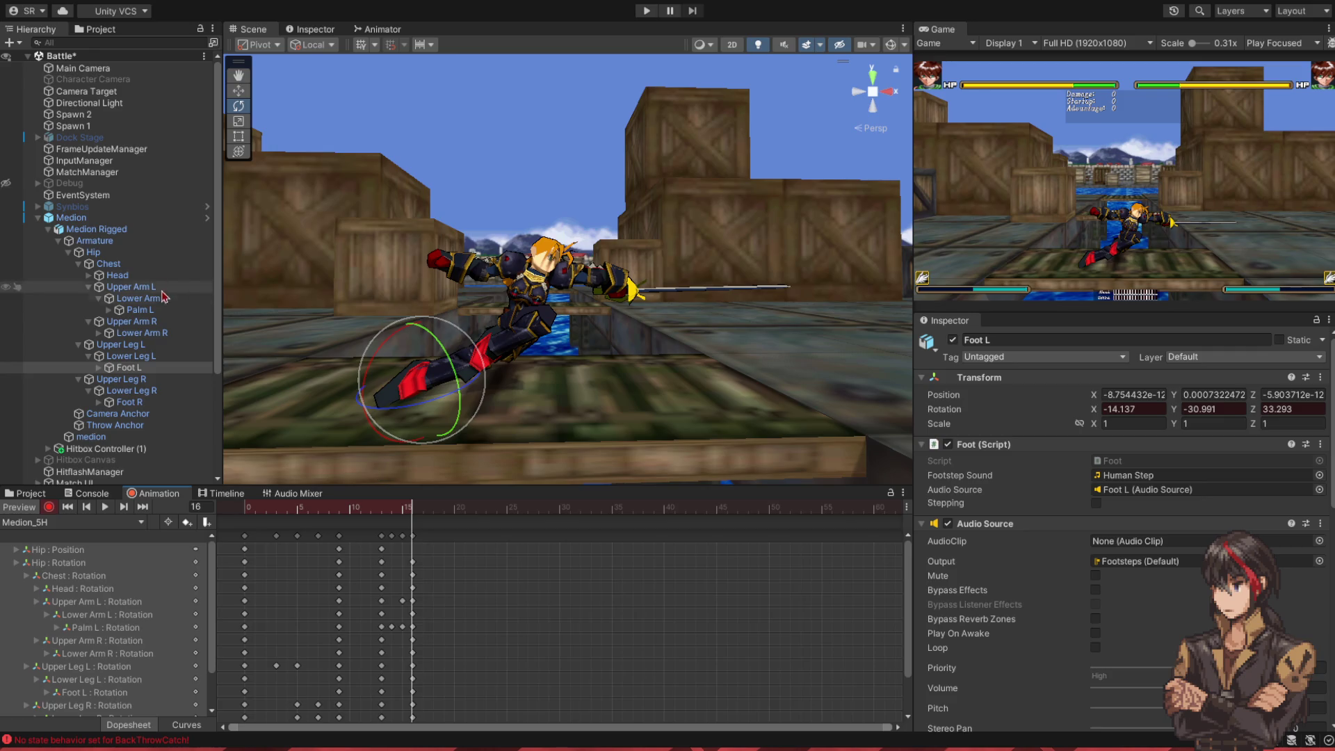
left_click(92, 252)
key("x")
left_click_drag(523, 276, 523, 259)
mouse_move(410, 506)
left_mouse_down()
mouse_move(387, 507)
mouse_move(421, 508)
mouse_move(407, 509)
left_mouse_up()
left_click(239, 110)
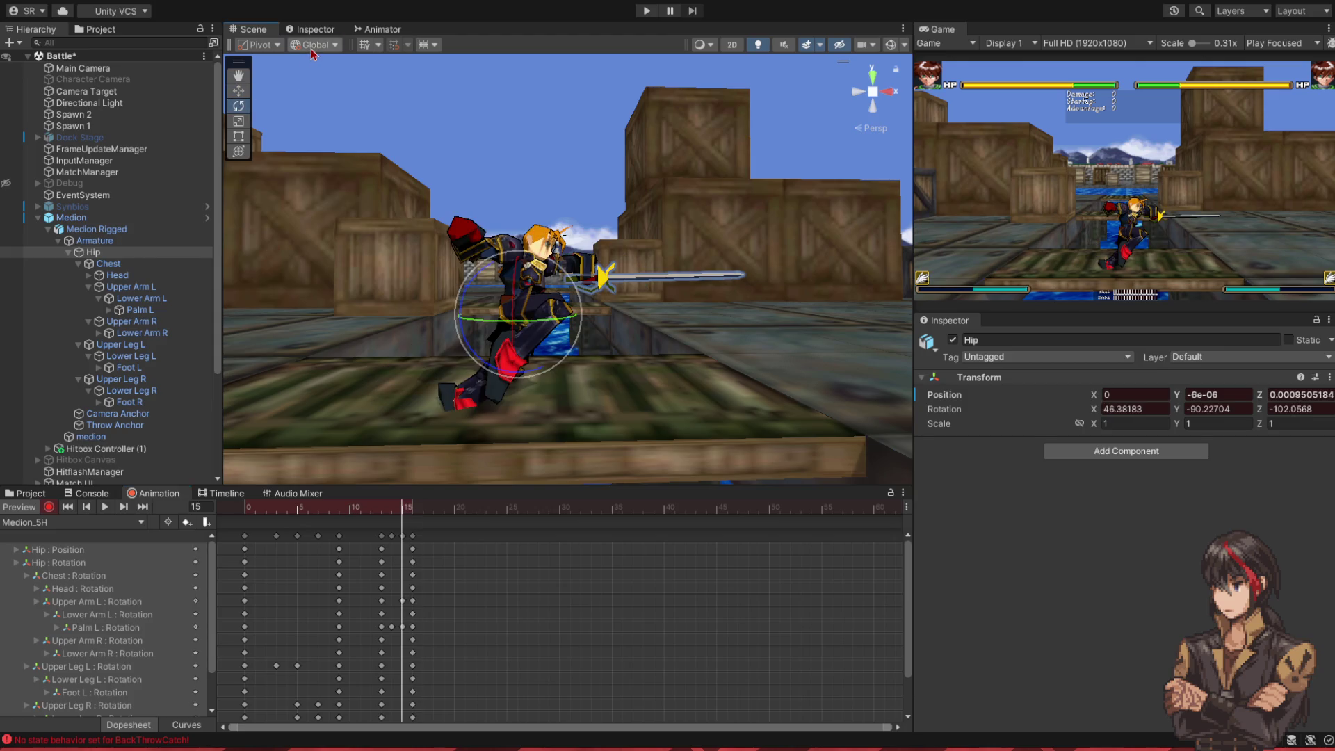
- At frame 15, rotate the left upper leg, lower leg and foot using local axes
key("x")
mouse_move(384, 226)
left_mouse_down()
mouse_move(369, 268)
mouse_move(530, 283)
mouse_move(292, 290)
left_mouse_up()
left_click(139, 346)
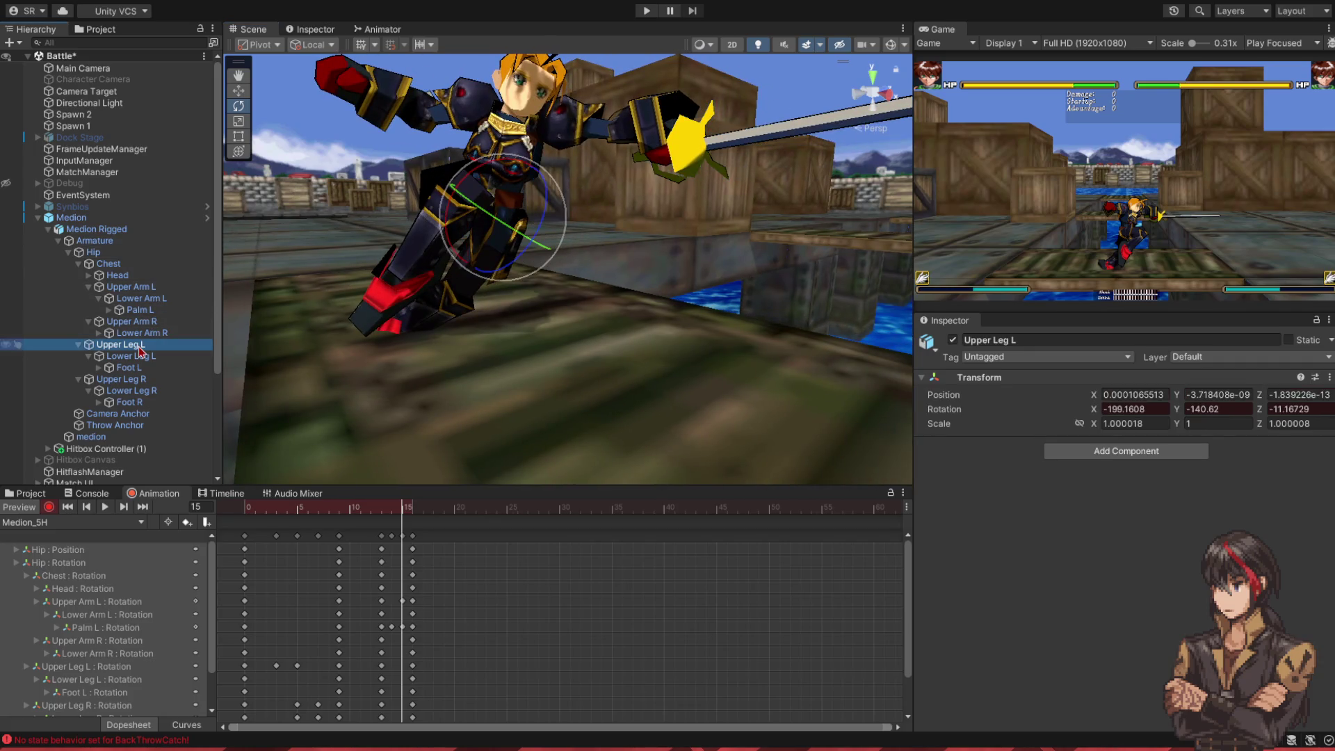
left_click_drag(505, 251, 523, 245)
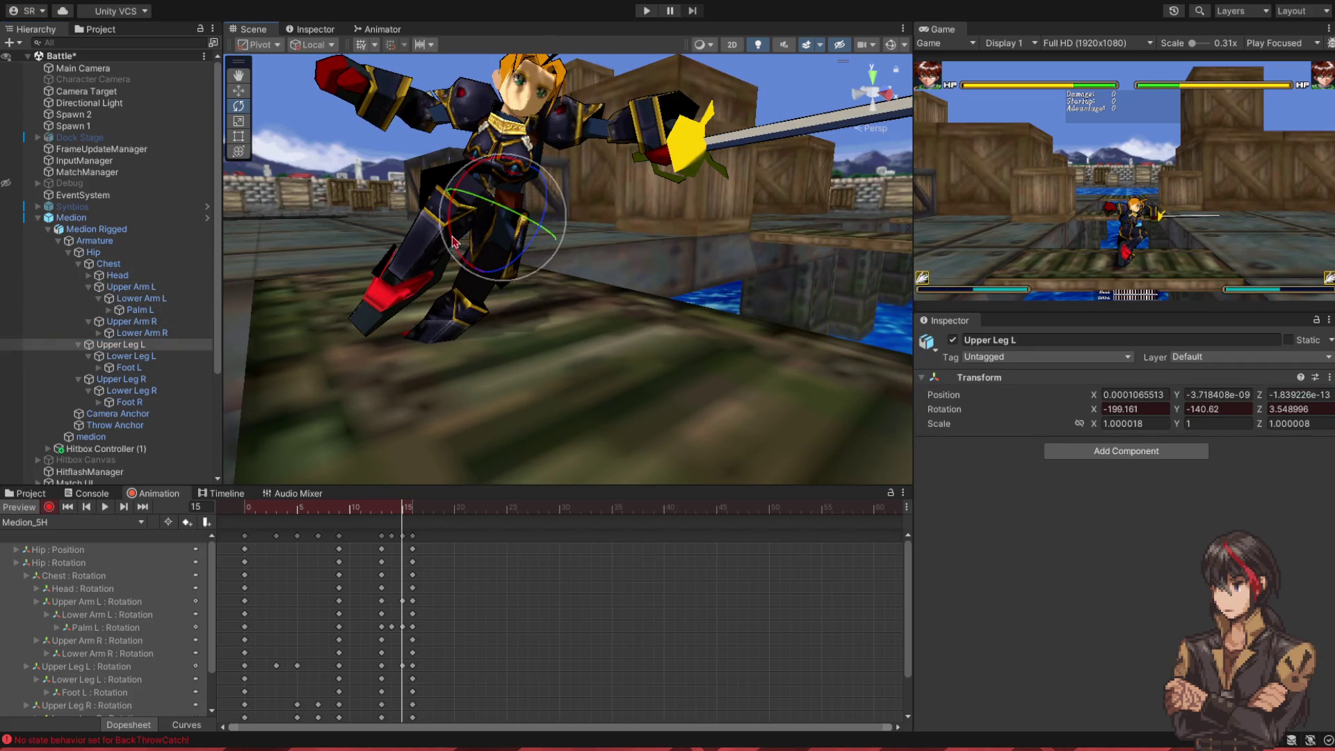
left_click(402, 289)
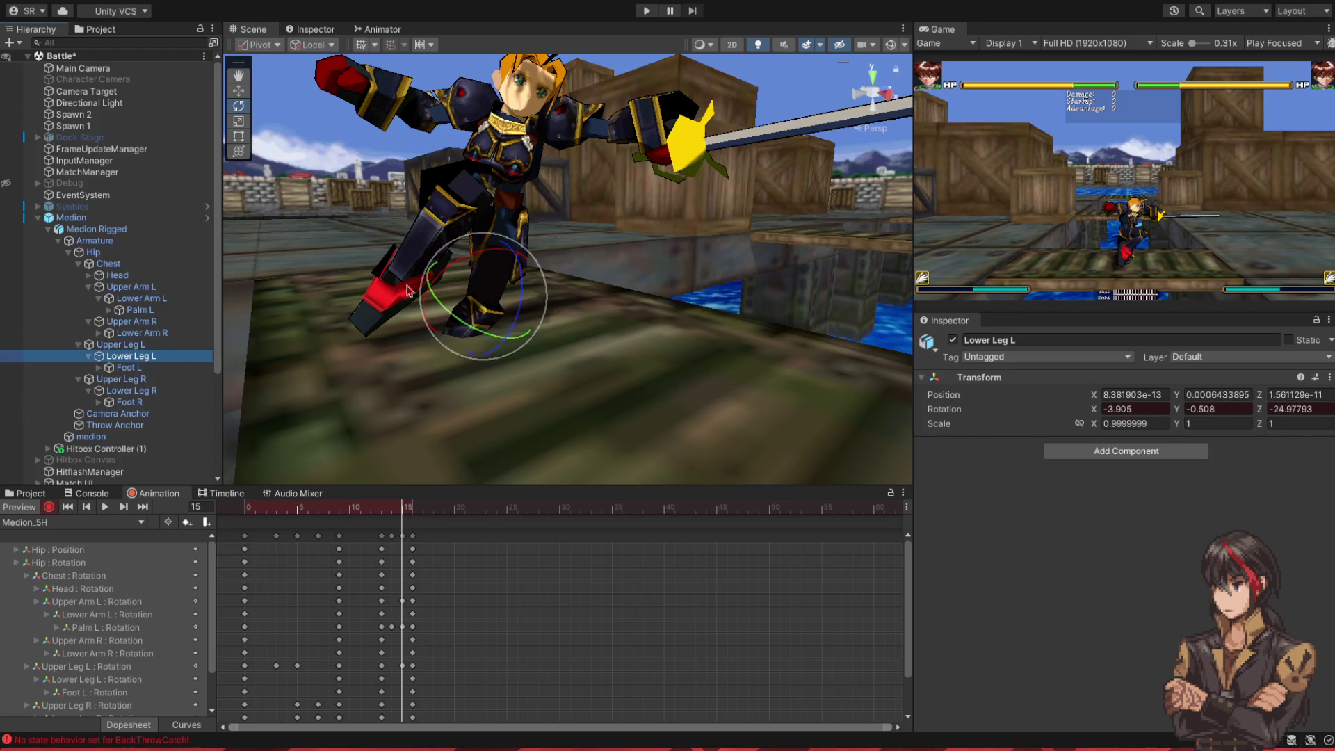
mouse_move(516, 314)
left_mouse_down()
mouse_move(477, 374)
mouse_move(420, 404)
left_mouse_up()
left_click(125, 367)
mouse_move(479, 278)
left_mouse_down()
mouse_move(511, 189)
mouse_move(418, 275)
mouse_move(343, 294)
mouse_move(456, 321)
mouse_move(394, 379)
mouse_move(379, 359)
mouse_move(306, 384)
left_mouse_up()
- Bend Lower Leg L further back at frame 14 to Z -119.661 and scrub frames 13–15
left_click(394, 509)
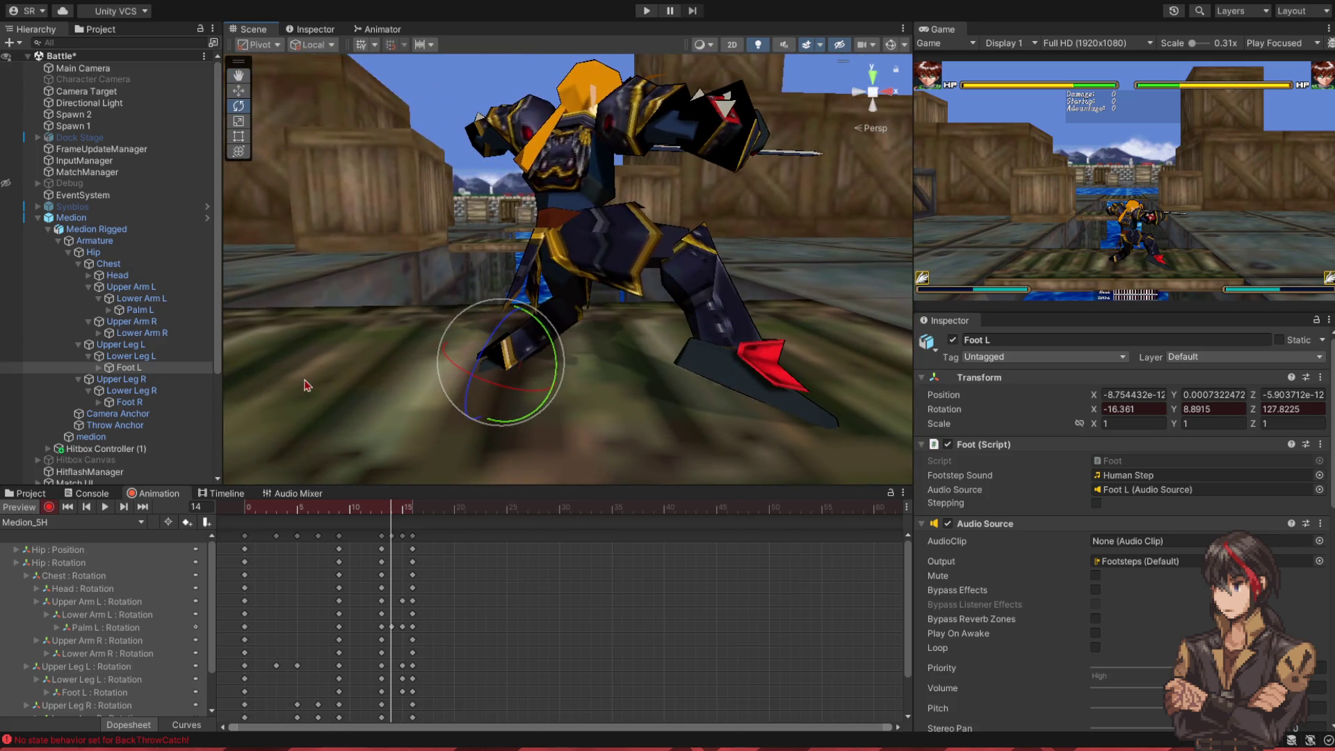
left_click(152, 347)
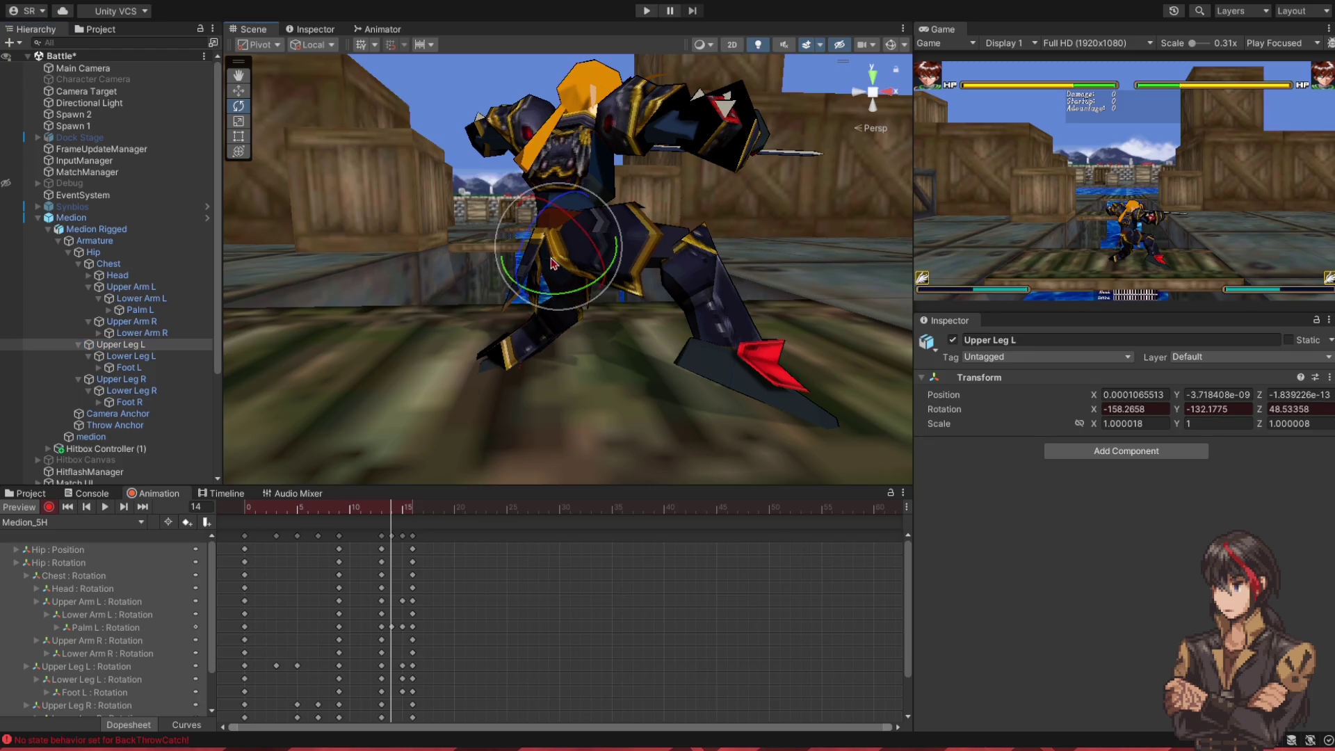
left_click(131, 356)
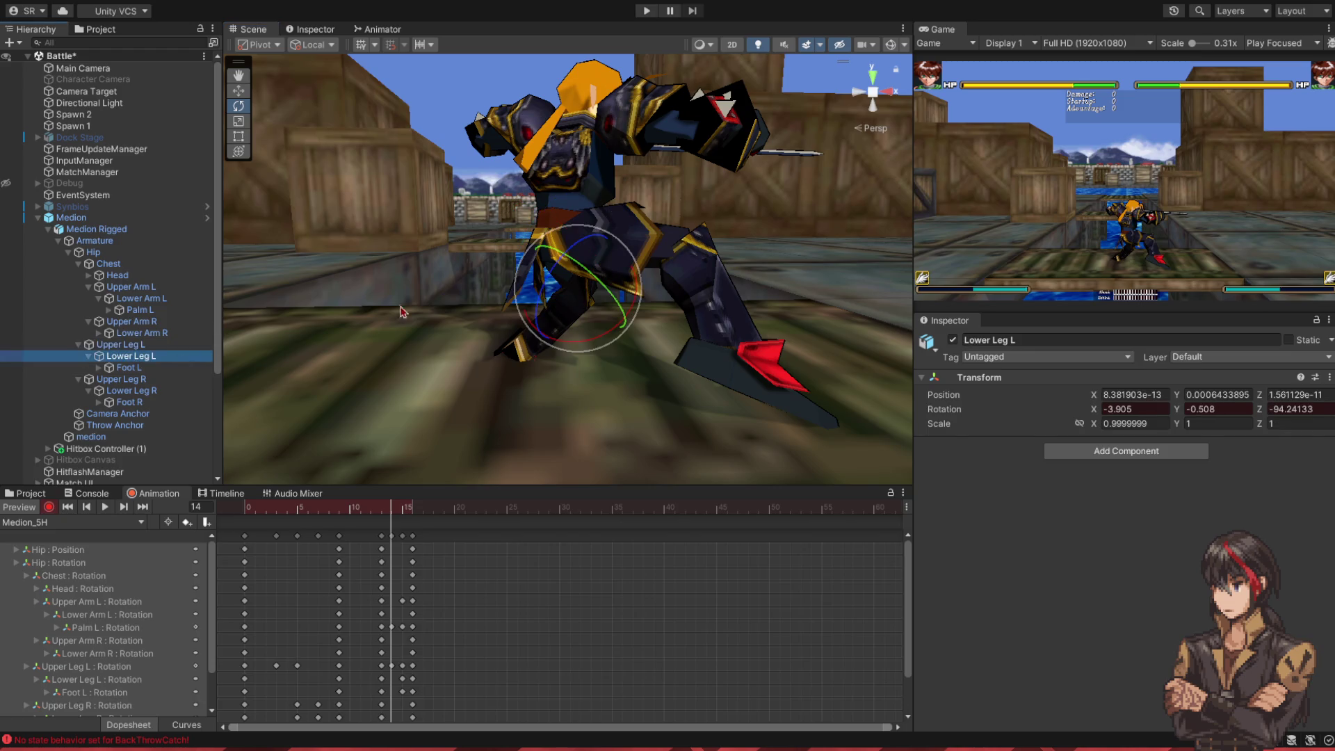
left_click_drag(530, 304, 252, 366)
left_click(125, 367)
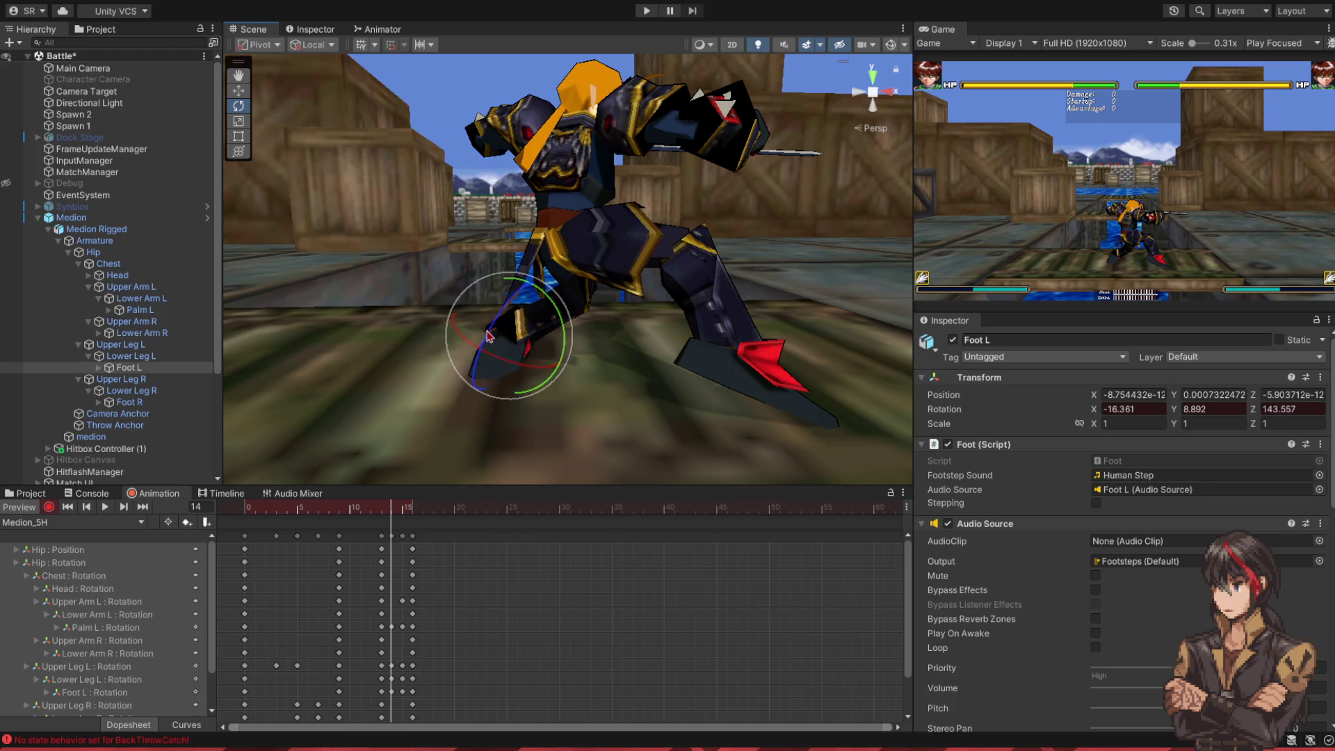
left_click(131, 356)
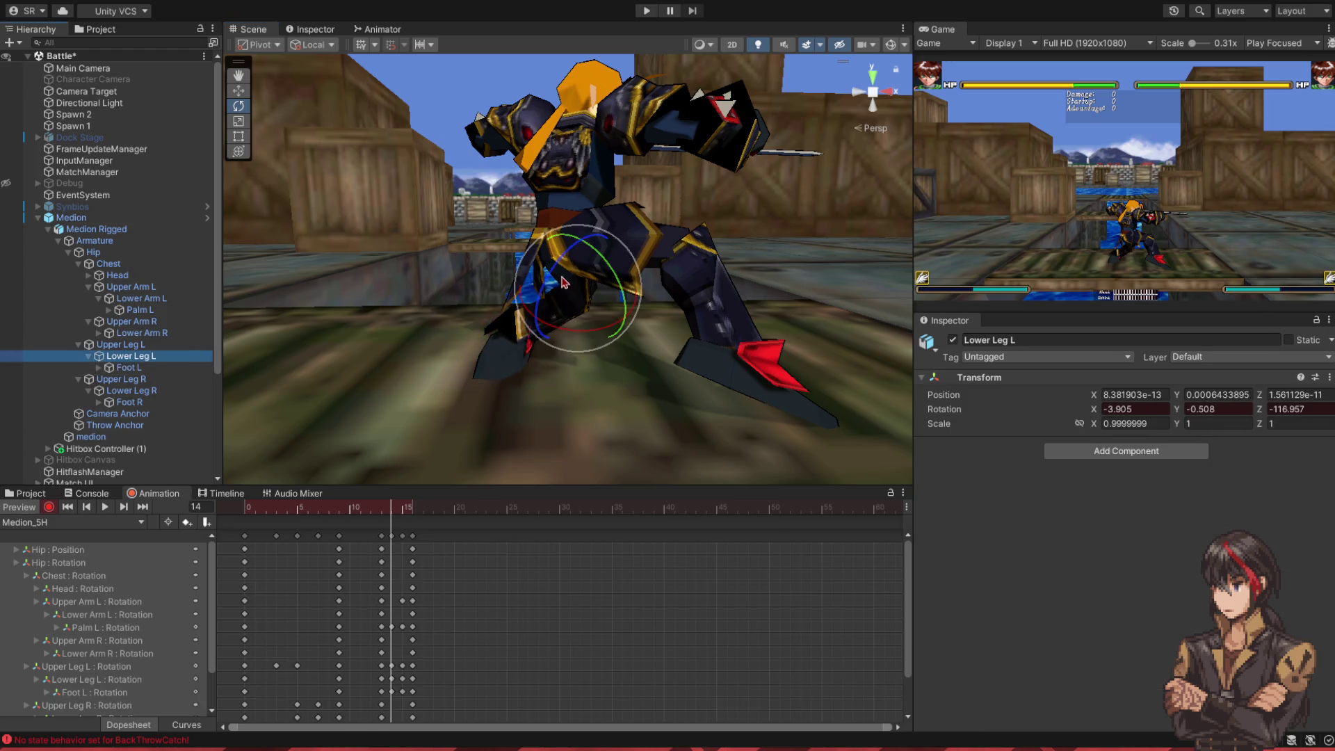
left_click_drag(563, 282, 556, 280)
scroll(551, 278, "down", 5)
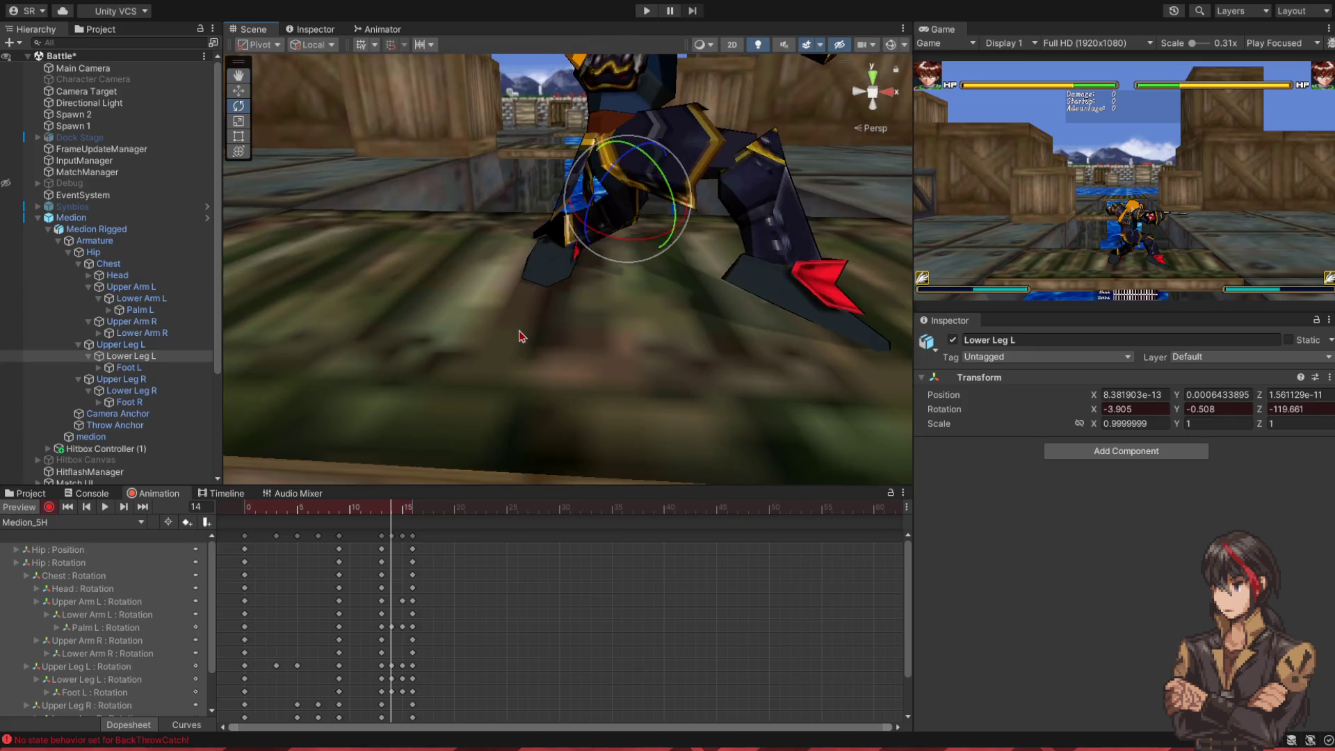
left_click(384, 515)
mouse_move(384, 516)
left_mouse_down()
mouse_move(424, 510)
mouse_move(256, 512)
left_mouse_up()
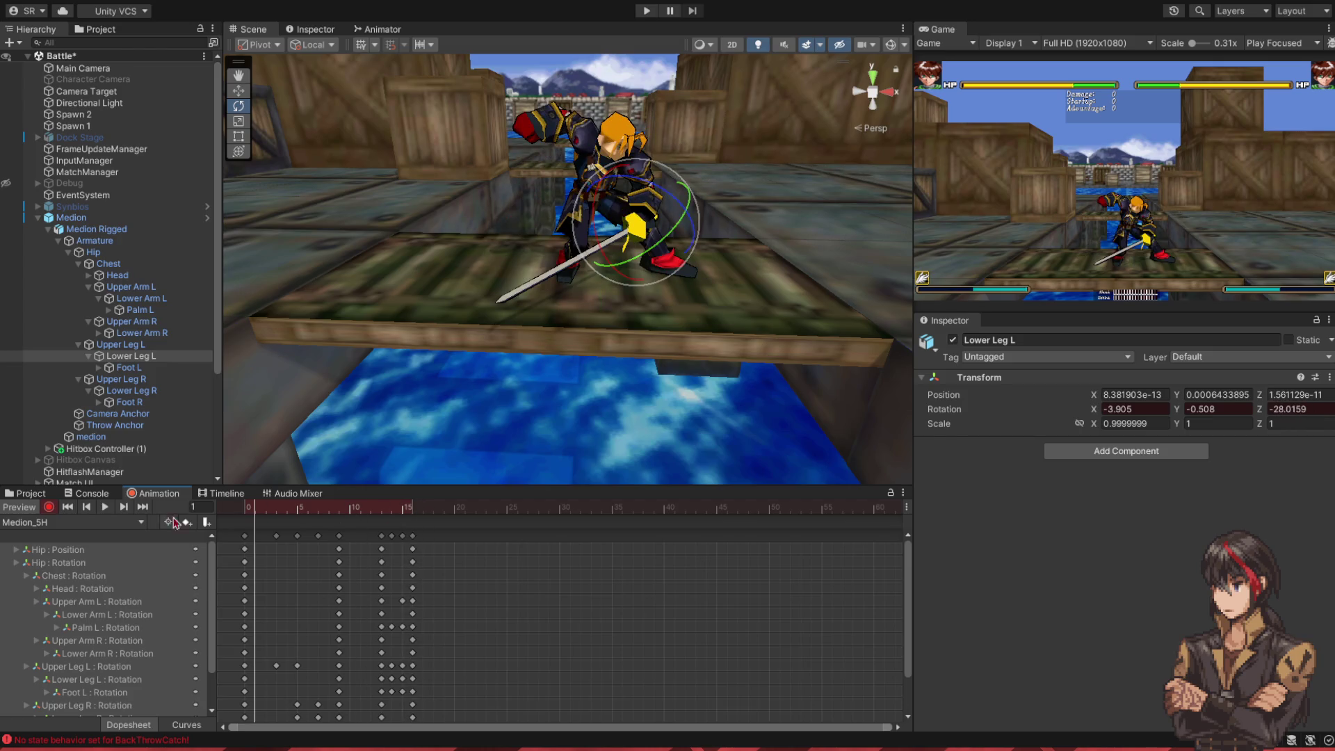
- Copy all frame-16 keys to frame 21 so the lunge pose holds there
left_click(102, 509)
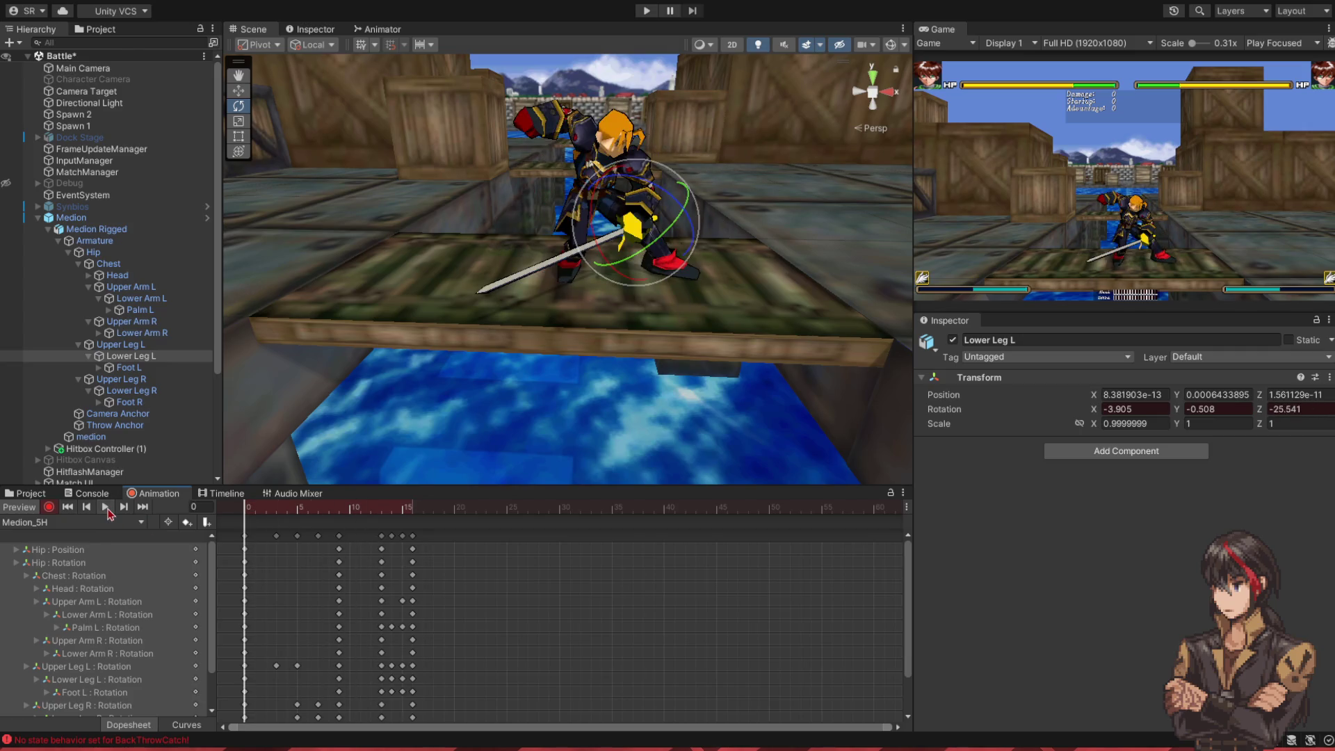
left_click(411, 511)
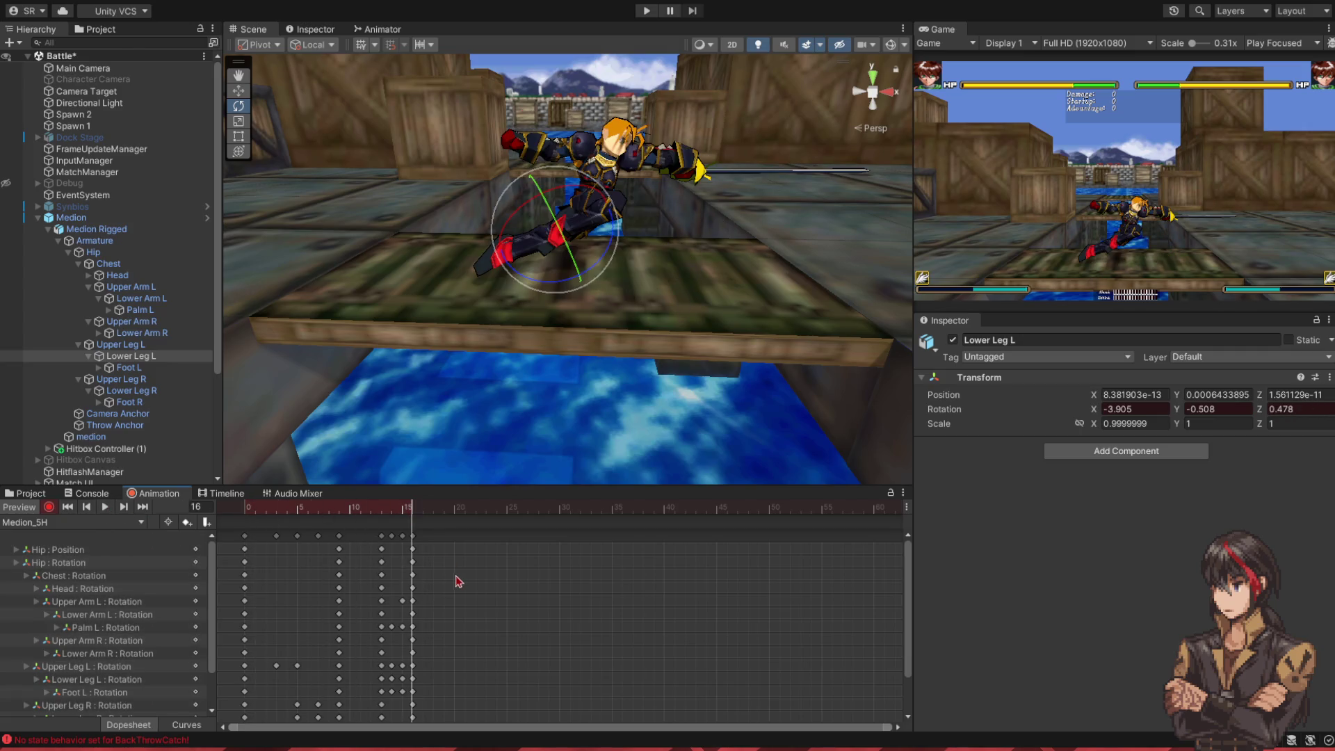
left_click(414, 536)
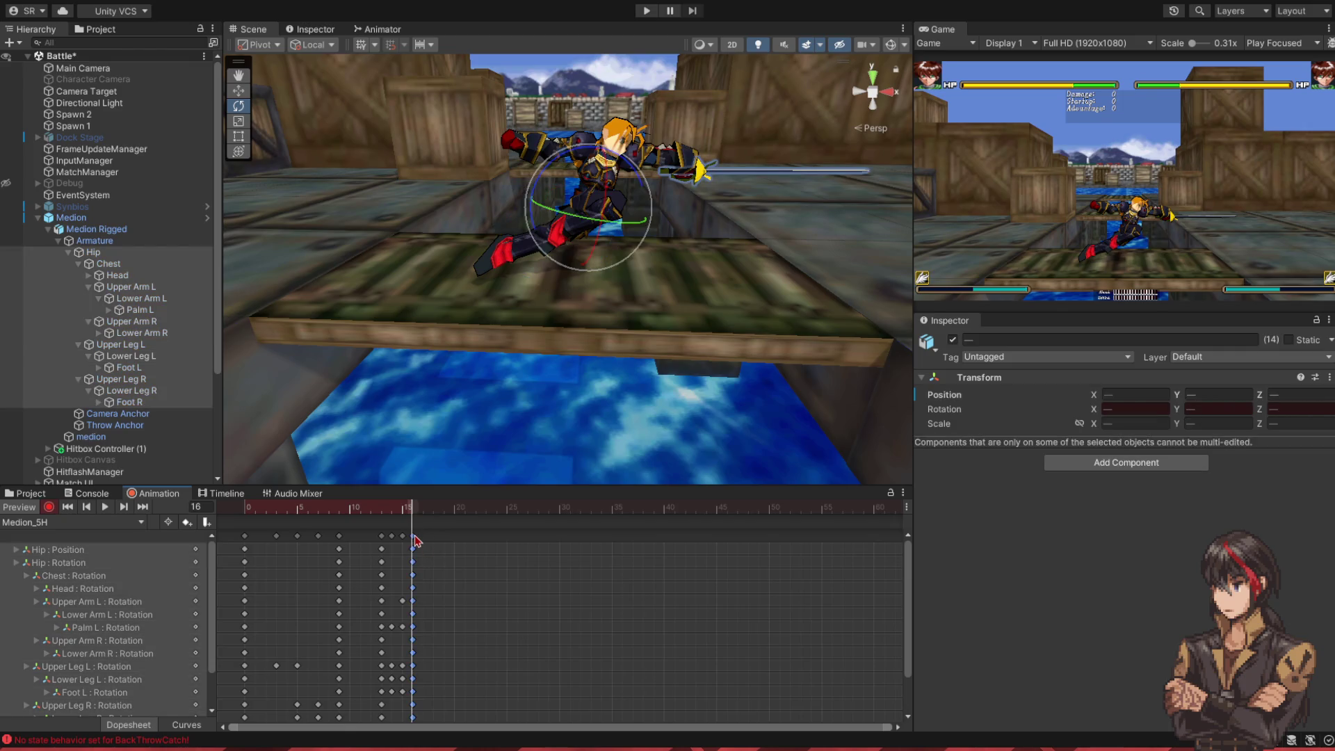
left_click(475, 513)
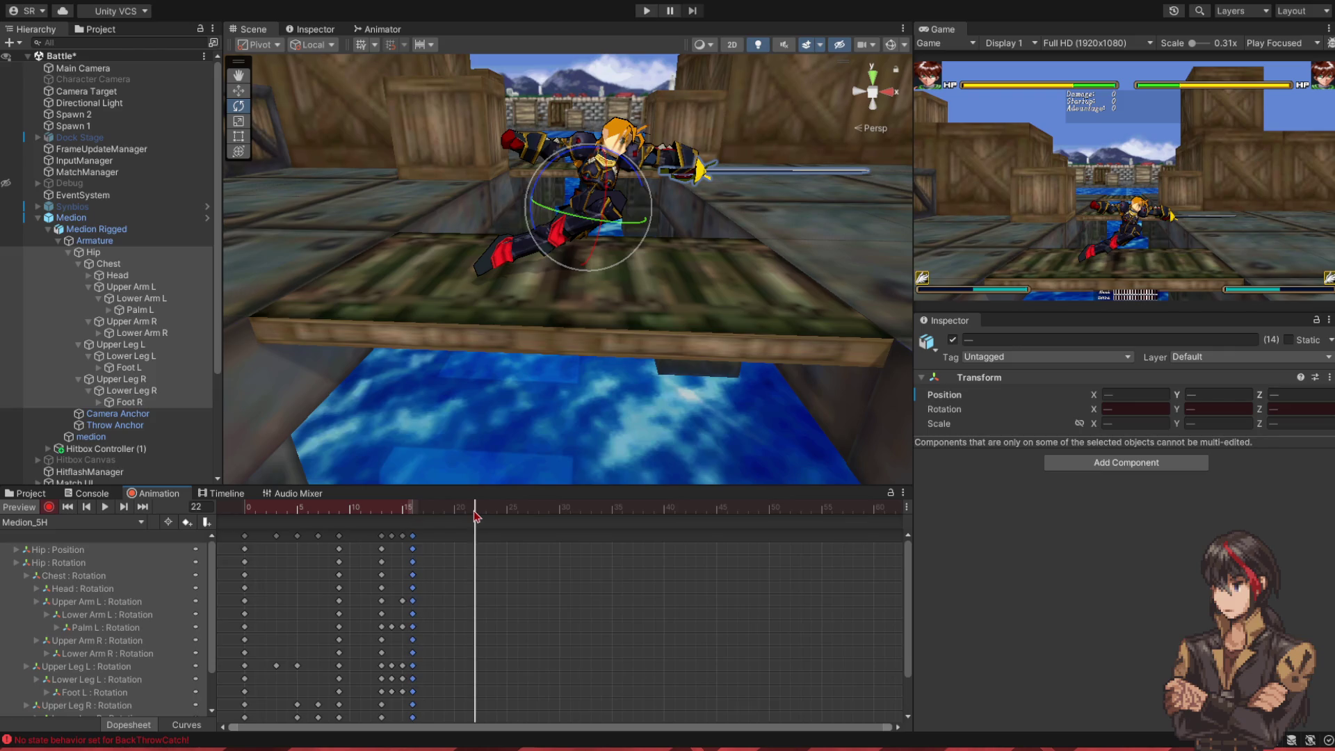
left_click(466, 513)
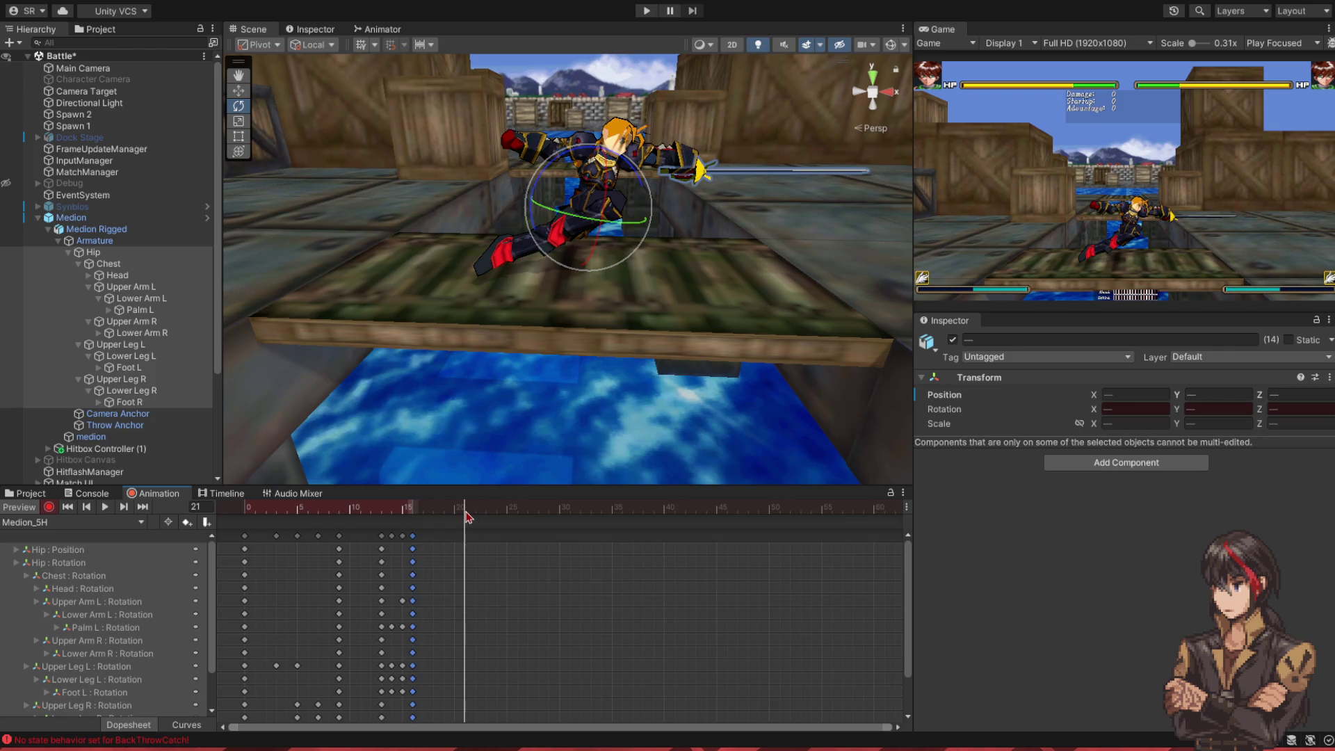
left_click(107, 508)
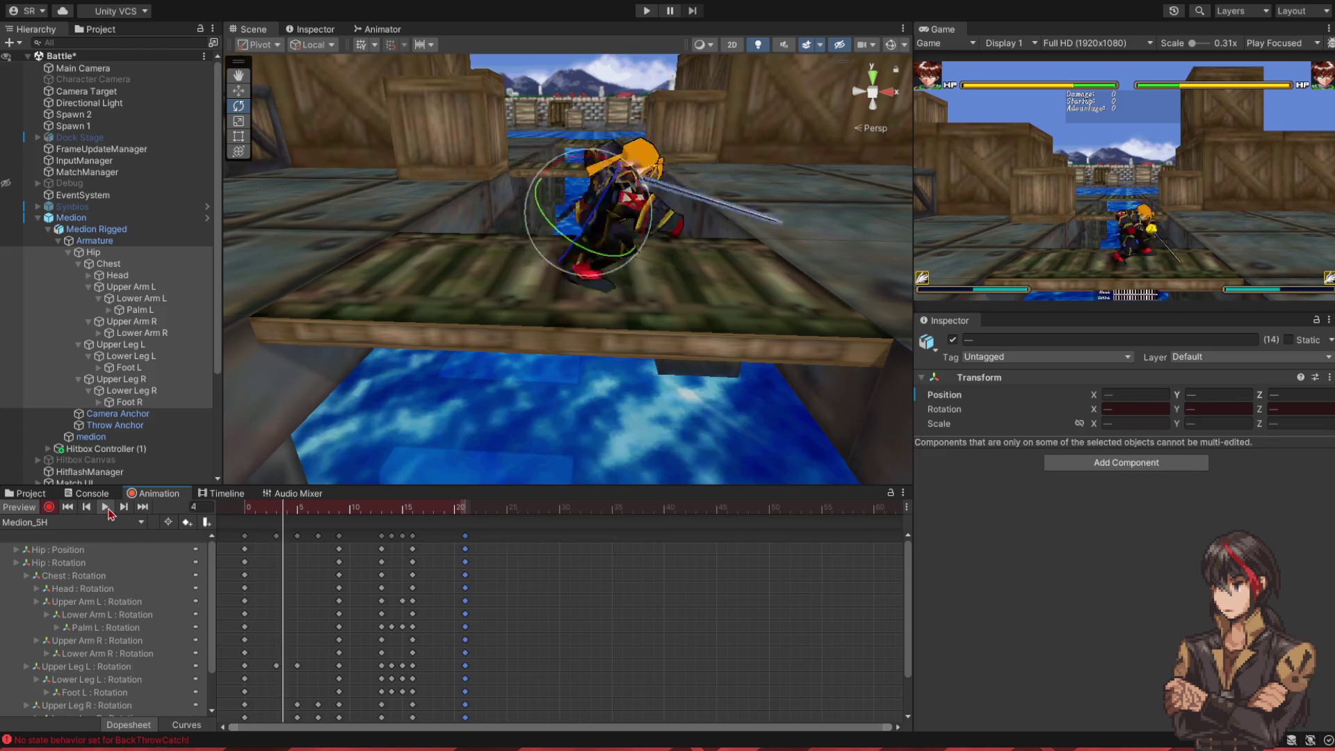
left_click(106, 508)
left_click(466, 512)
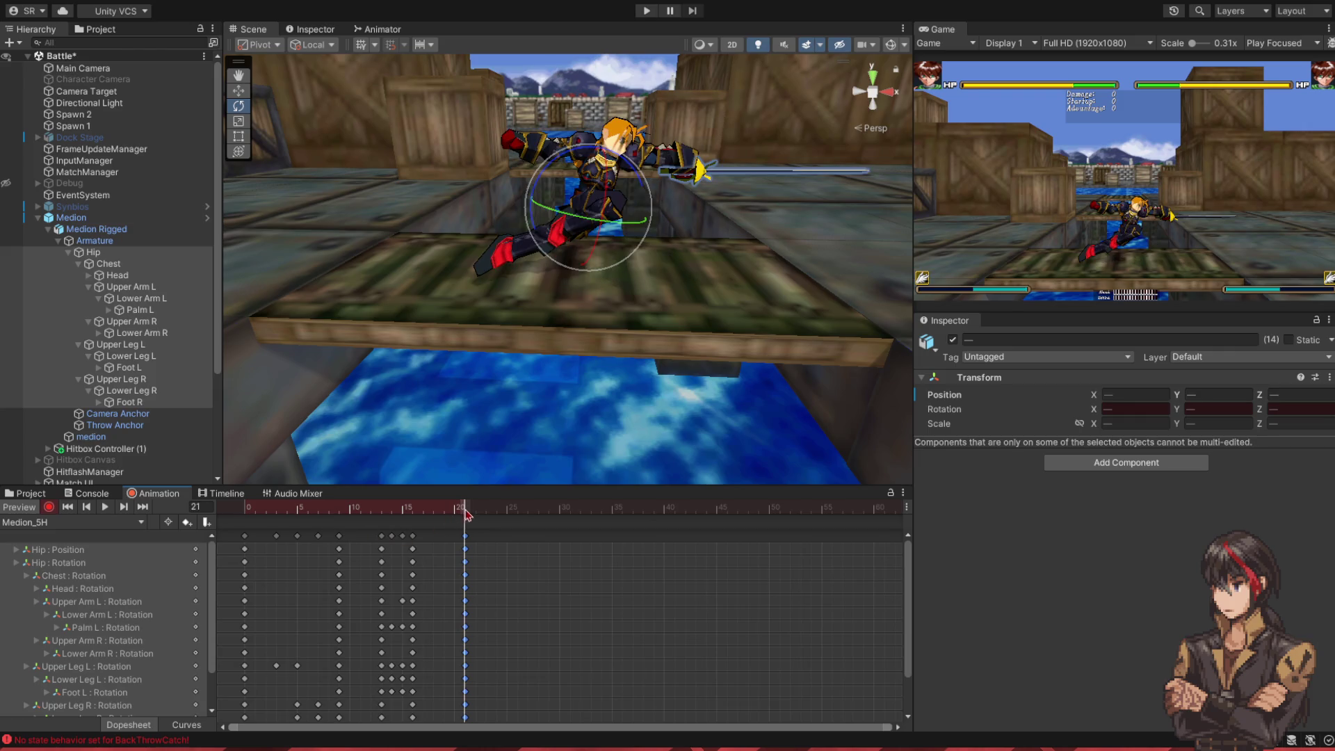
- Raise the Hip at frame 18 with the Move tool in Global, then preview to frame 21
left_click(116, 255)
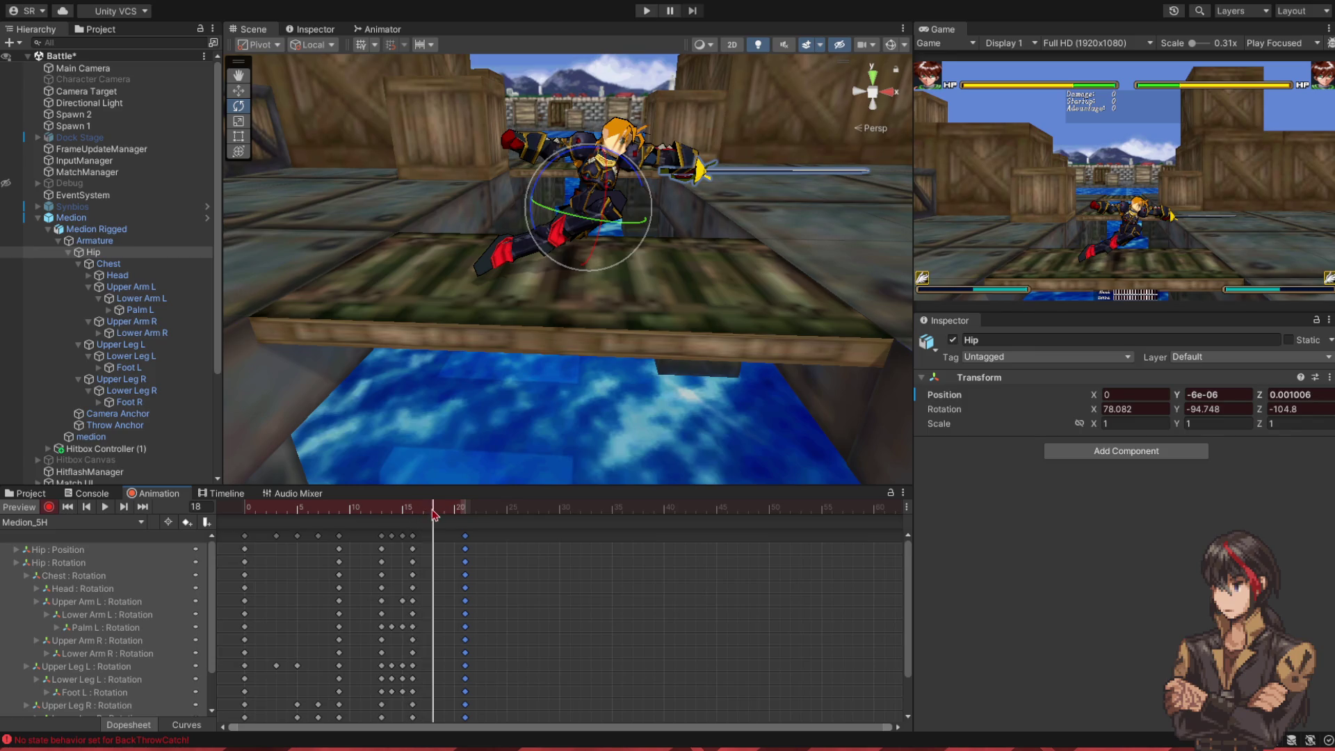
left_click(407, 515)
left_click_drag(409, 517, 433, 515)
left_click(238, 90)
left_click(313, 45)
left_click(316, 66)
left_click_drag(591, 149, 574, 194)
mouse_move(438, 505)
left_mouse_down()
mouse_move(424, 506)
mouse_move(478, 509)
mouse_move(464, 508)
left_mouse_up()
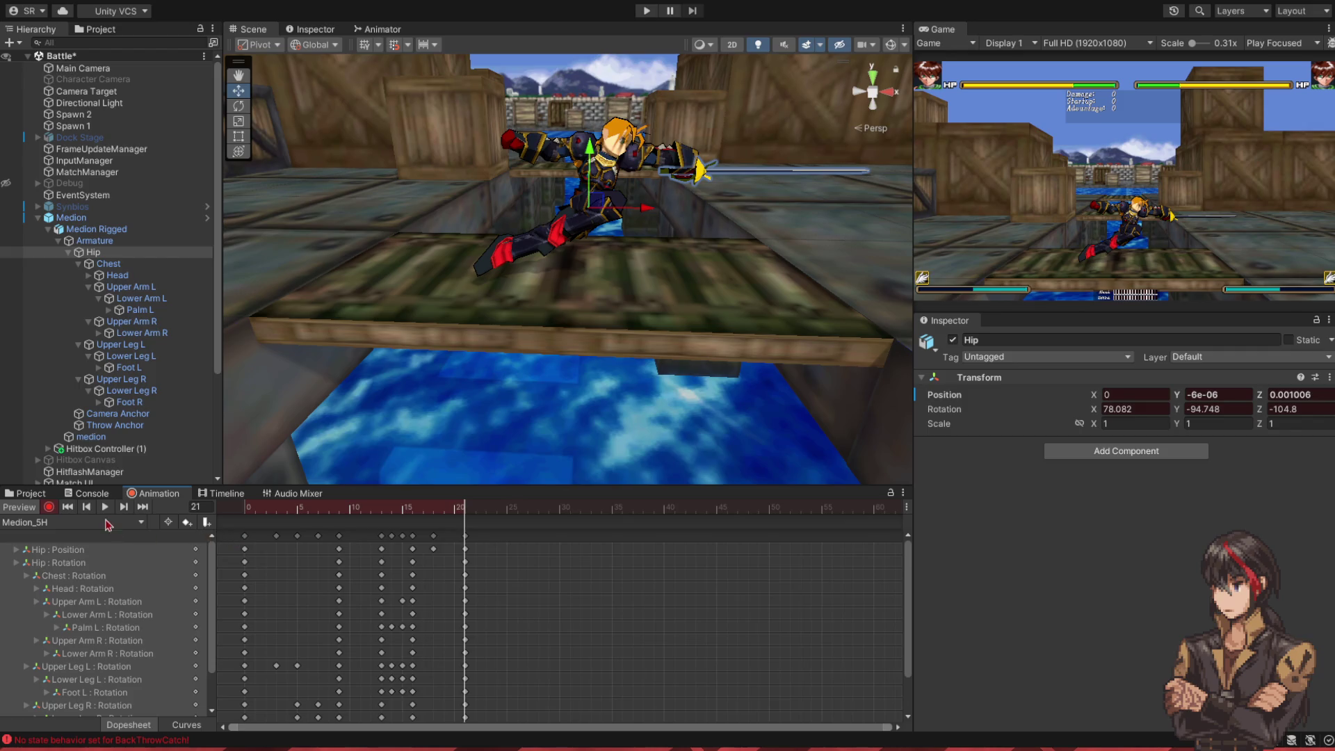
left_click(104, 506)
left_click(459, 544)
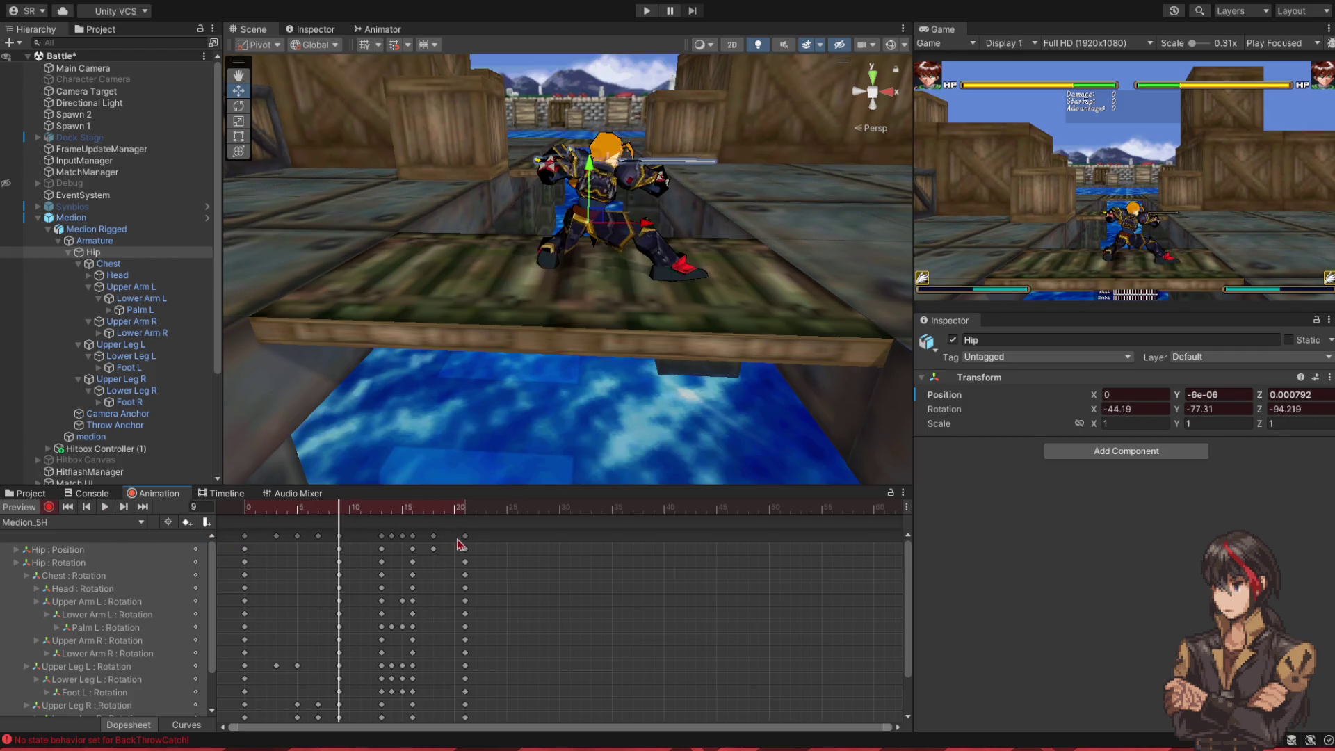
left_click(467, 512)
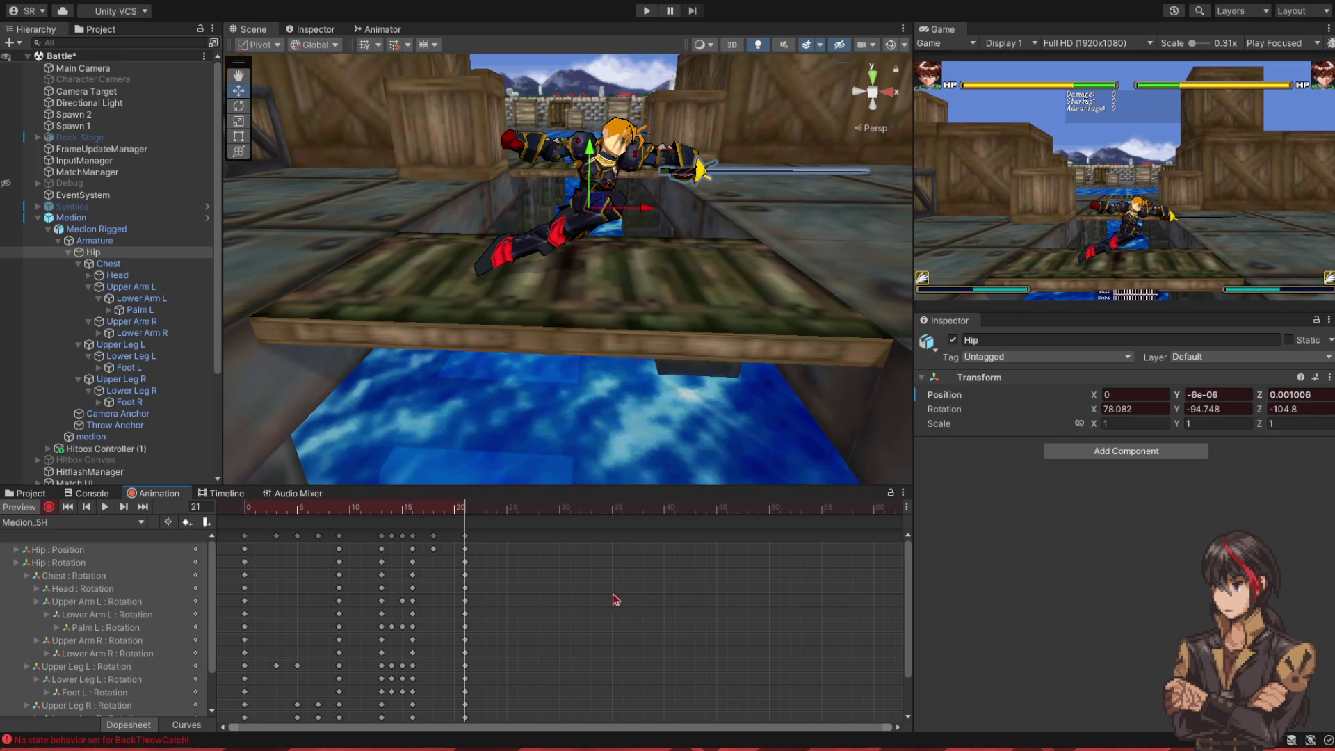
- Copy all frame-0 keys and paste the starting pose at frame 32
left_click(250, 510)
mouse_move(251, 511)
left_mouse_down()
mouse_move(278, 511)
mouse_move(245, 511)
left_mouse_up()
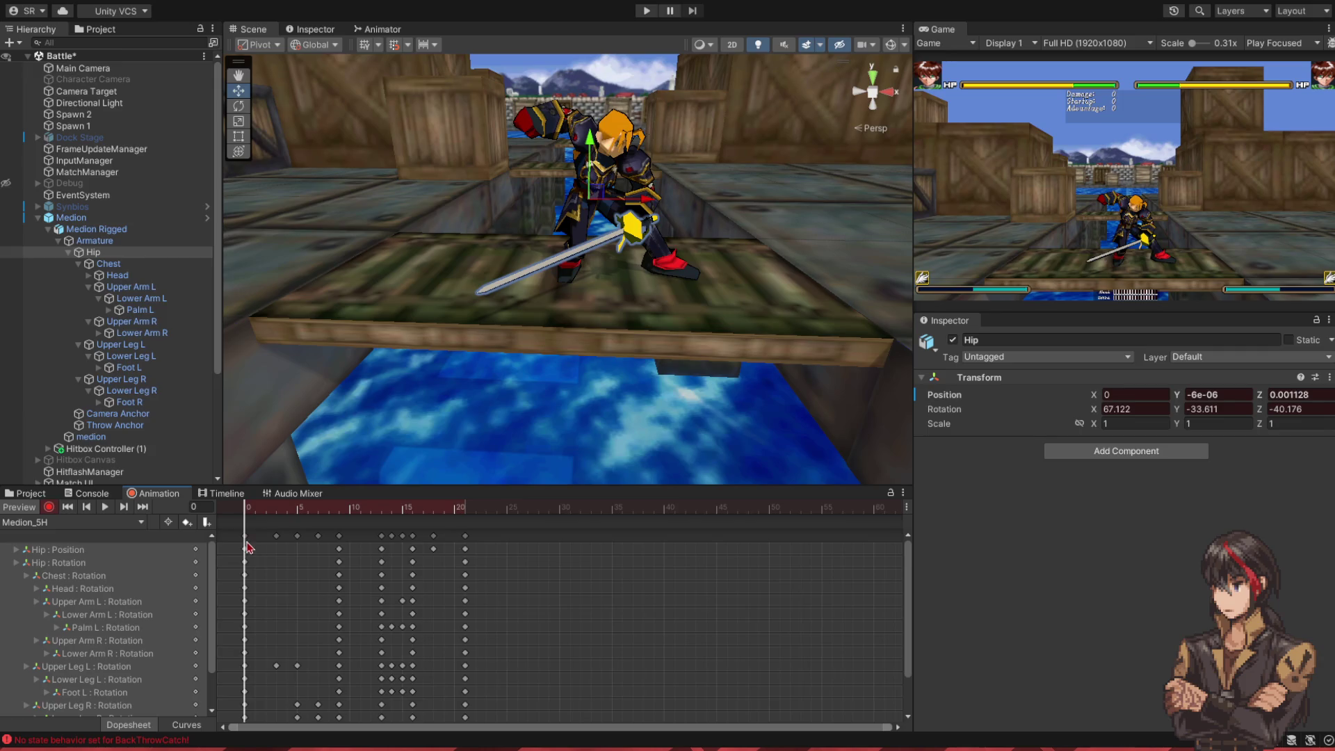
left_click(246, 539)
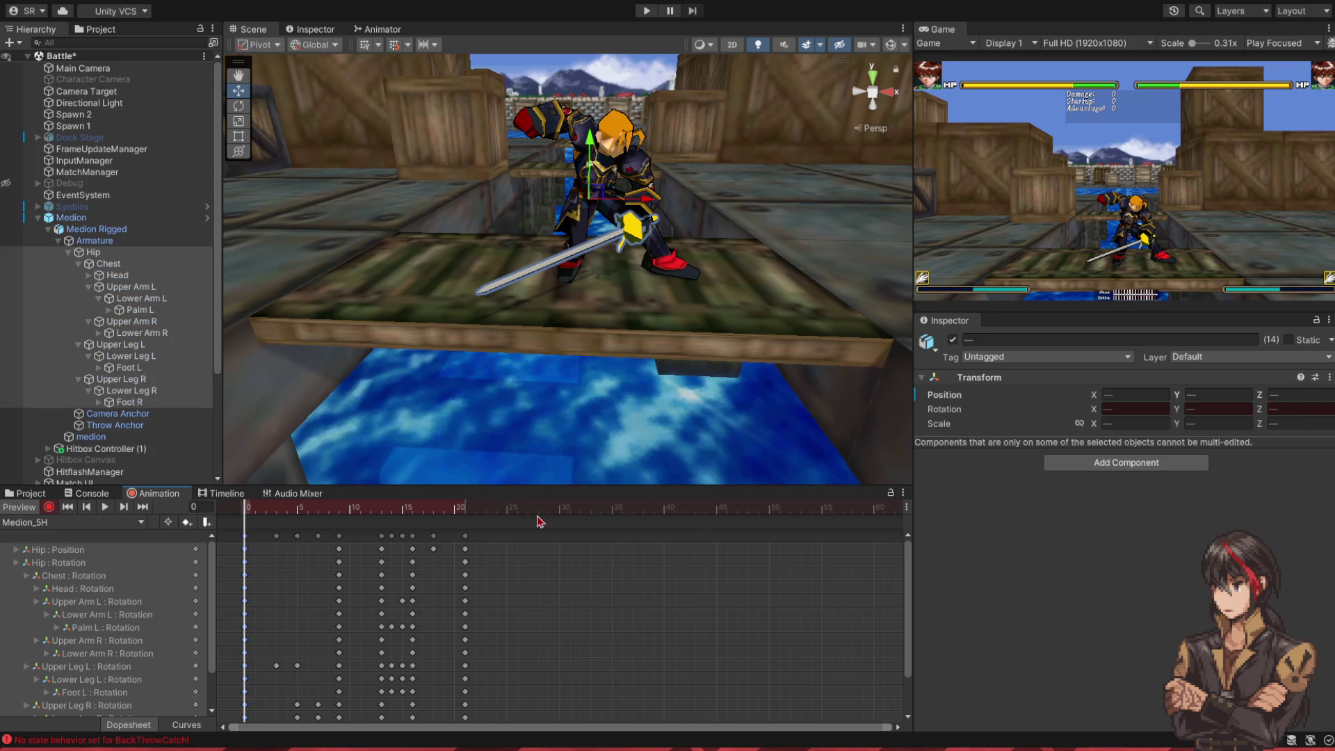
left_click_drag(544, 516, 603, 512)
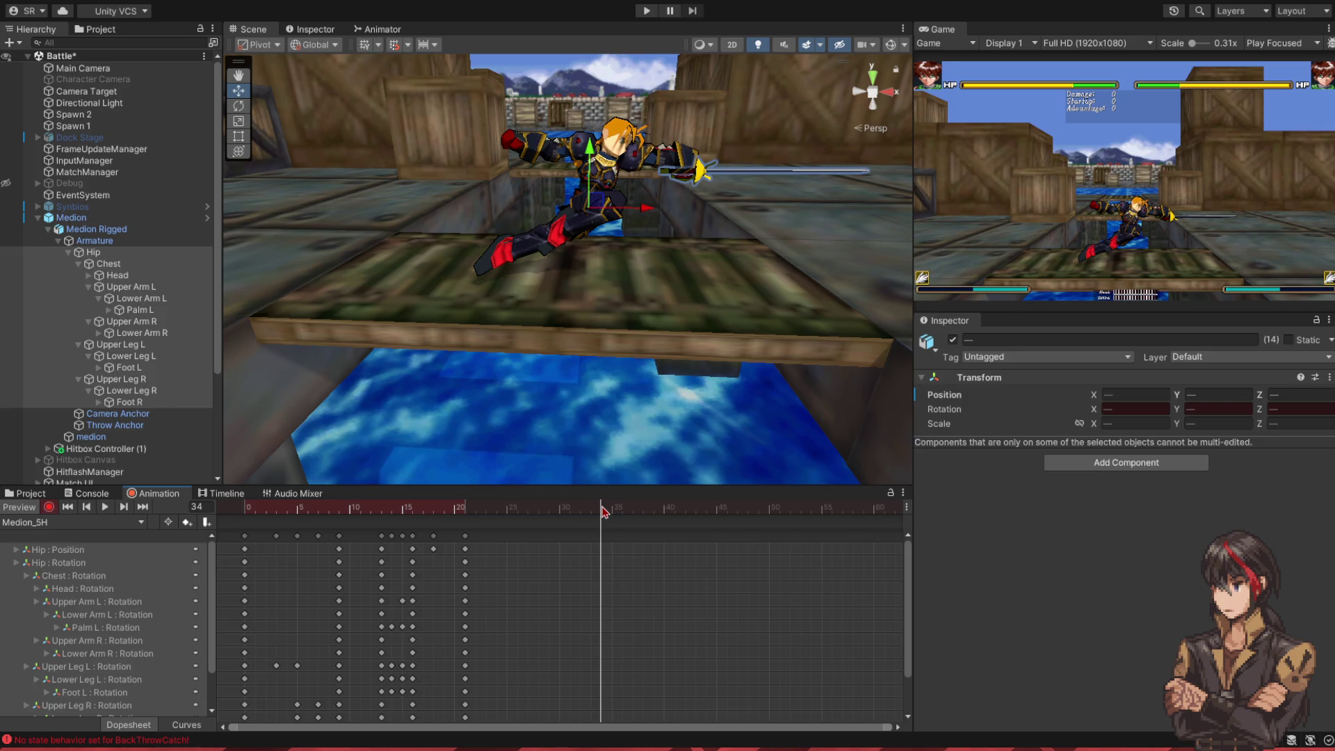
mouse_move(590, 509)
left_mouse_down()
mouse_move(473, 527)
mouse_move(591, 532)
mouse_move(577, 534)
mouse_move(221, 538)
left_mouse_up()
key("ctrl+v")
- Preview the clip and settle on frame 25 to inspect the recovery
left_click(107, 508)
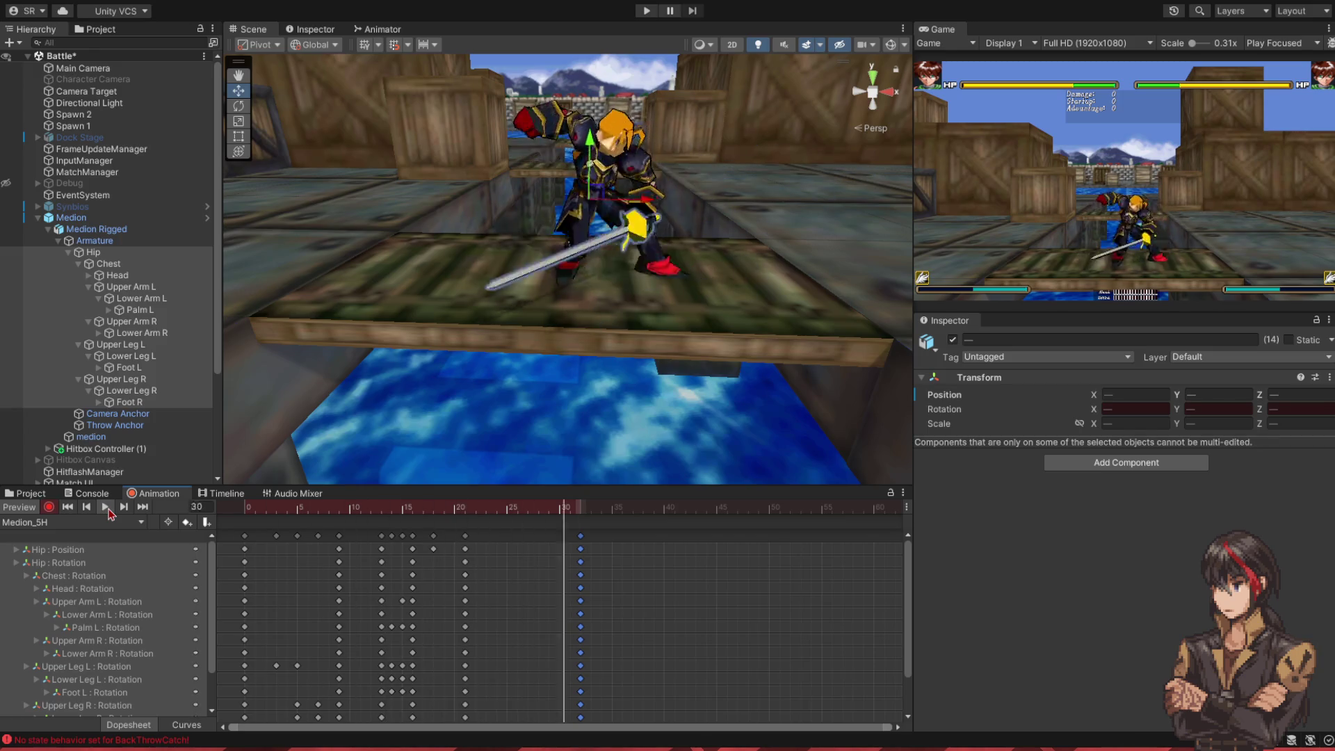
left_click(107, 513)
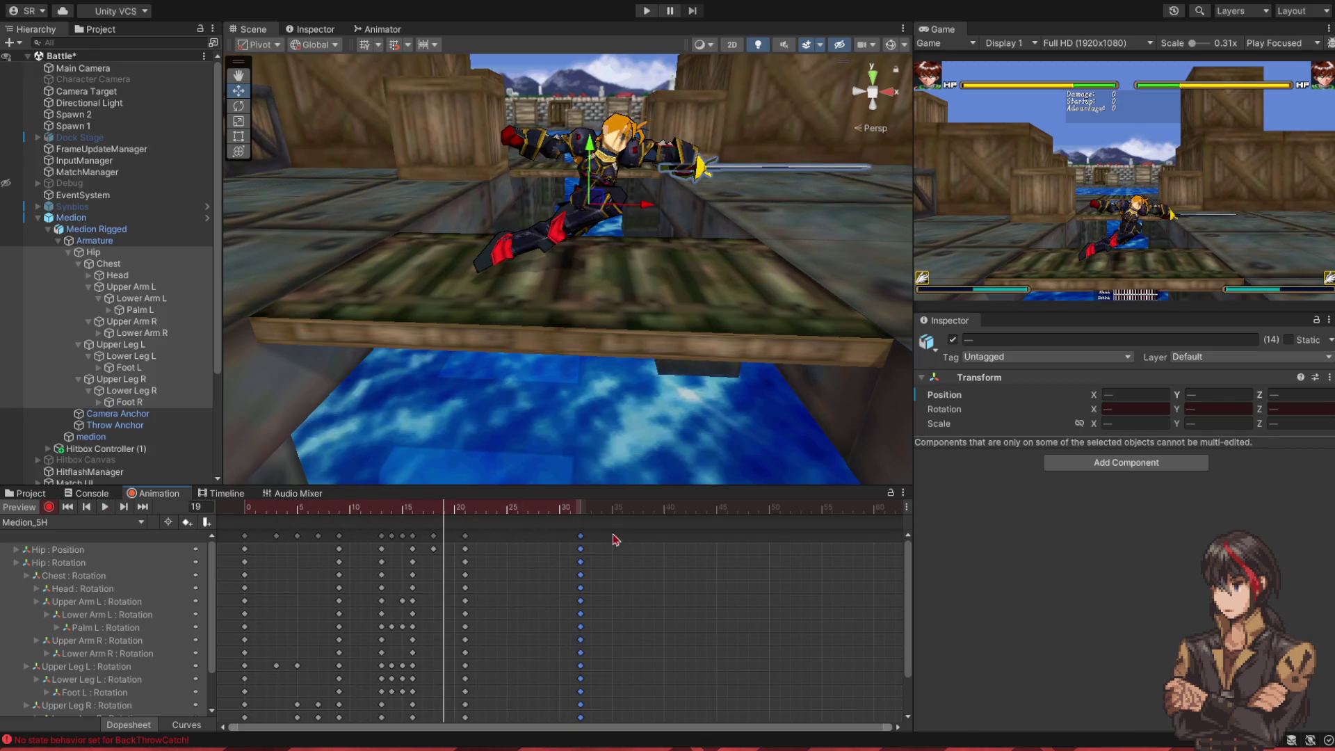
left_click(516, 515)
mouse_move(517, 514)
left_mouse_down()
mouse_move(453, 515)
mouse_move(515, 517)
left_mouse_up()
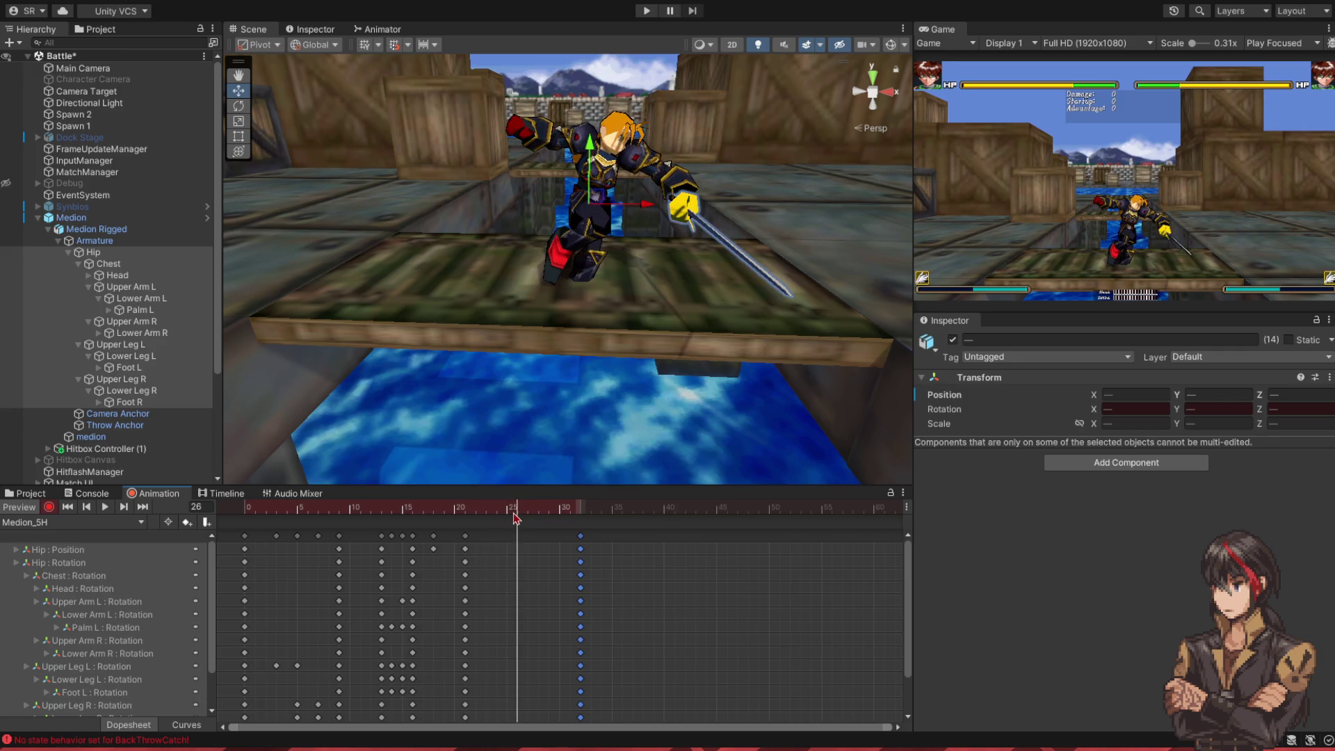
left_click(239, 106)
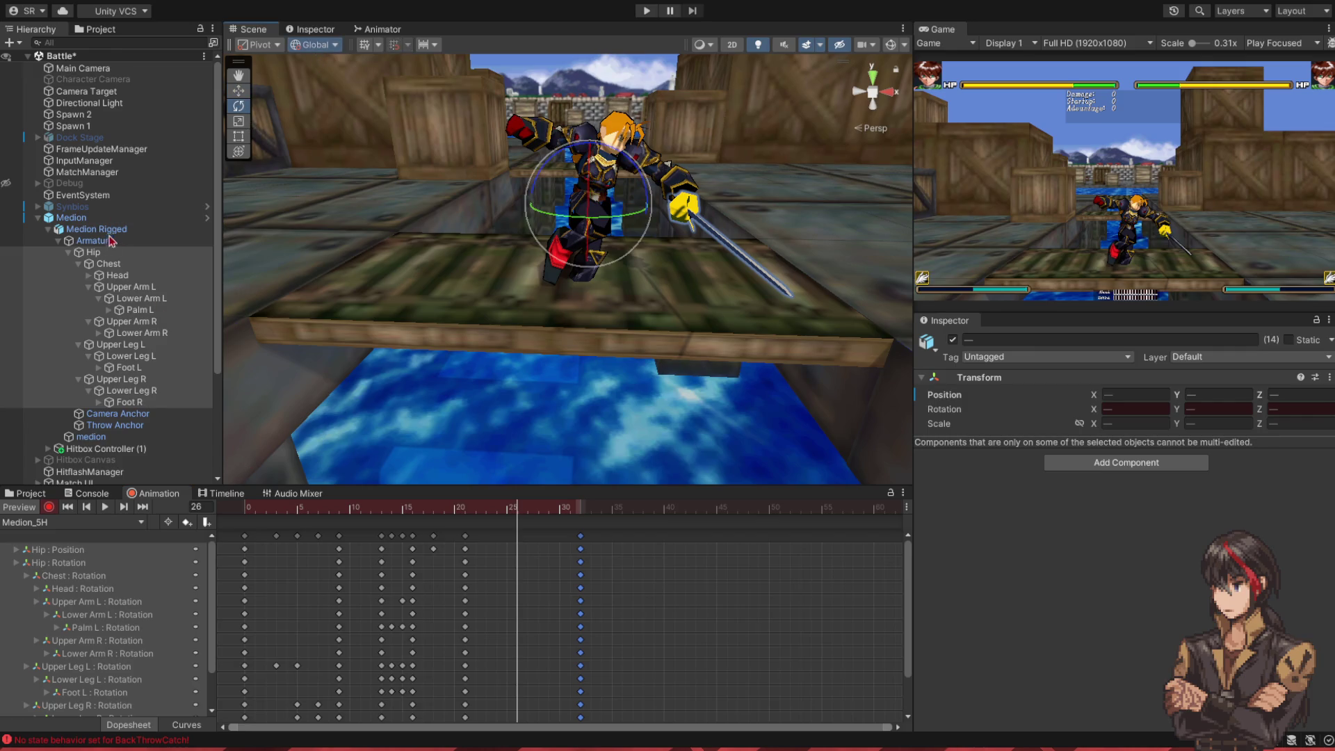
- Turn the Hip at frame 26 and again at frame 29
left_click(109, 255)
left_click_drag(619, 164, 540, 155)
mouse_move(518, 513)
left_mouse_down()
mouse_move(477, 513)
mouse_move(583, 513)
mouse_move(531, 514)
mouse_move(571, 516)
mouse_move(548, 514)
left_mouse_up()
left_click_drag(650, 172, 624, 146)
left_click(566, 512)
mouse_move(565, 513)
left_mouse_down()
mouse_move(478, 514)
mouse_move(519, 521)
left_mouse_up()
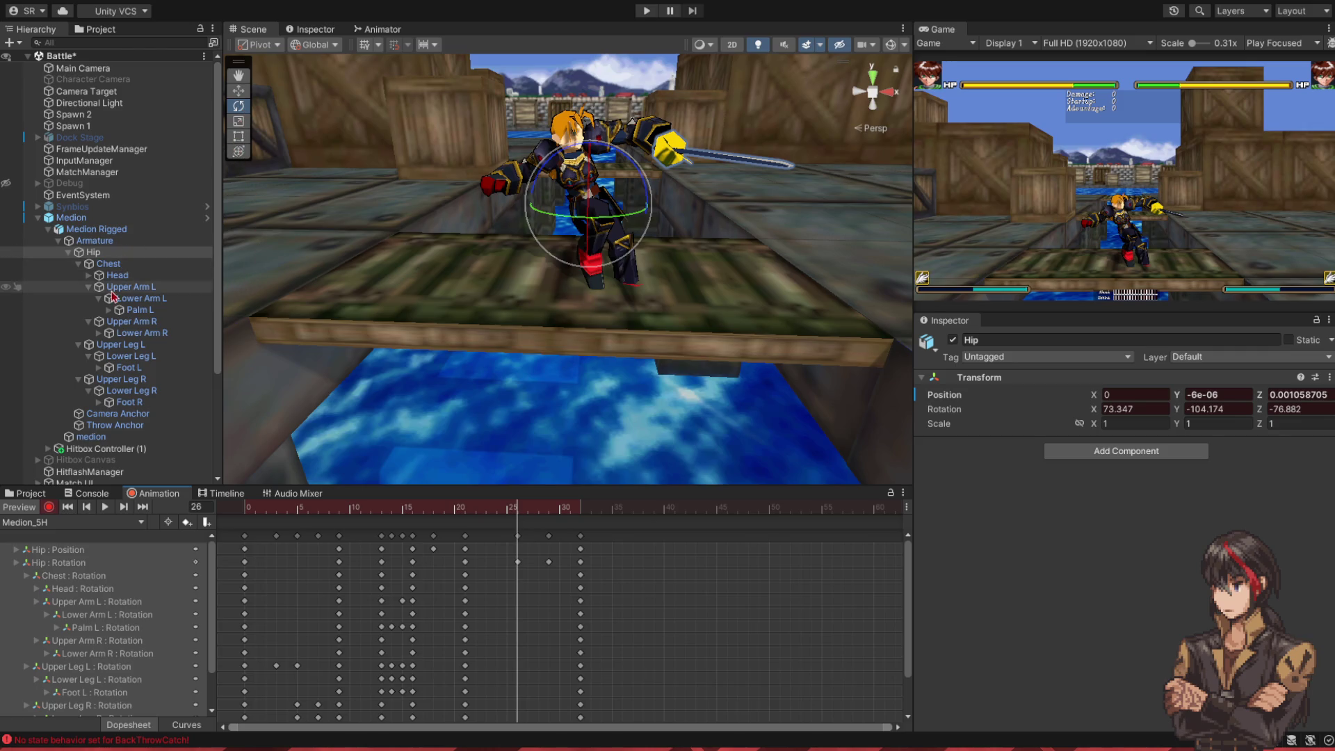
- Tilt the Head at frame 26 using local handle axes
left_click(117, 276)
left_click(314, 45)
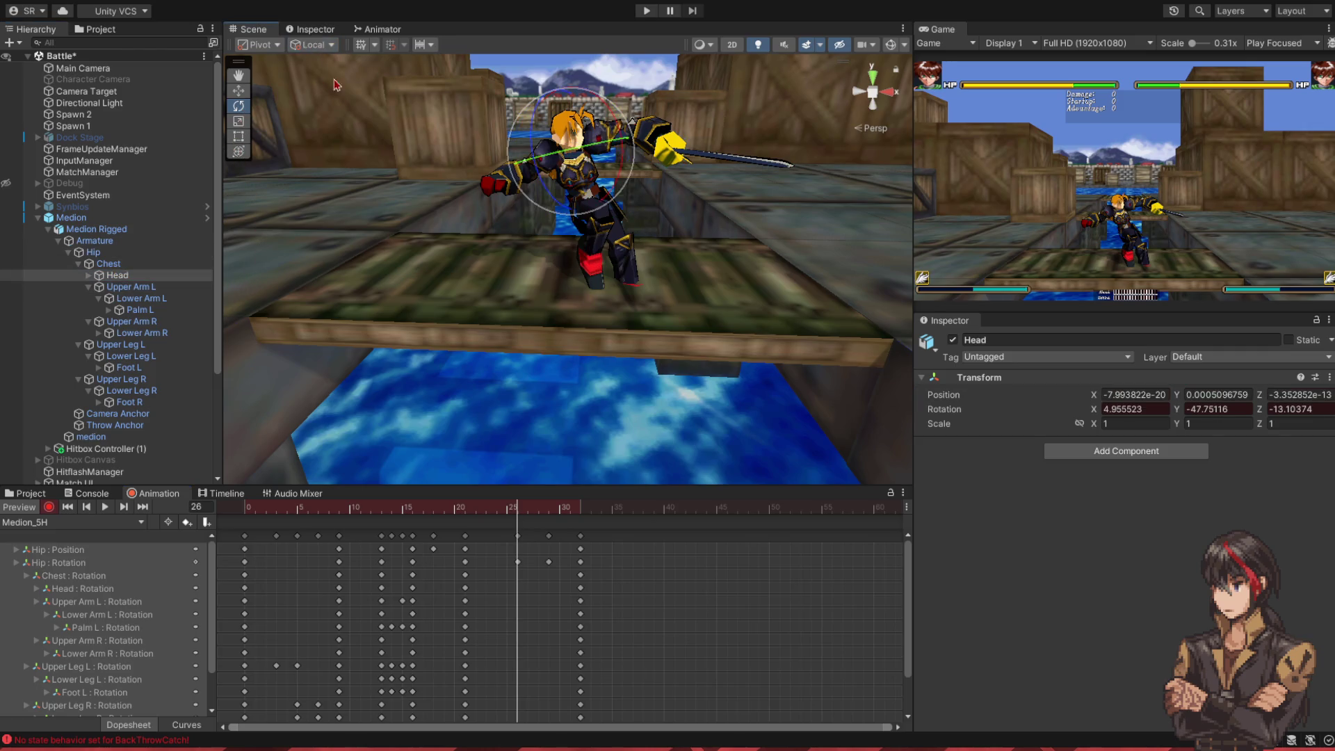
left_click_drag(626, 139, 640, 182)
mouse_move(509, 512)
left_mouse_down()
mouse_move(475, 512)
mouse_move(544, 515)
mouse_move(521, 522)
left_mouse_up()
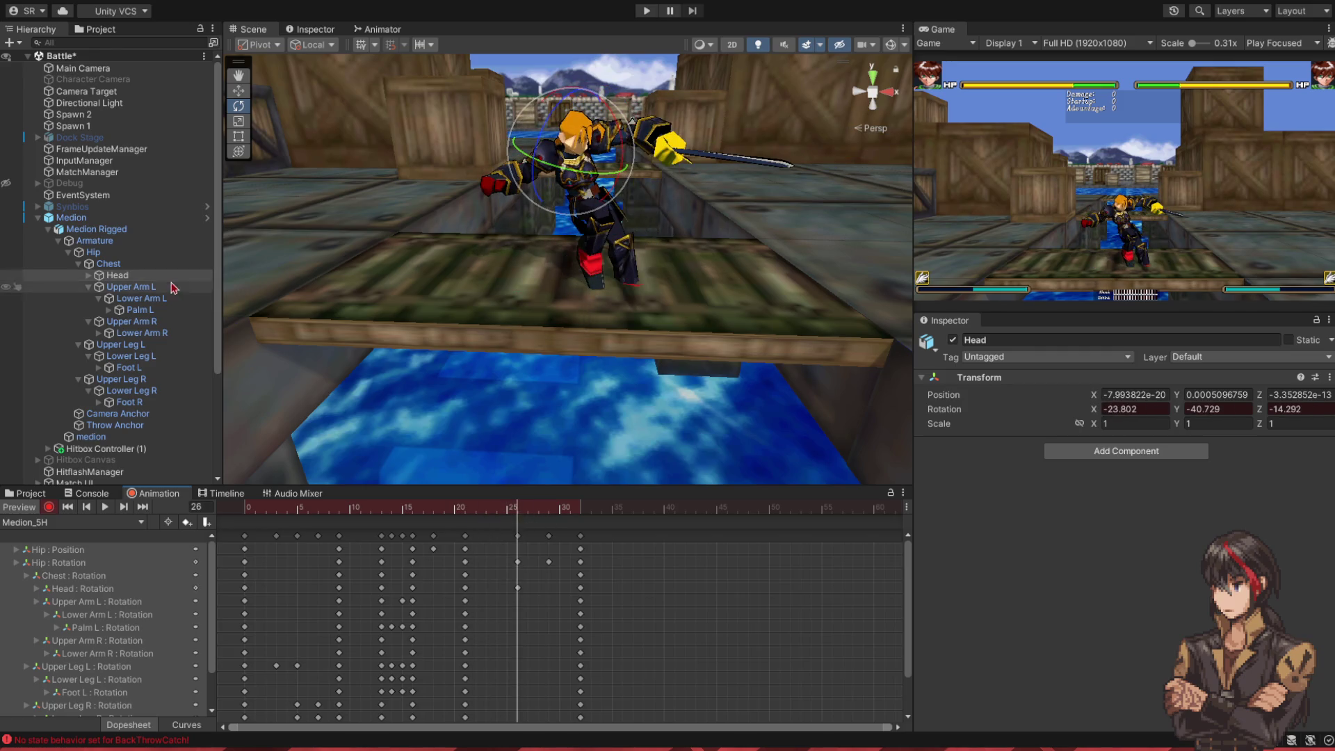
- Rotate Upper Leg L, Lower Leg L and Foot L (0.16, -12.901, 96.238) at frame 26
left_click(119, 344)
left_click_drag(655, 205, 647, 257)
left_click(191, 356)
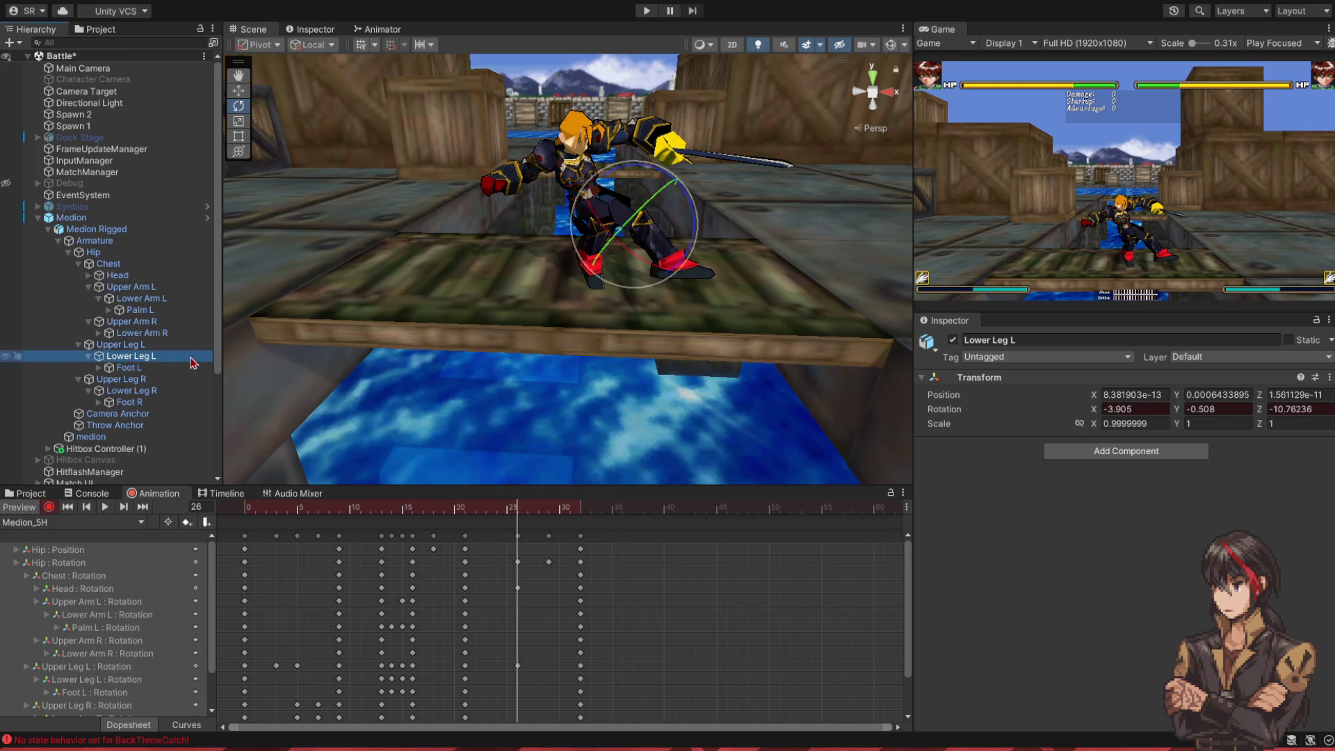
mouse_move(688, 222)
left_mouse_down()
mouse_move(661, 388)
mouse_move(514, 382)
left_mouse_up()
left_click(125, 367)
mouse_move(660, 263)
left_mouse_down()
mouse_move(605, 299)
mouse_move(569, 256)
left_mouse_up()
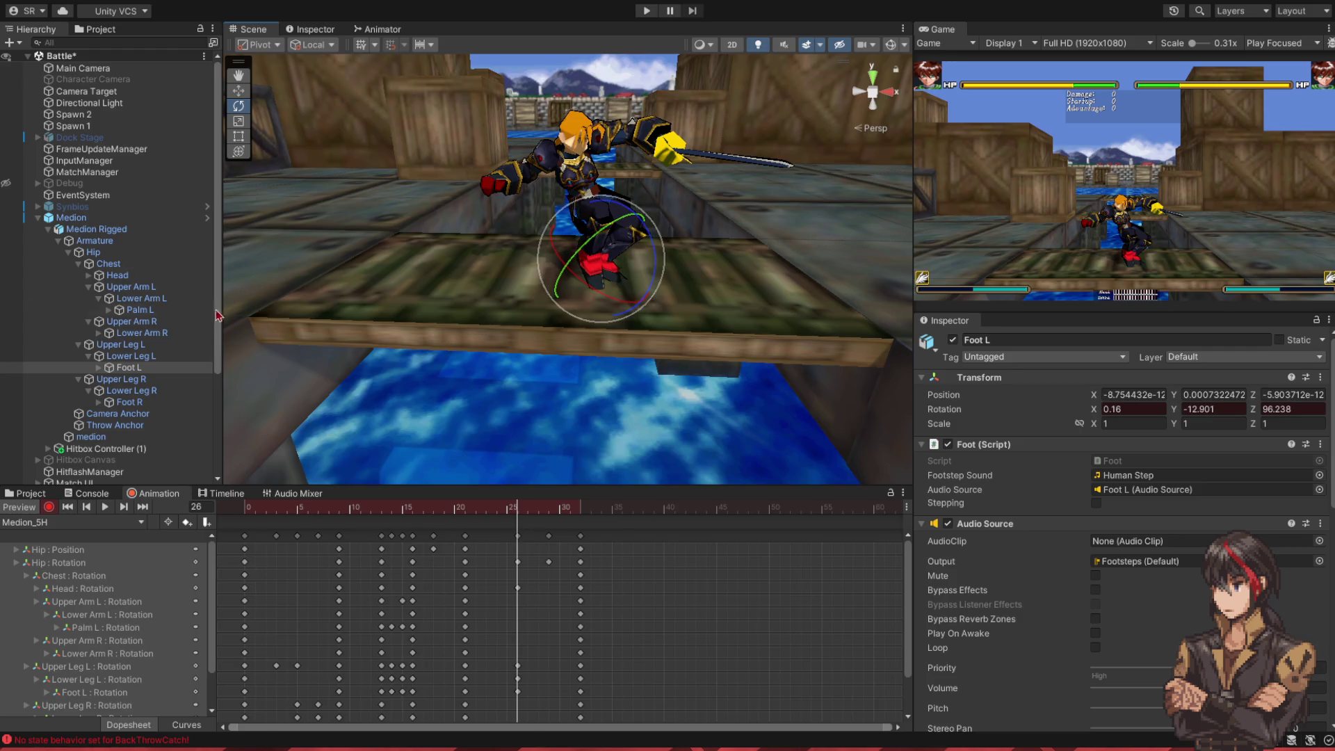
left_click(120, 344)
left_click_drag(655, 212, 636, 244)
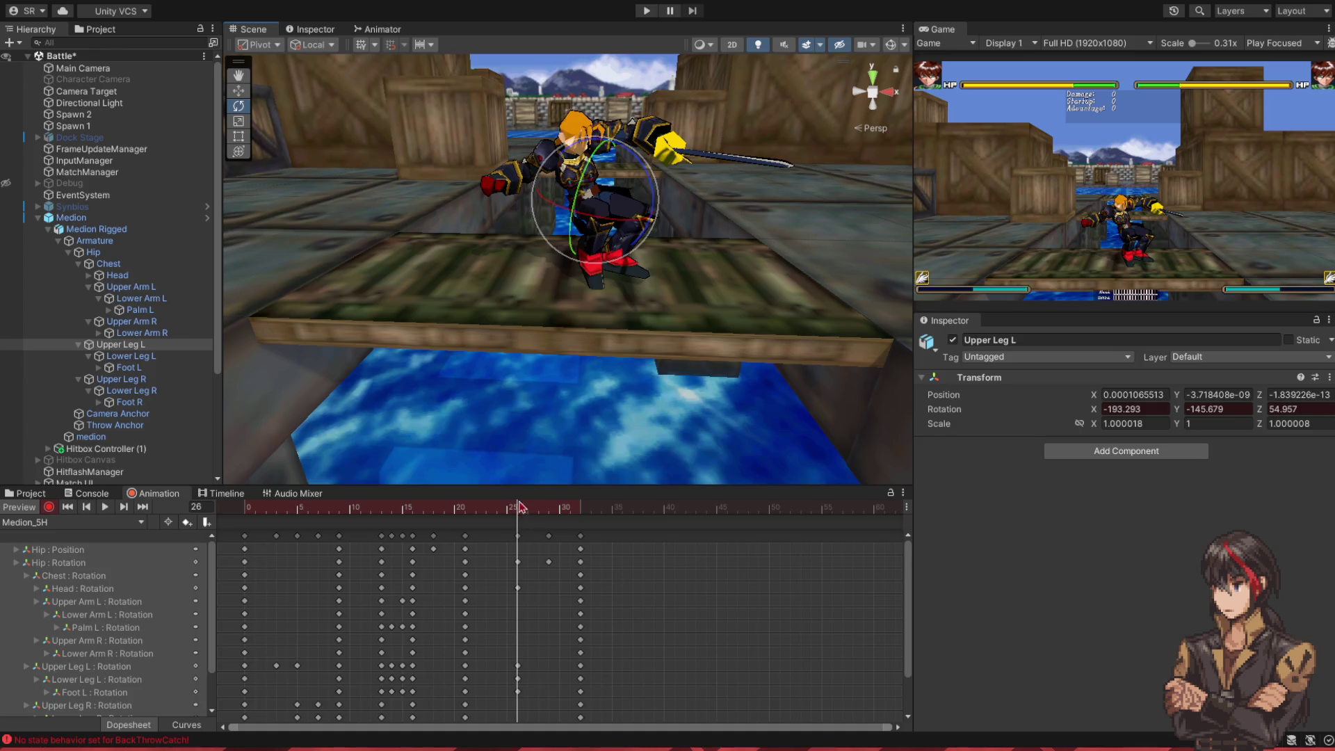
mouse_move(524, 512)
left_mouse_down()
mouse_move(571, 514)
mouse_move(476, 526)
mouse_move(502, 526)
left_mouse_up()
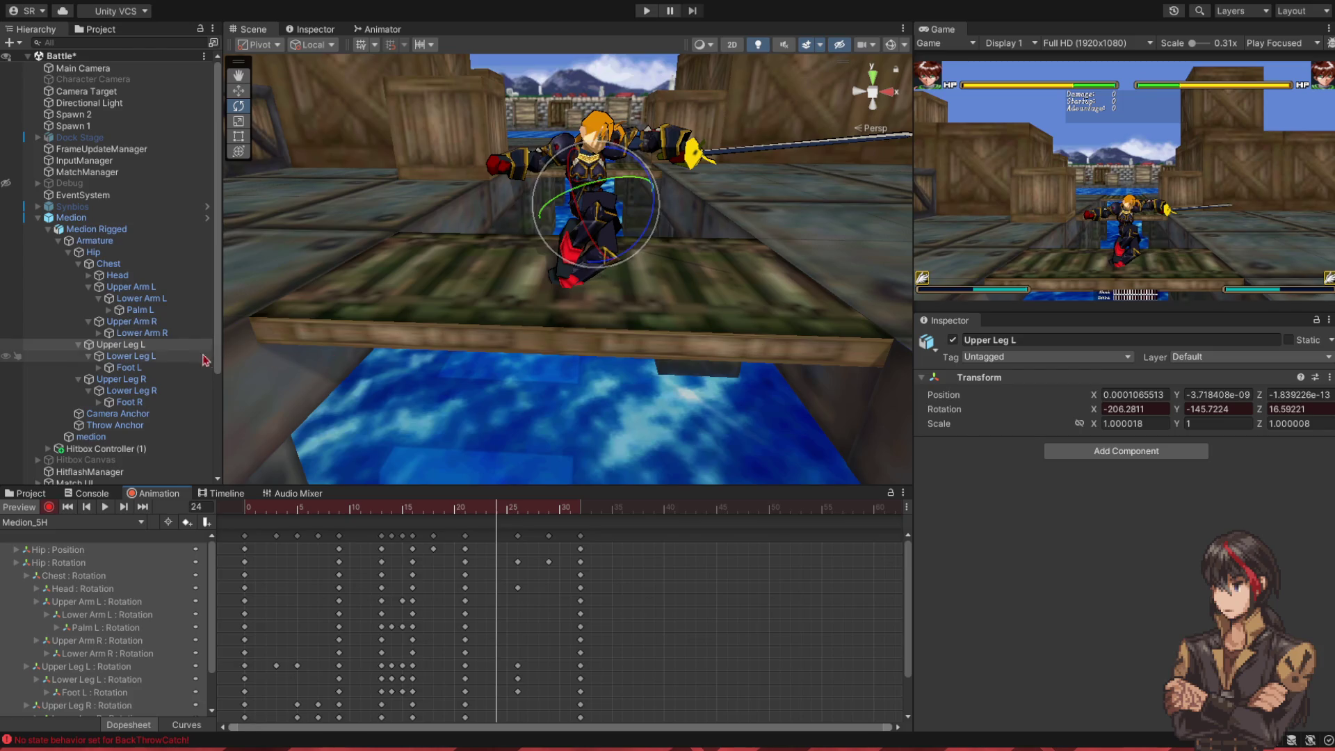
- Bend the left shin at frame 24 and preview the clip
left_click(131, 355)
mouse_move(672, 270)
left_mouse_down()
mouse_move(626, 347)
mouse_move(566, 397)
left_mouse_up()
left_click_drag(498, 517, 577, 528)
left_click(105, 507)
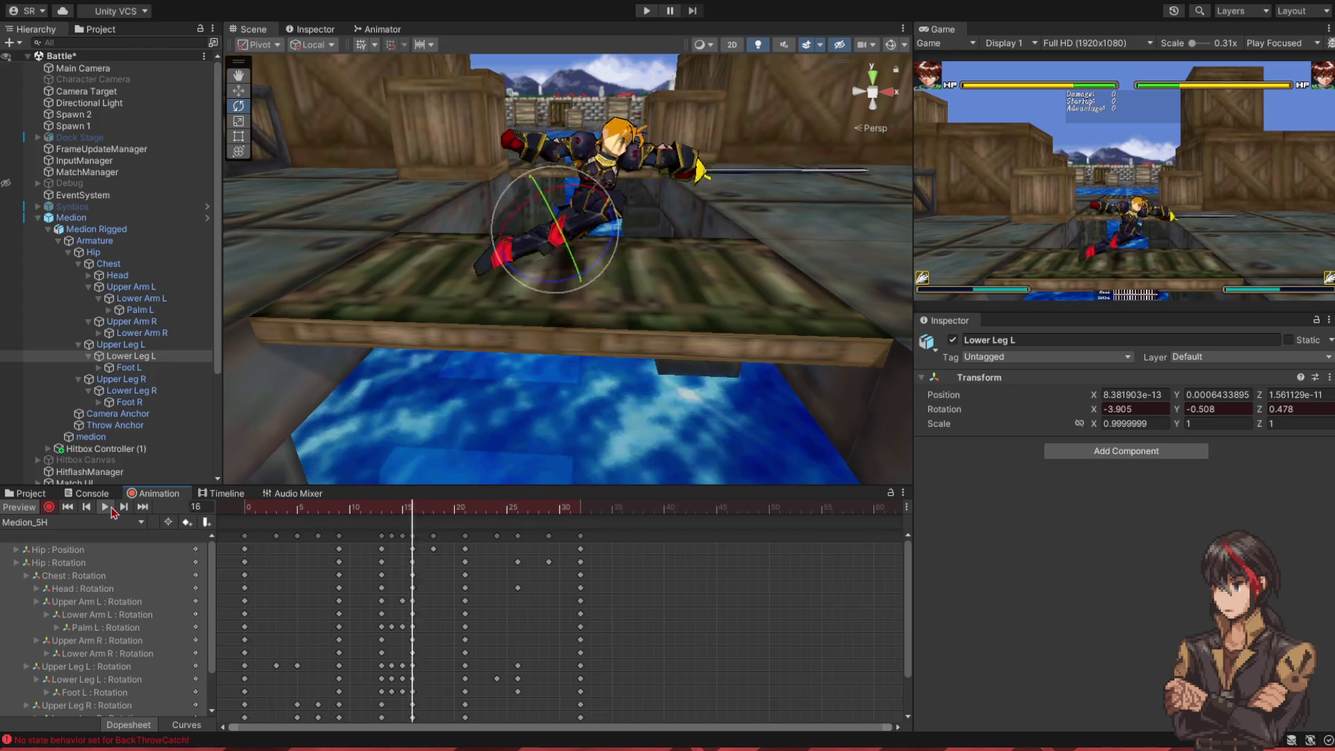
left_click_drag(483, 517, 517, 522)
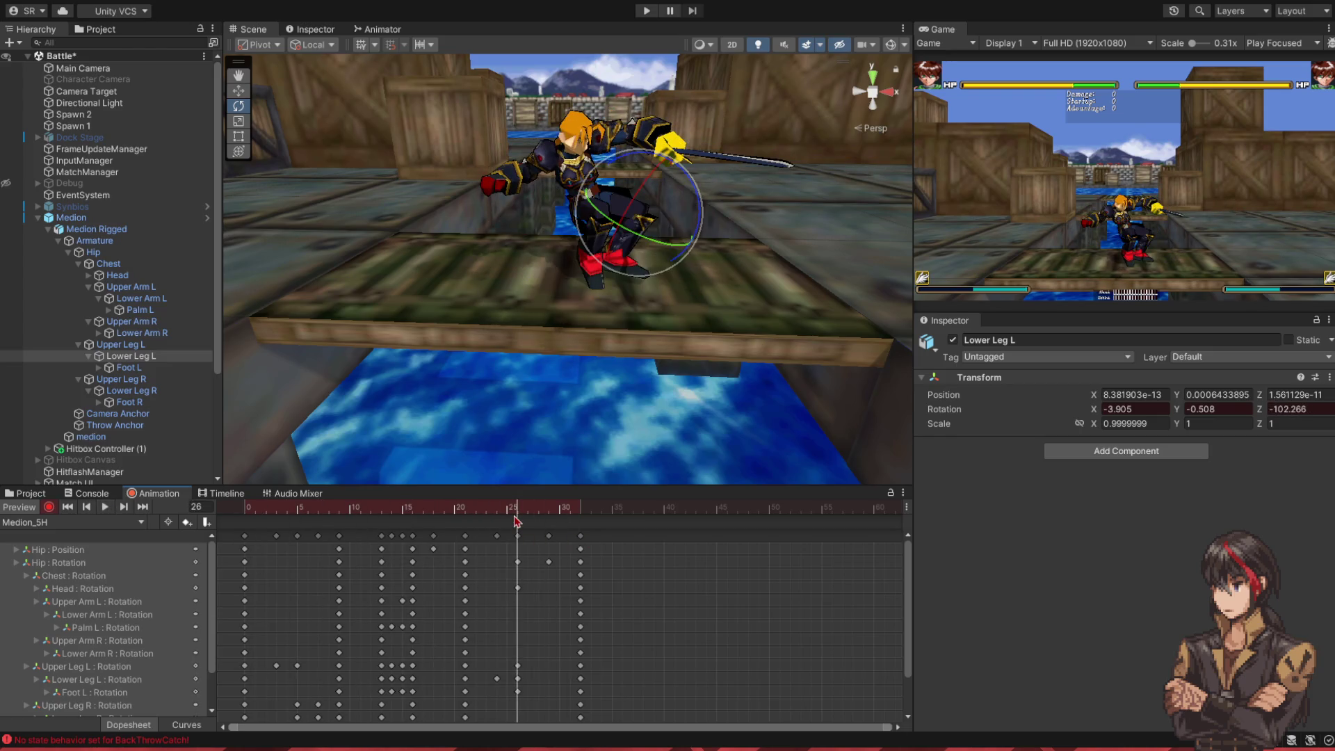
- Rotate Palm L at frame 26 to angle the sword down, then check frame 25
left_click(154, 310)
left_click(156, 301)
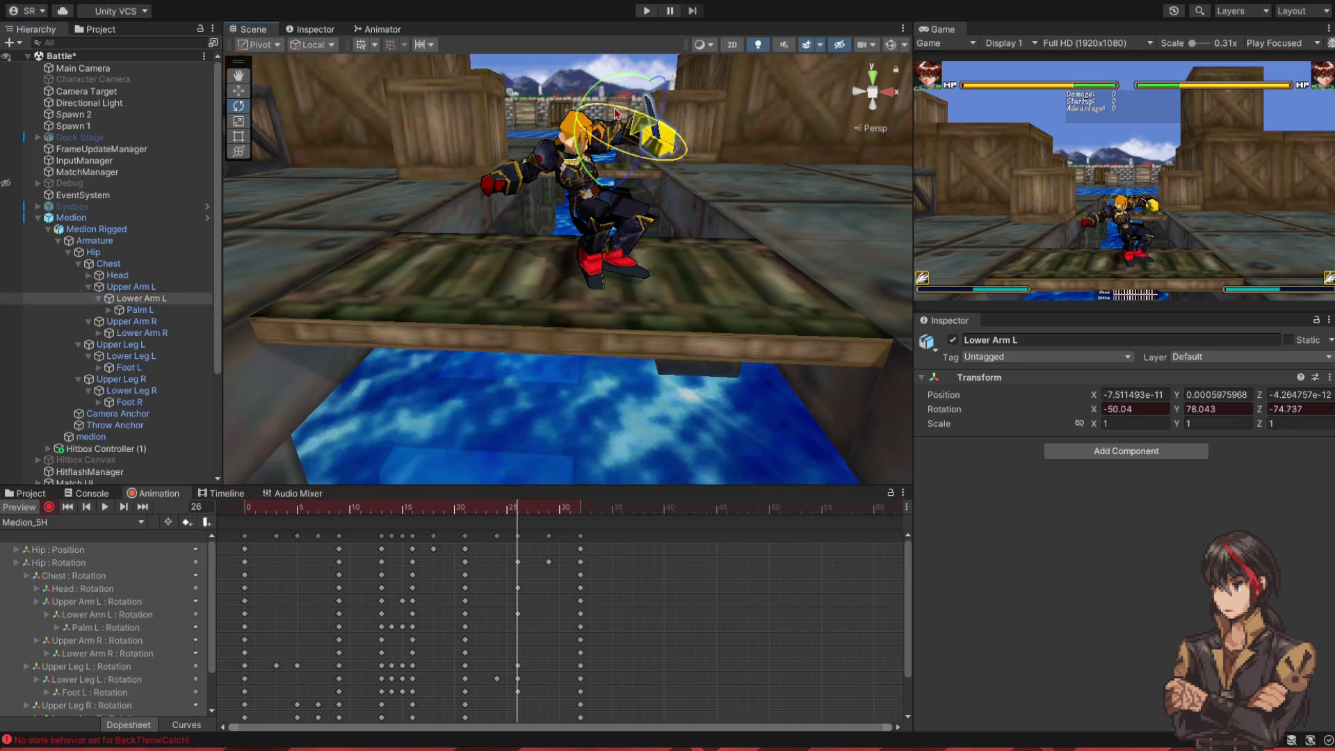
left_click(155, 321)
left_click(154, 310)
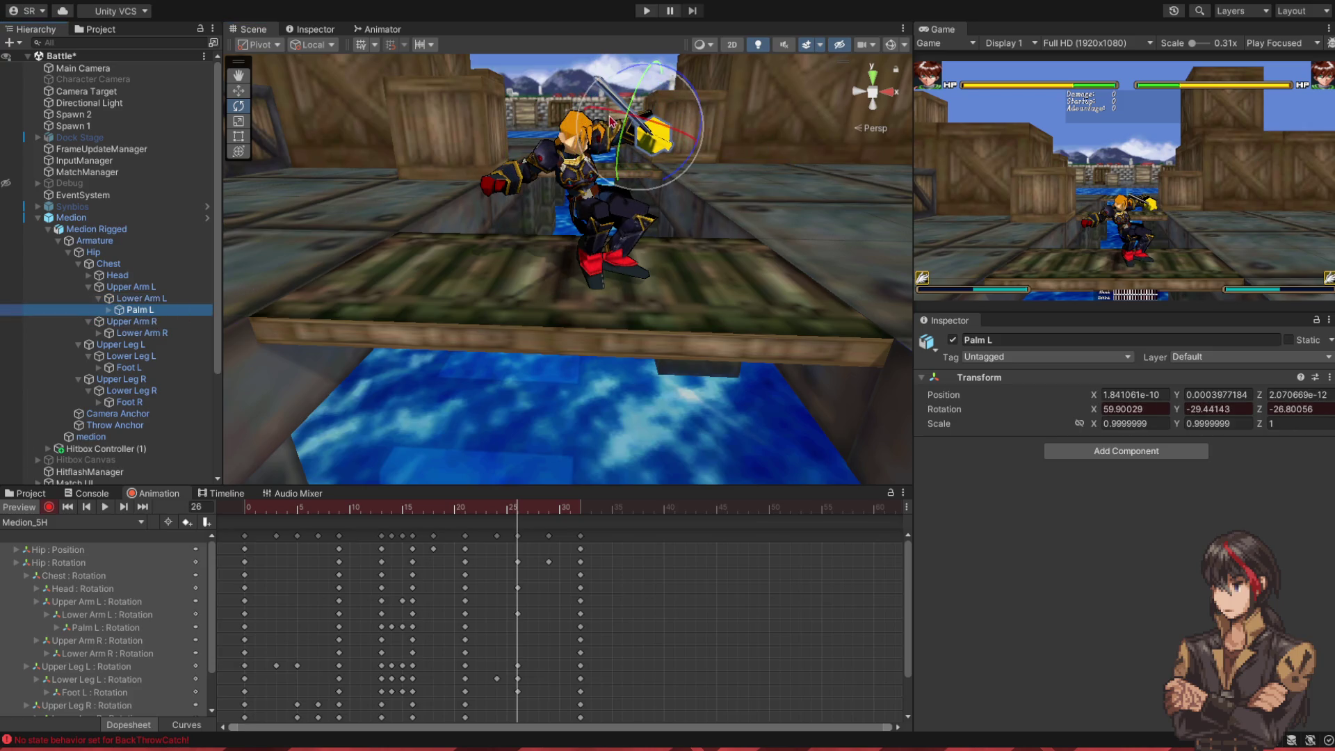
mouse_move(641, 116)
left_mouse_down()
mouse_move(589, 151)
mouse_move(601, 174)
mouse_move(563, 222)
left_mouse_up()
mouse_move(513, 513)
left_mouse_down()
mouse_move(470, 515)
mouse_move(580, 528)
left_mouse_up()
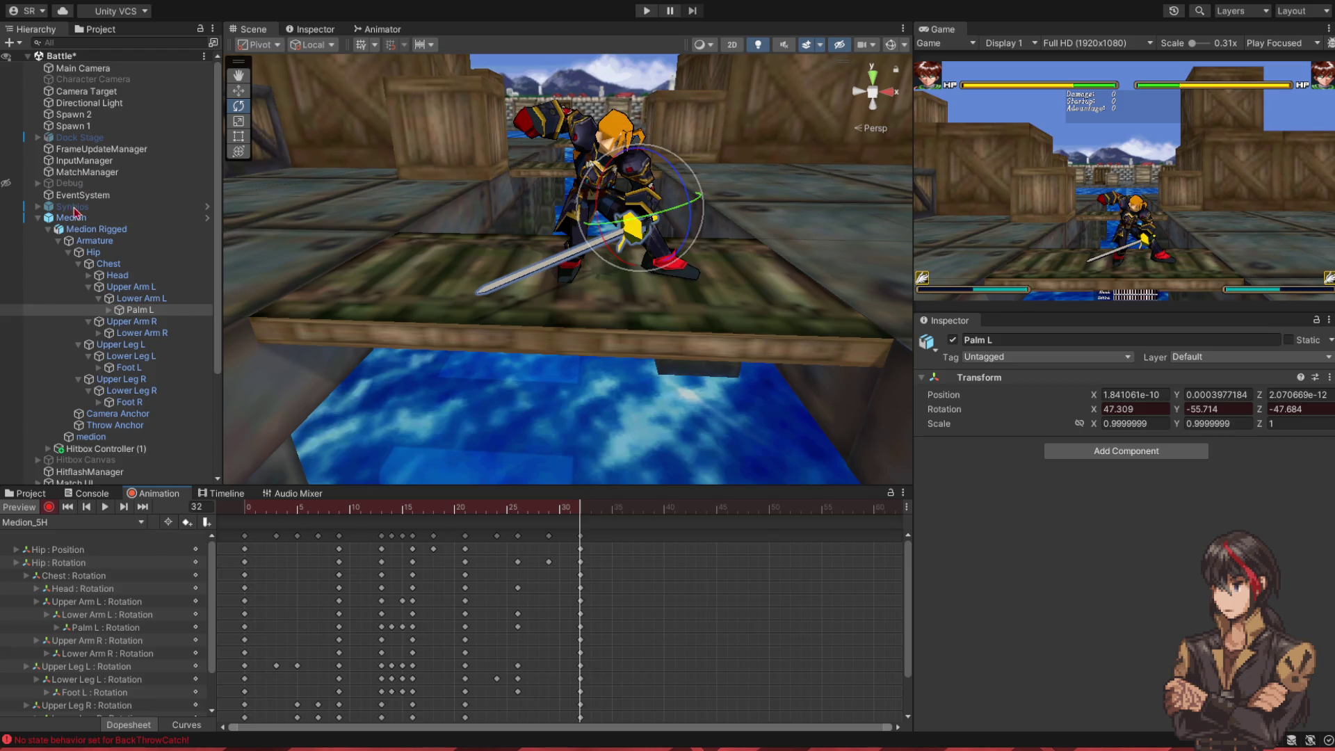
- Copy Medion_Idle's frame-0 keys and paste them into Medion_5H
left_click(243, 536)
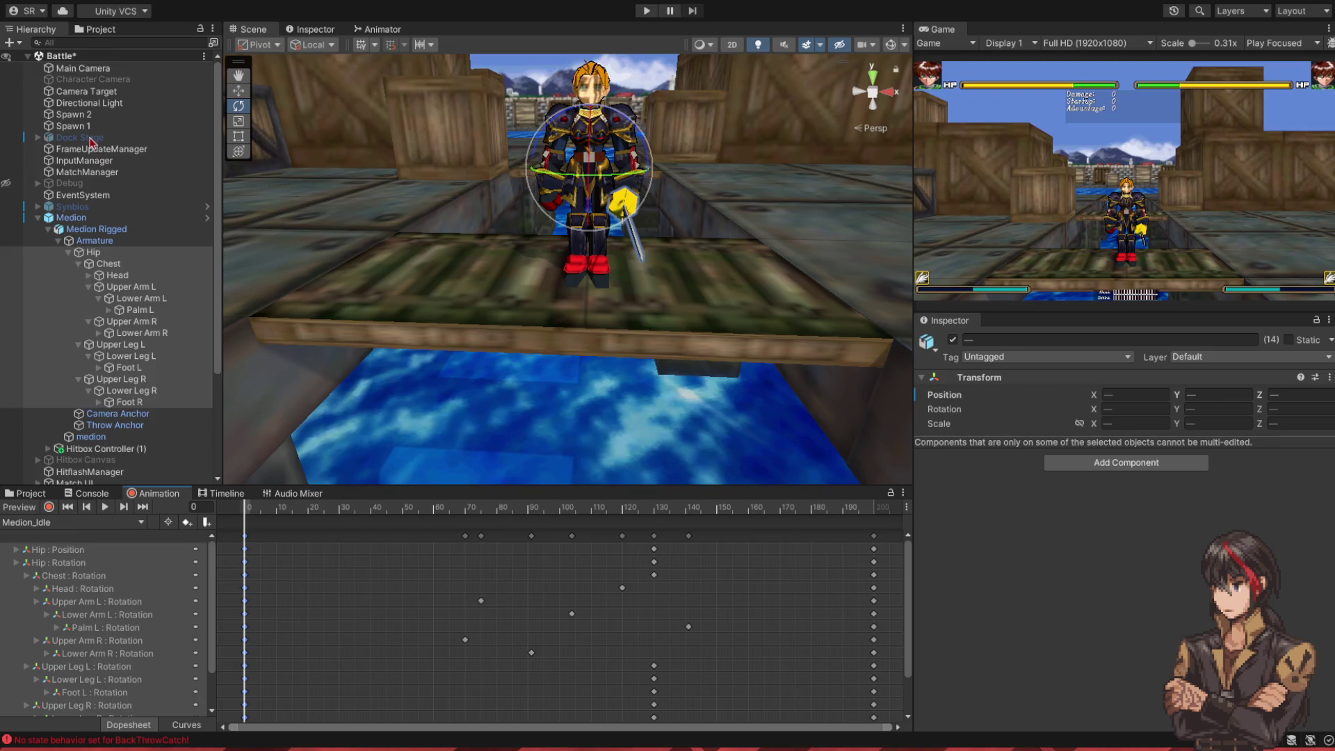
scroll(627, 581, "down", 2)
left_click(664, 516)
mouse_move(665, 517)
left_mouse_down()
mouse_move(741, 527)
mouse_move(687, 521)
left_mouse_up()
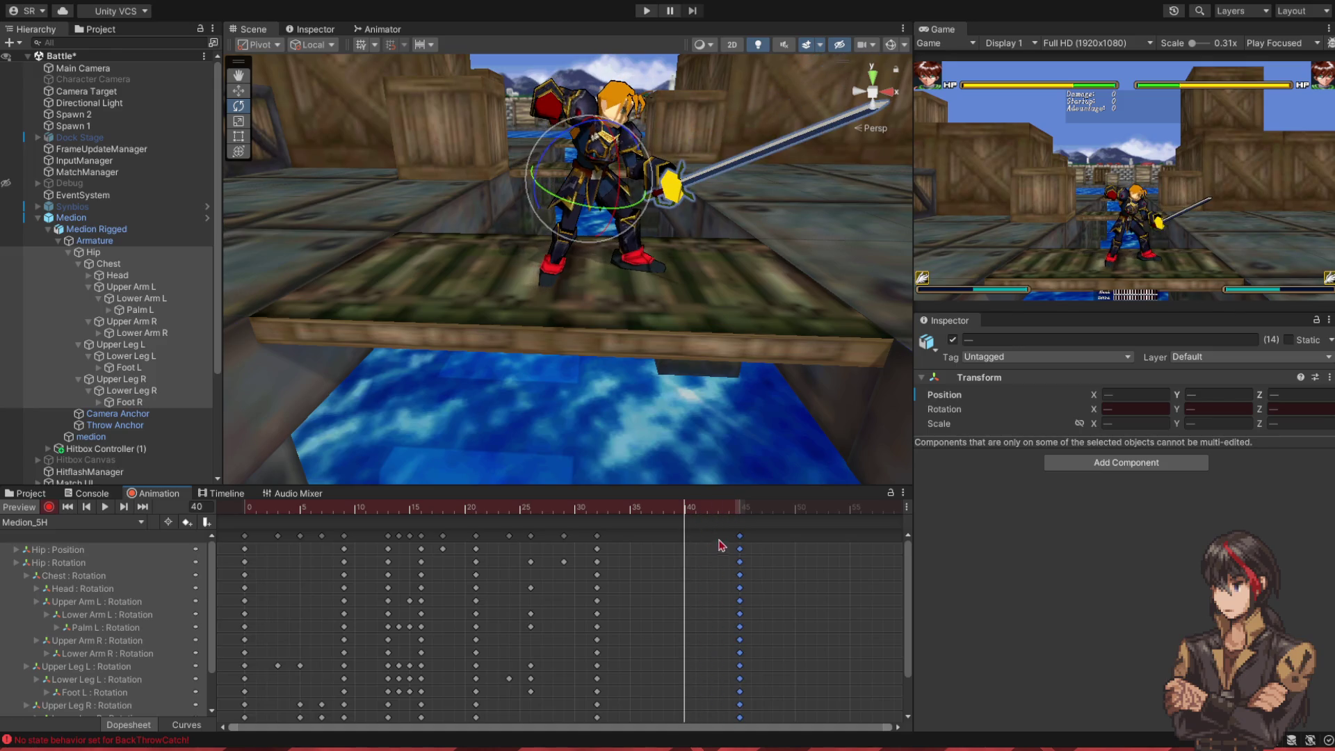
- Move the pasted key column to frame 38 and delete the leftover frame-45 keys
left_click(778, 562)
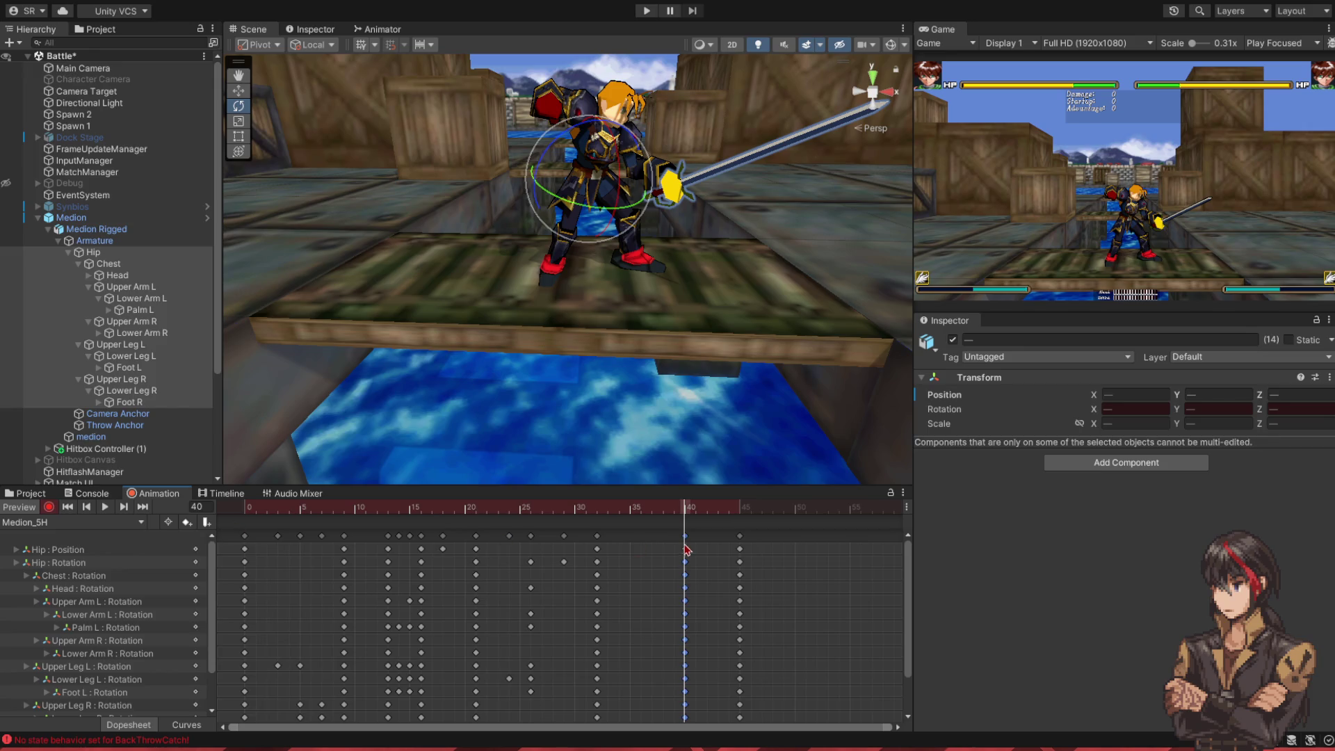
mouse_move(687, 544)
left_mouse_down()
mouse_move(668, 540)
mouse_move(664, 516)
mouse_move(616, 518)
mouse_move(661, 514)
mouse_move(614, 526)
mouse_move(629, 525)
left_mouse_up()
left_click(740, 542)
key("Delete")
- Rotate the Foot R bone at frame 35 to re-angle the right foot
scroll(560, 369, "up", 5)
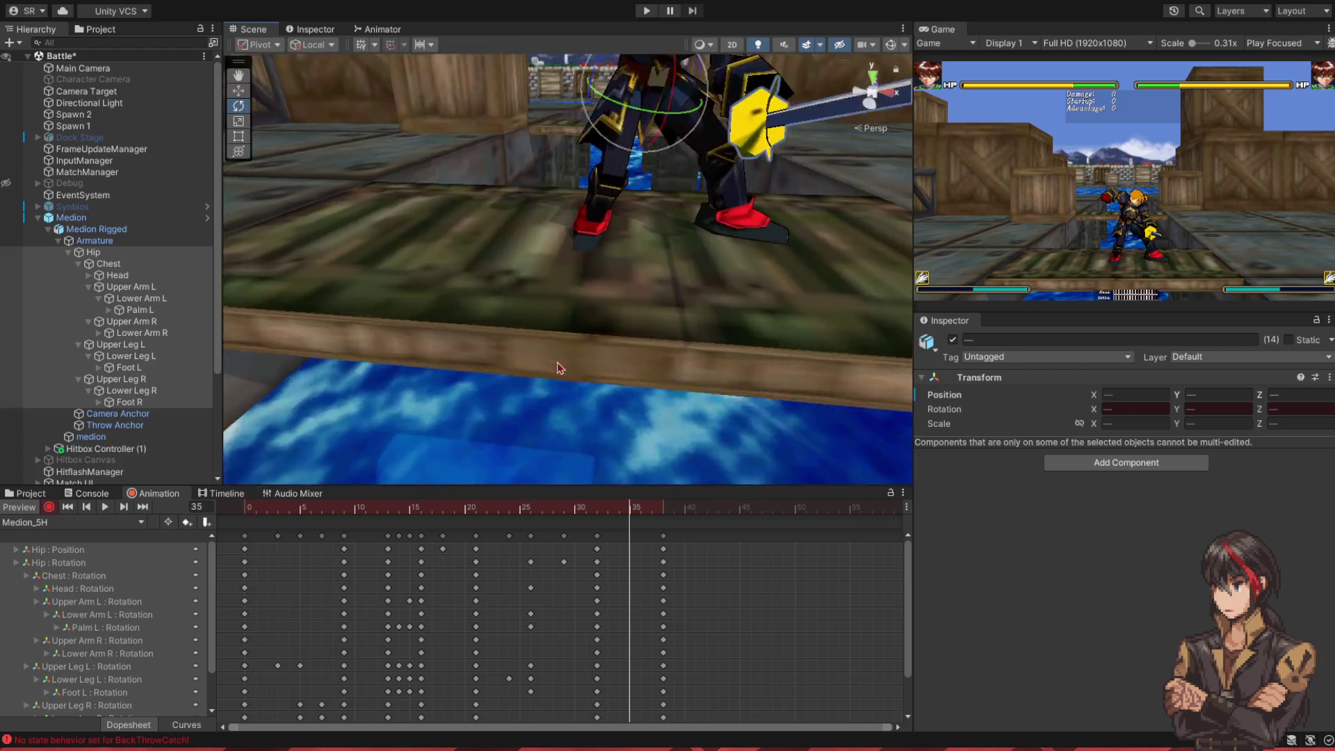
scroll(560, 368, "down", 3)
mouse_move(559, 369)
left_mouse_down()
mouse_move(582, 271)
mouse_move(587, 340)
mouse_move(616, 288)
left_mouse_up()
left_click(583, 278)
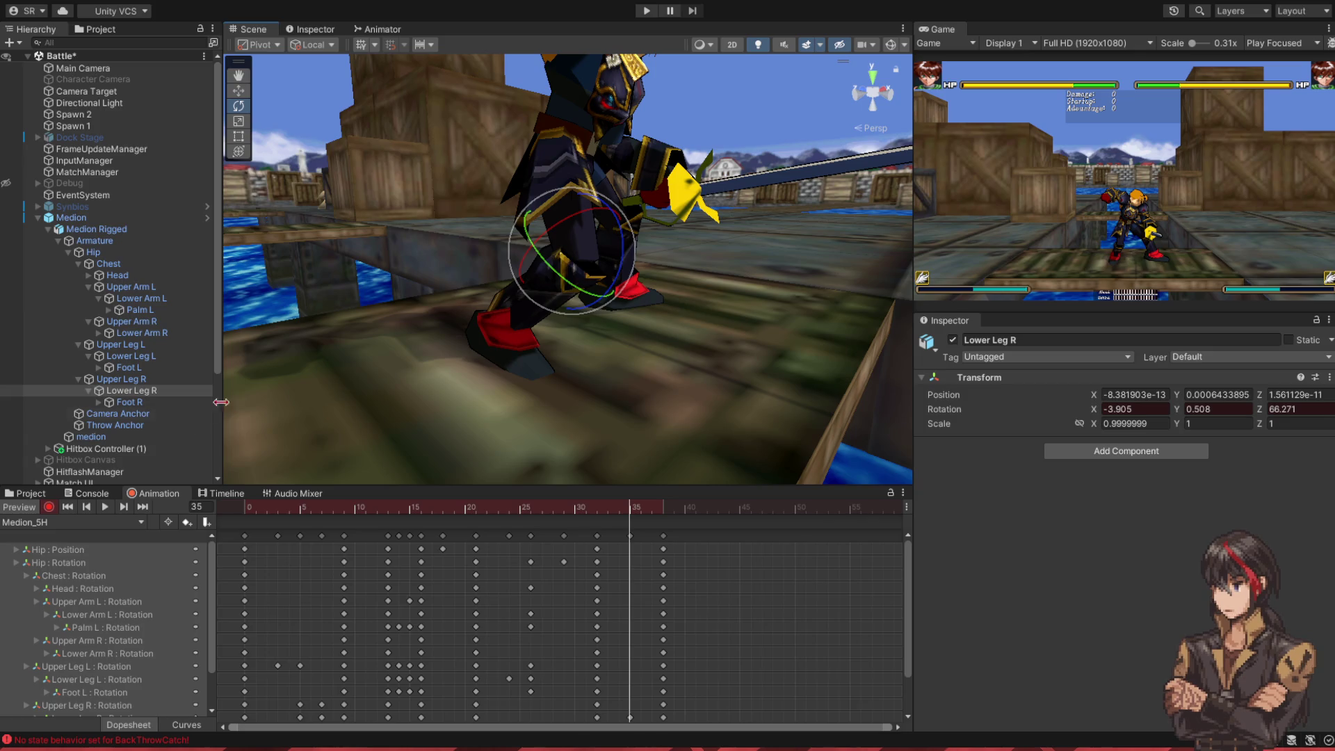
left_click(126, 402)
left_click_drag(543, 341, 549, 354)
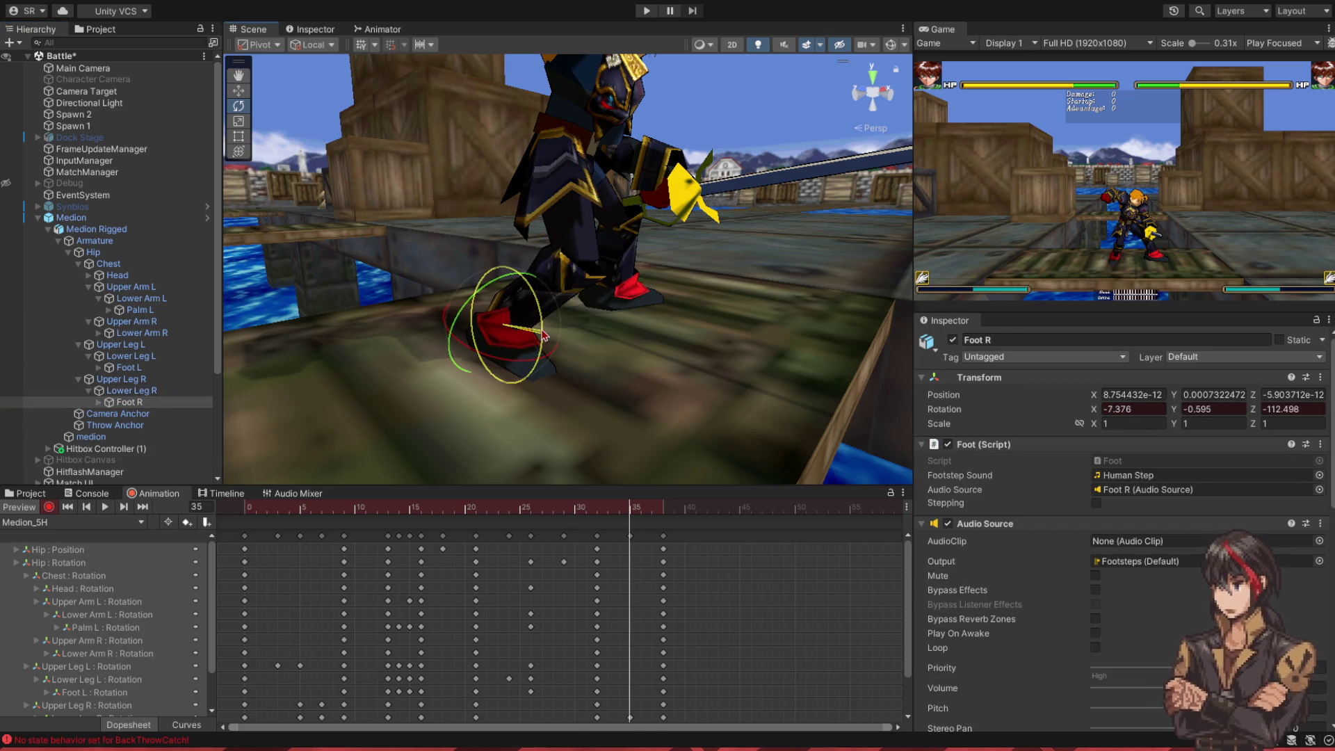
- Play and scrub the Medion_5H preview between frames 12 and 38 to review the pose
left_click_drag(629, 514, 359, 535)
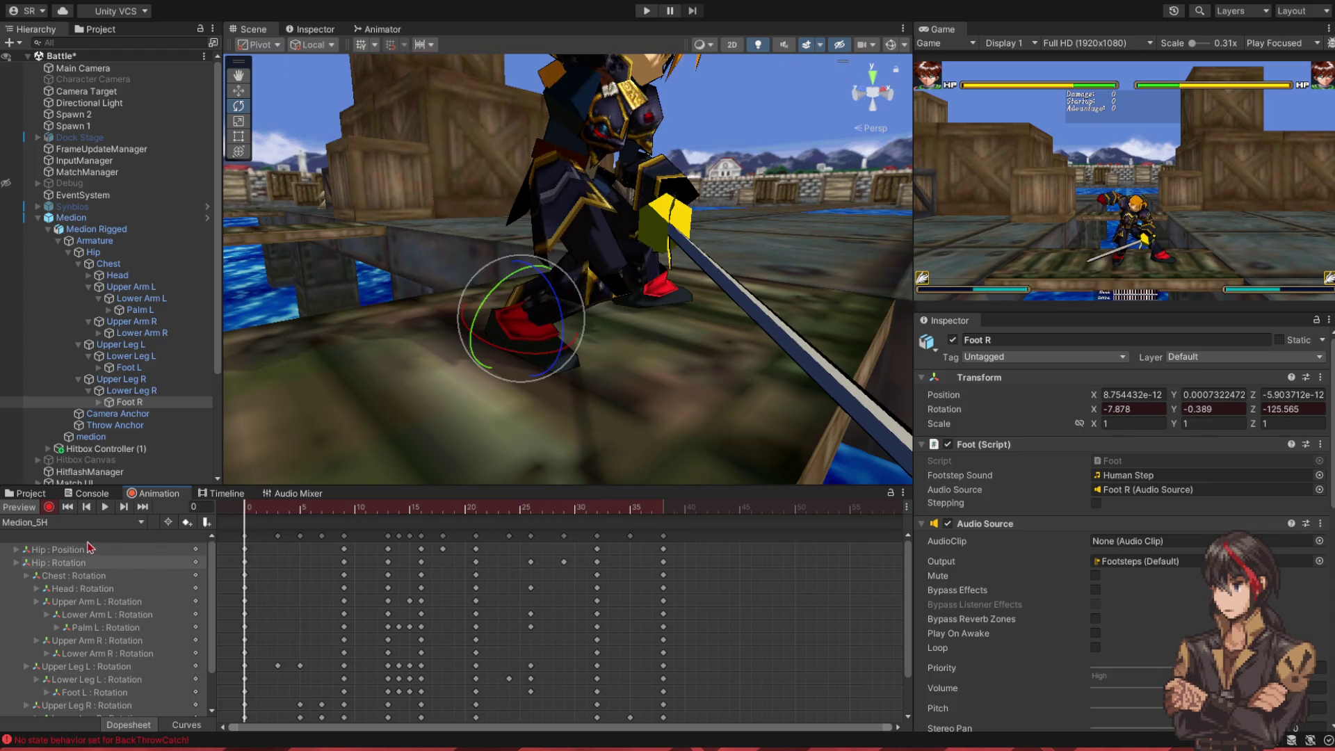
left_click(104, 506)
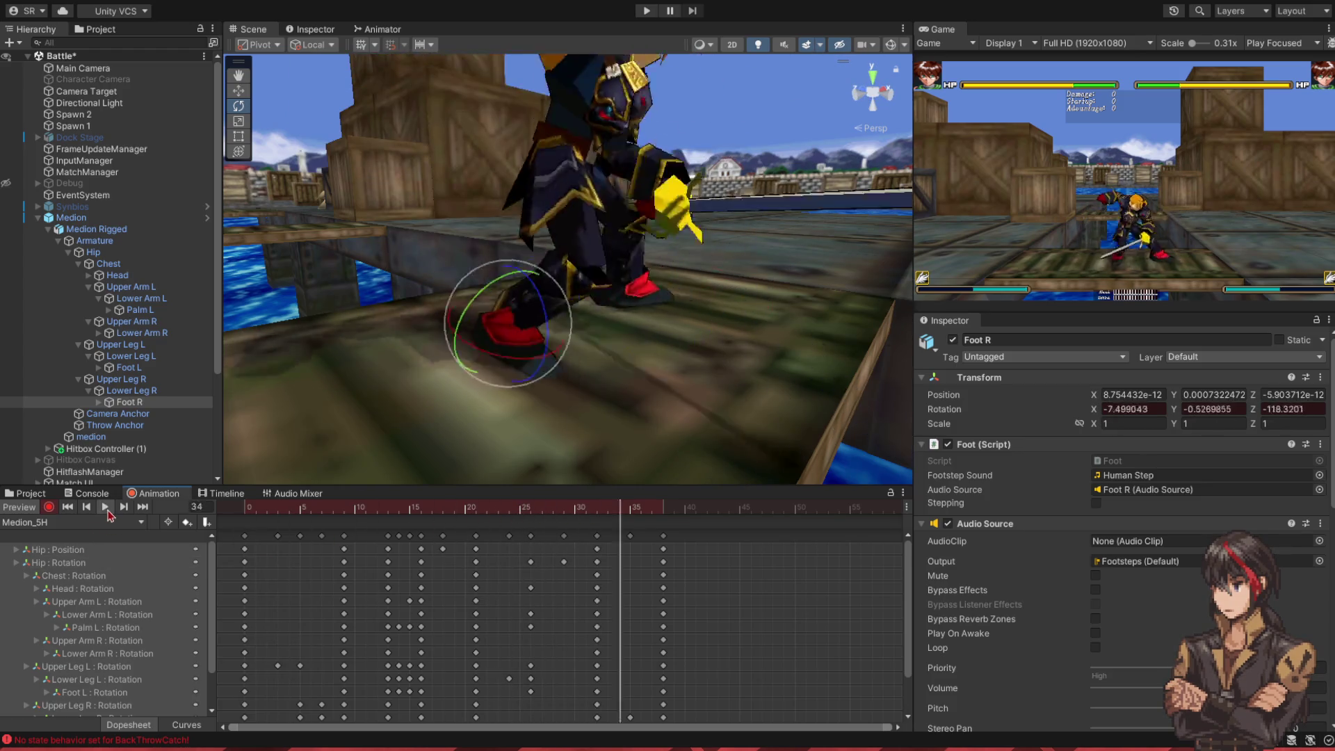
left_click(512, 576)
left_click_drag(593, 509, 661, 520)
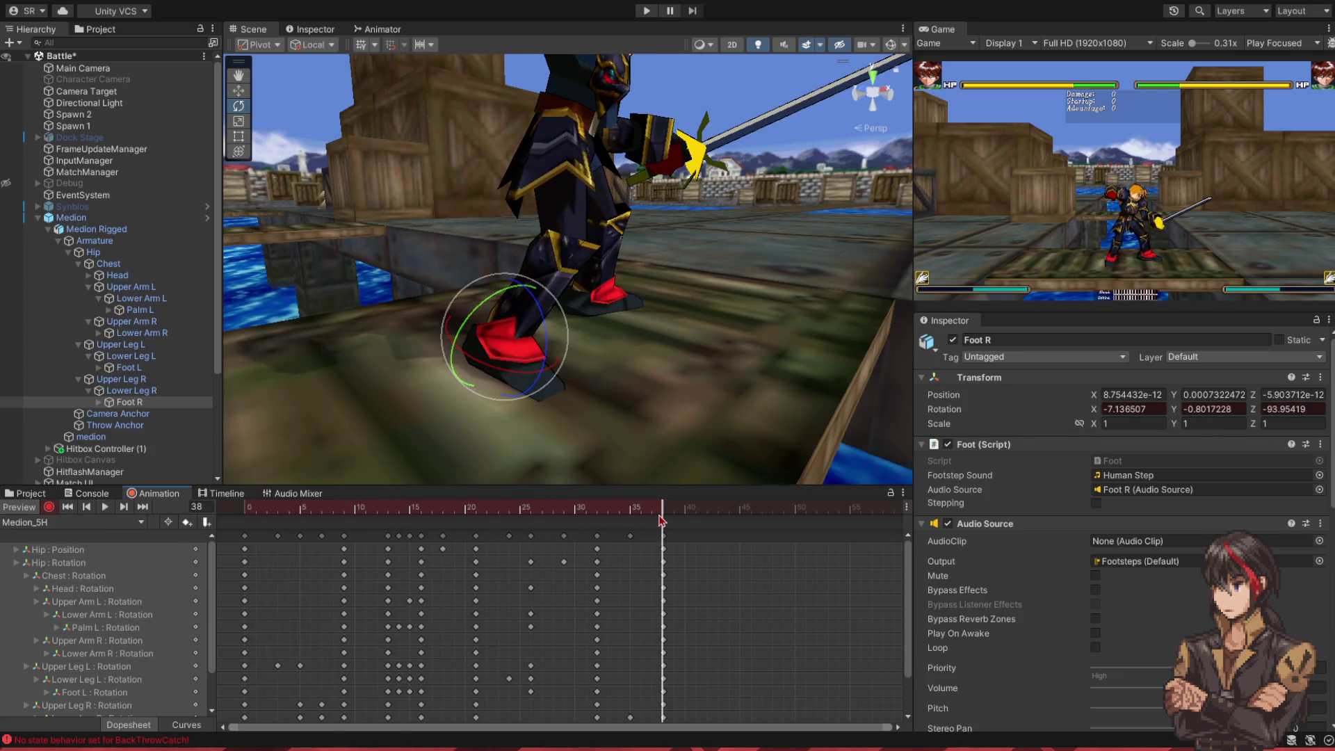
left_click_drag(264, 403, 559, 480)
mouse_move(661, 507)
left_mouse_down()
mouse_move(445, 539)
mouse_move(591, 556)
mouse_move(240, 550)
mouse_move(259, 554)
left_mouse_up()
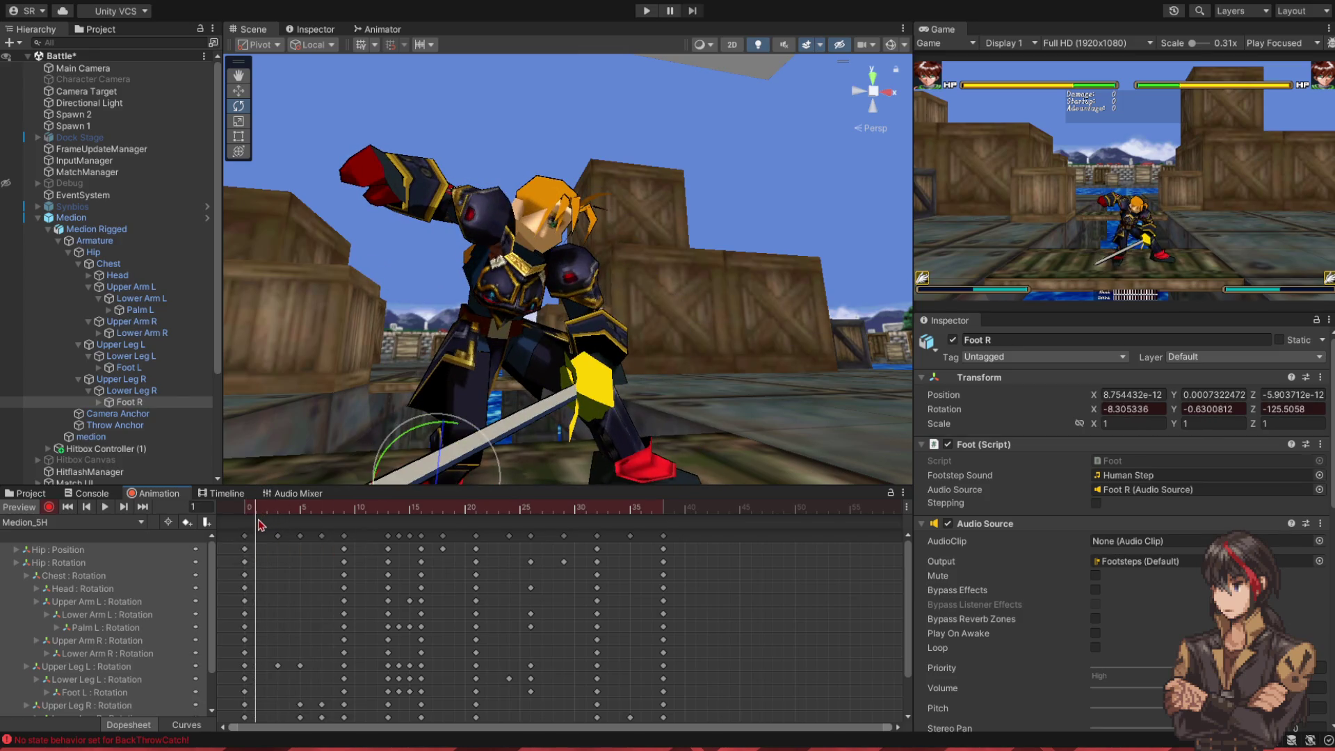
- Add animation events at frames 1, 9, 13 and 23 calling StartTrail or StopTrail
left_click(256, 521)
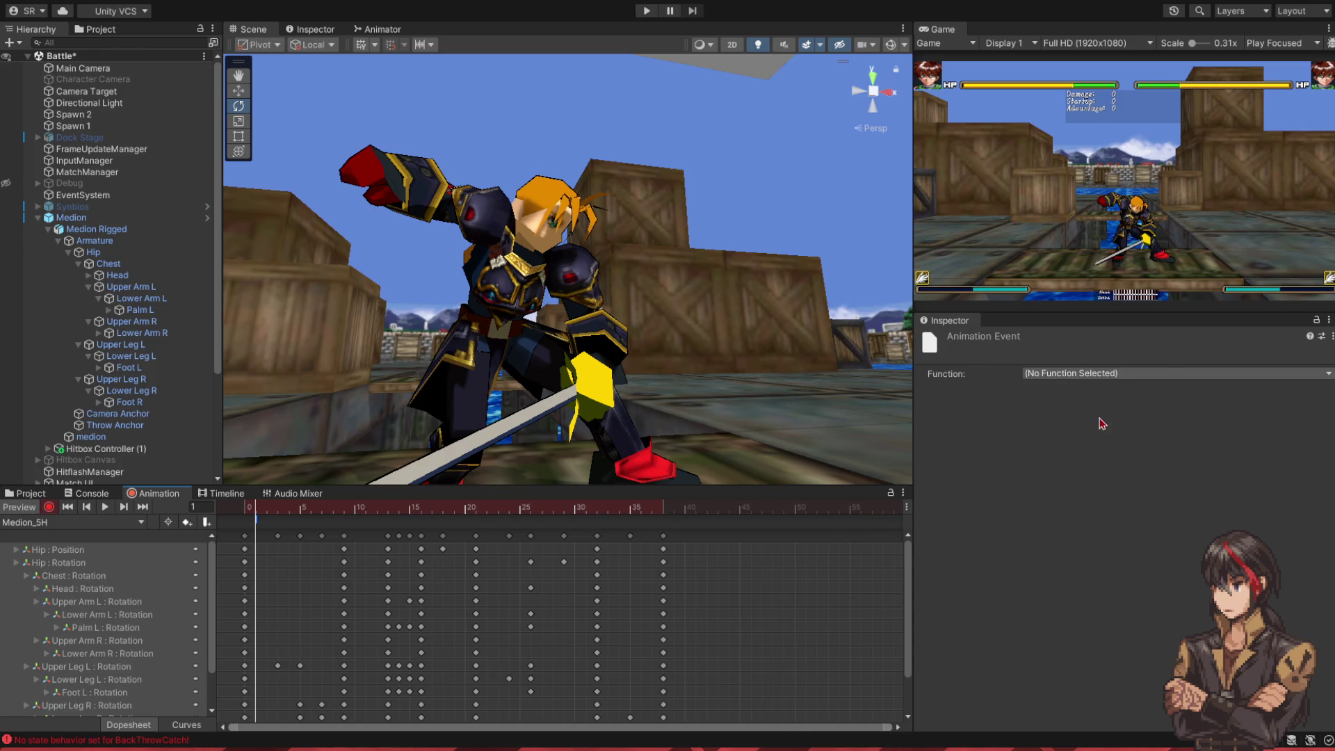
left_click_drag(272, 517, 345, 514)
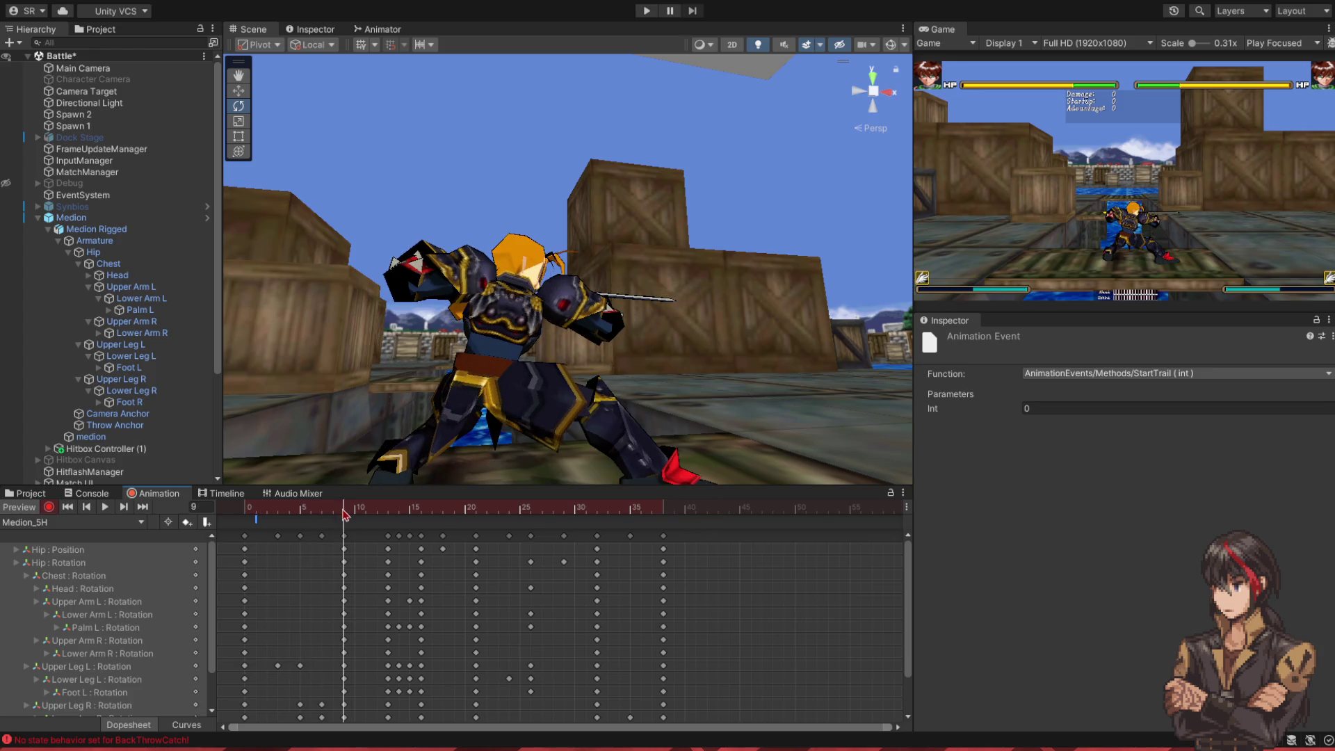
left_click(207, 522)
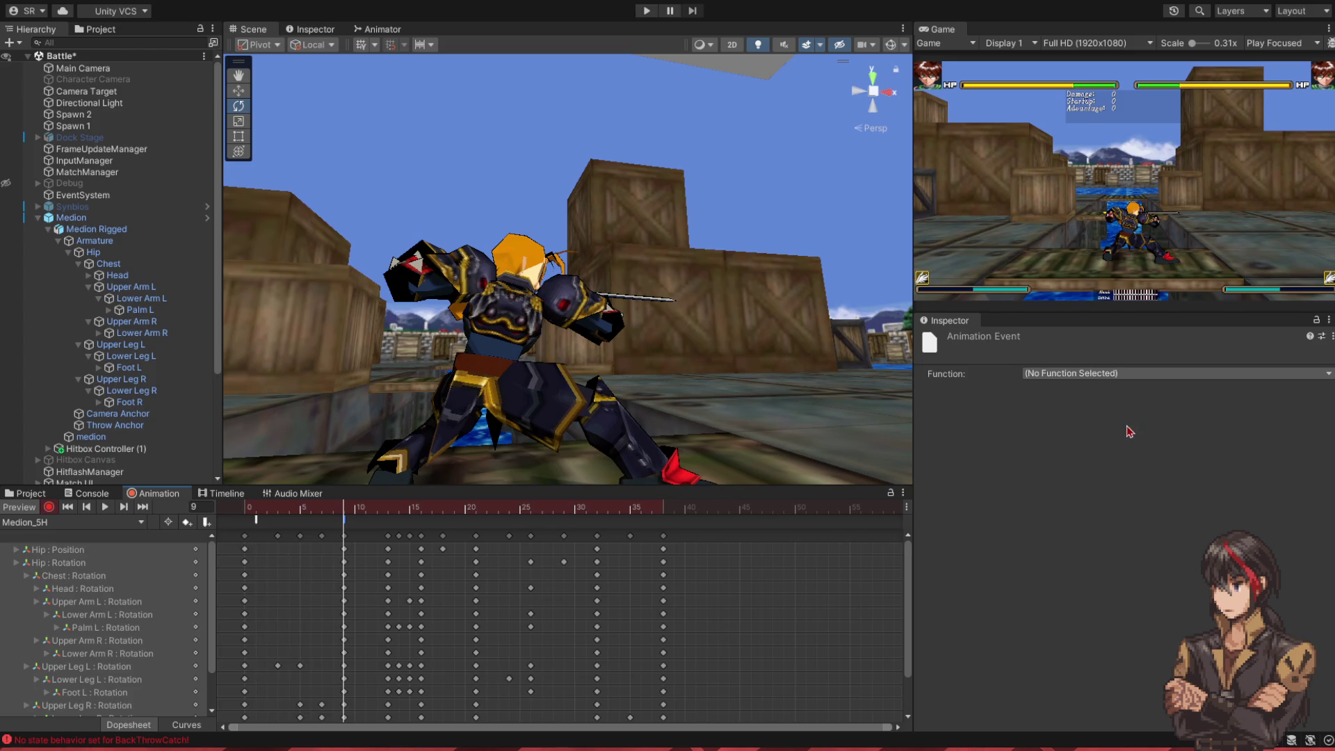
left_click_drag(369, 513, 395, 515)
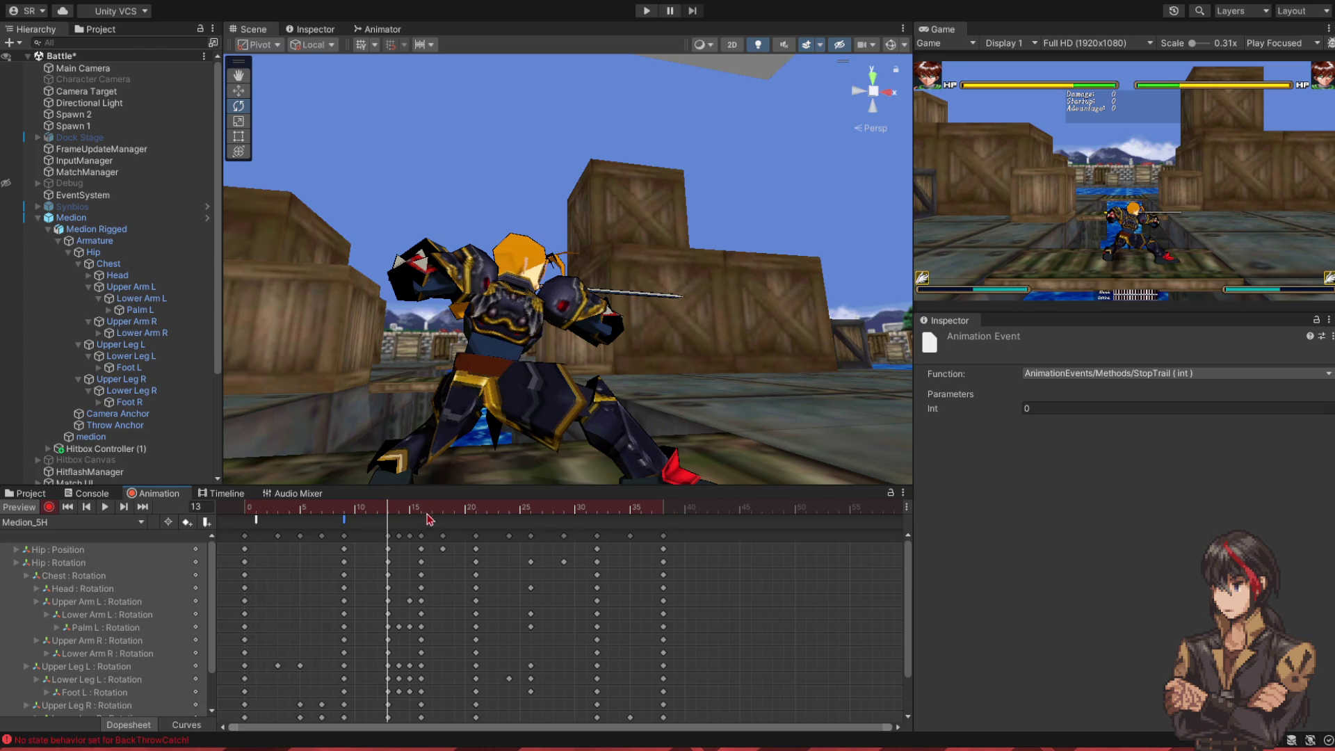
double_click(400, 523)
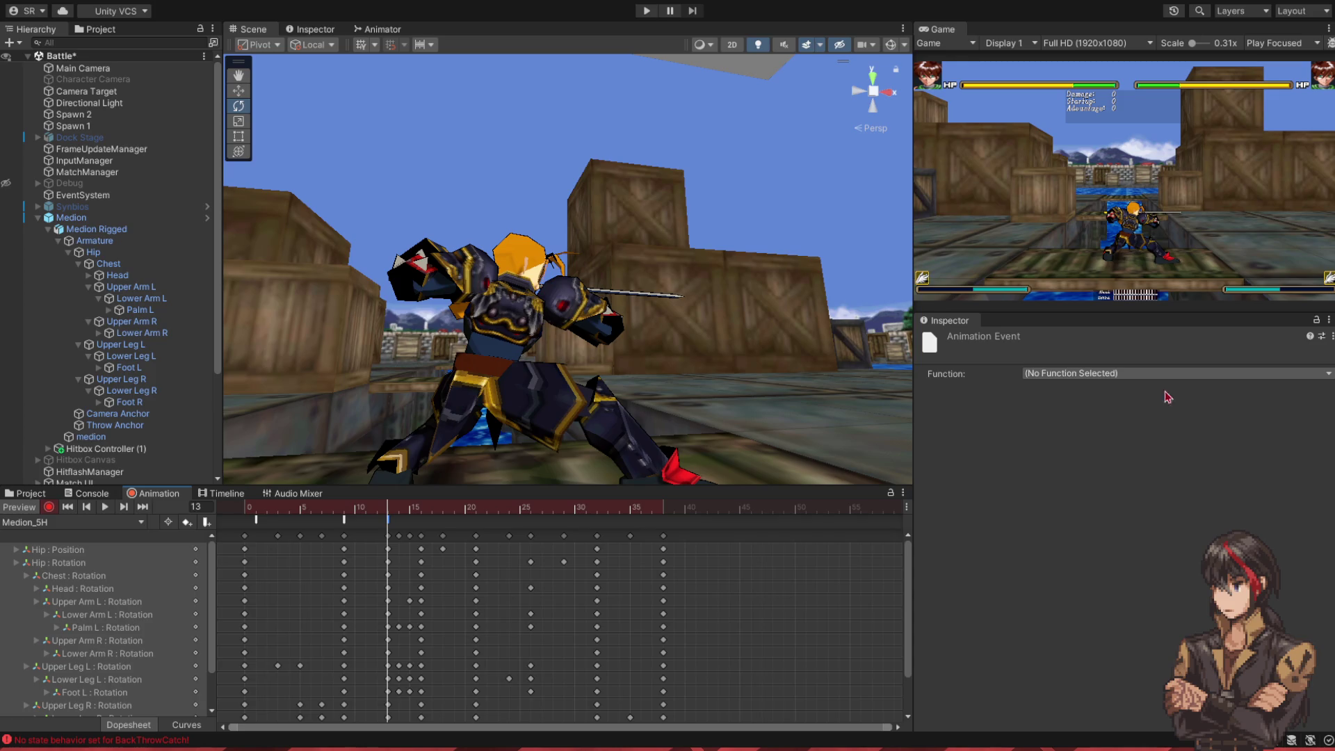
left_click(400, 511)
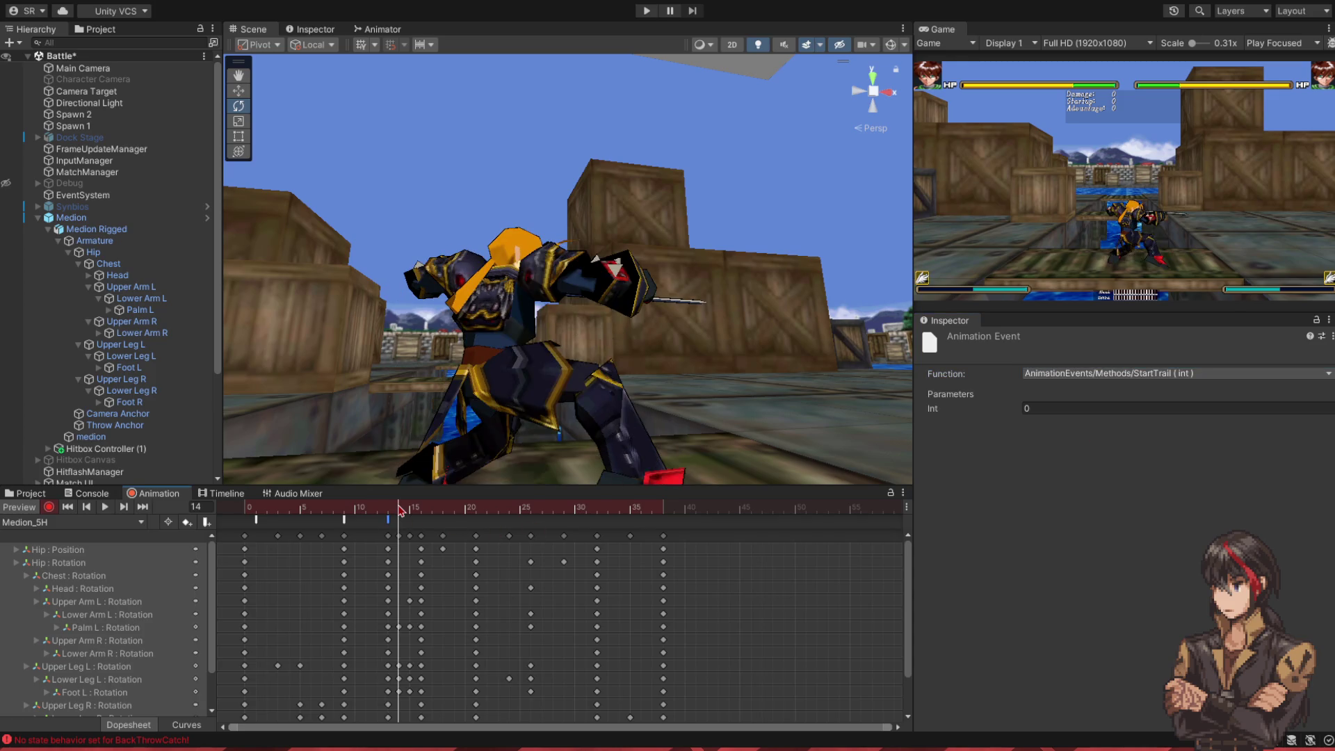
mouse_move(407, 510)
left_mouse_down()
mouse_move(543, 520)
mouse_move(480, 523)
mouse_move(497, 523)
left_mouse_up()
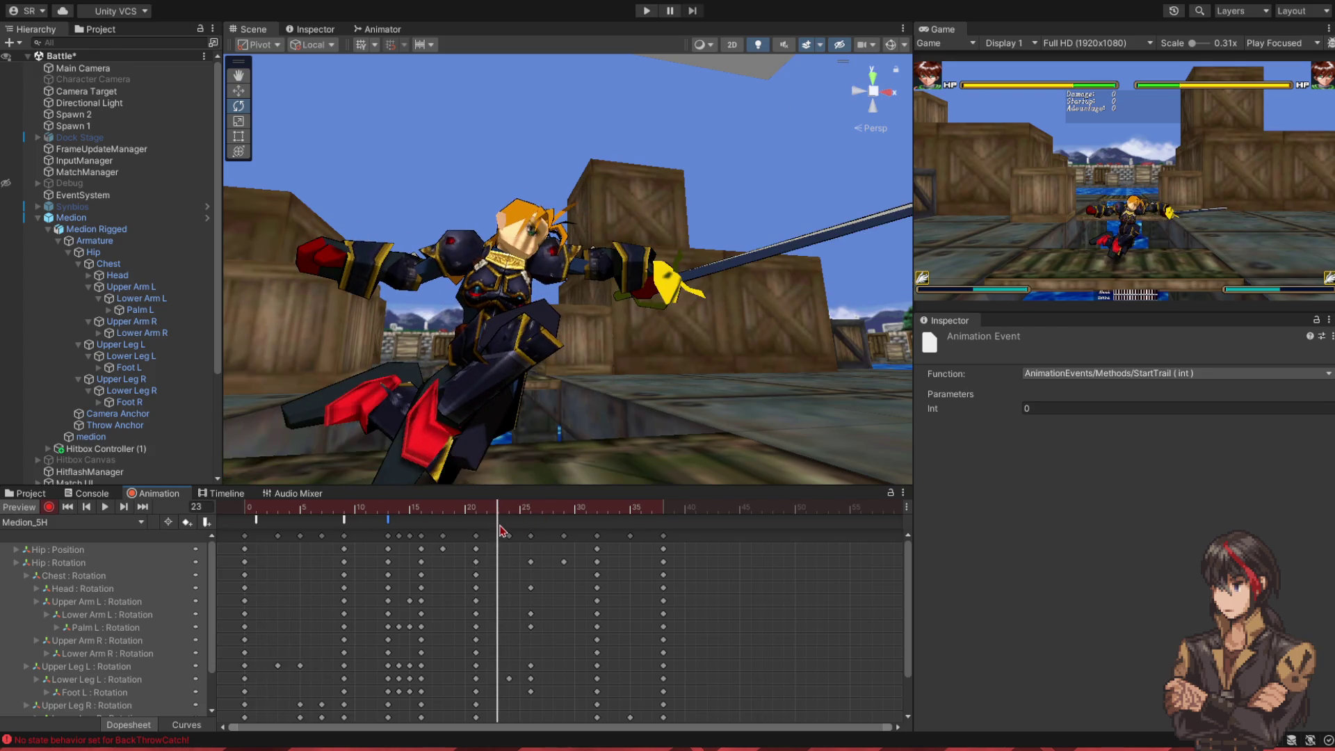
double_click(503, 522)
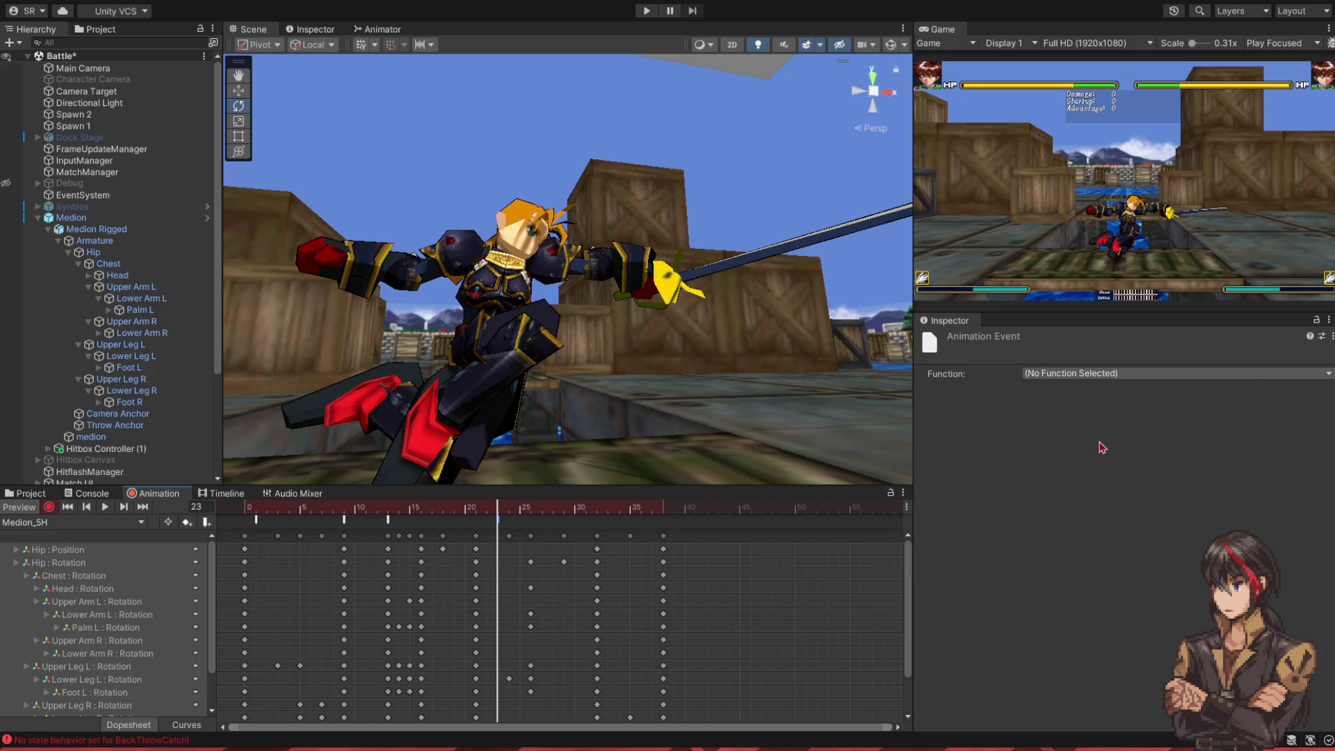
- Play the Medion_5H preview and return the playhead to frame 0
mouse_move(506, 514)
left_mouse_down()
mouse_move(681, 526)
mouse_move(244, 518)
left_mouse_up()
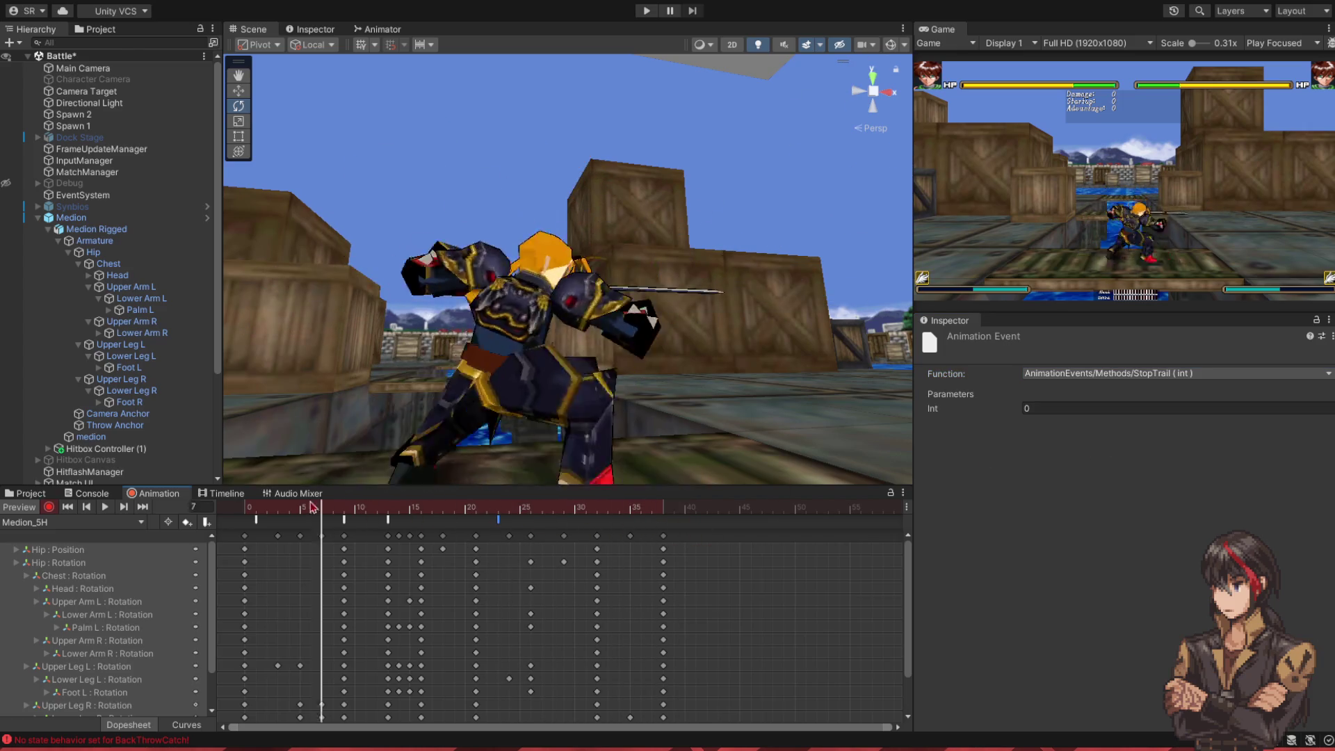
left_click(105, 507)
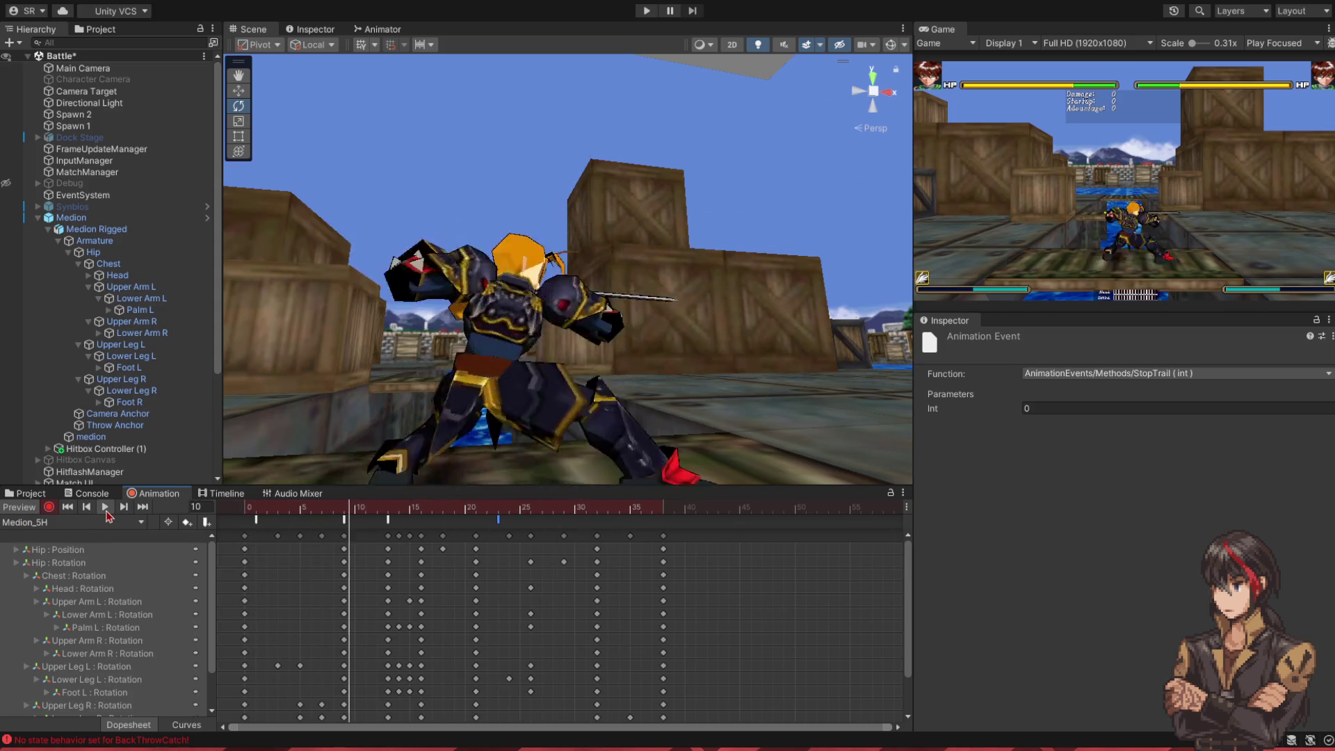
left_click(105, 508)
left_click(256, 510)
left_click_drag(258, 511, 244, 512)
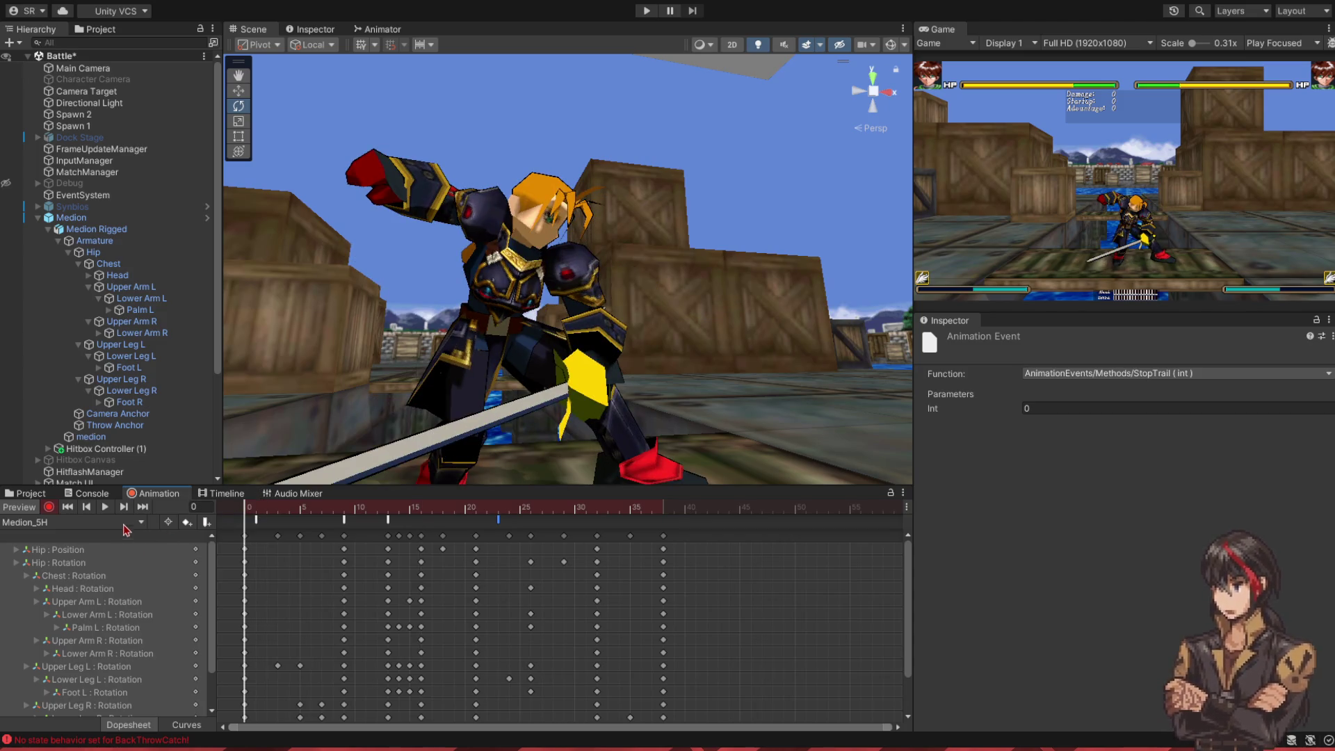
- Switch to Medion_5L in record mode and scrub it to frame 28
left_click(73, 522)
left_click(49, 507)
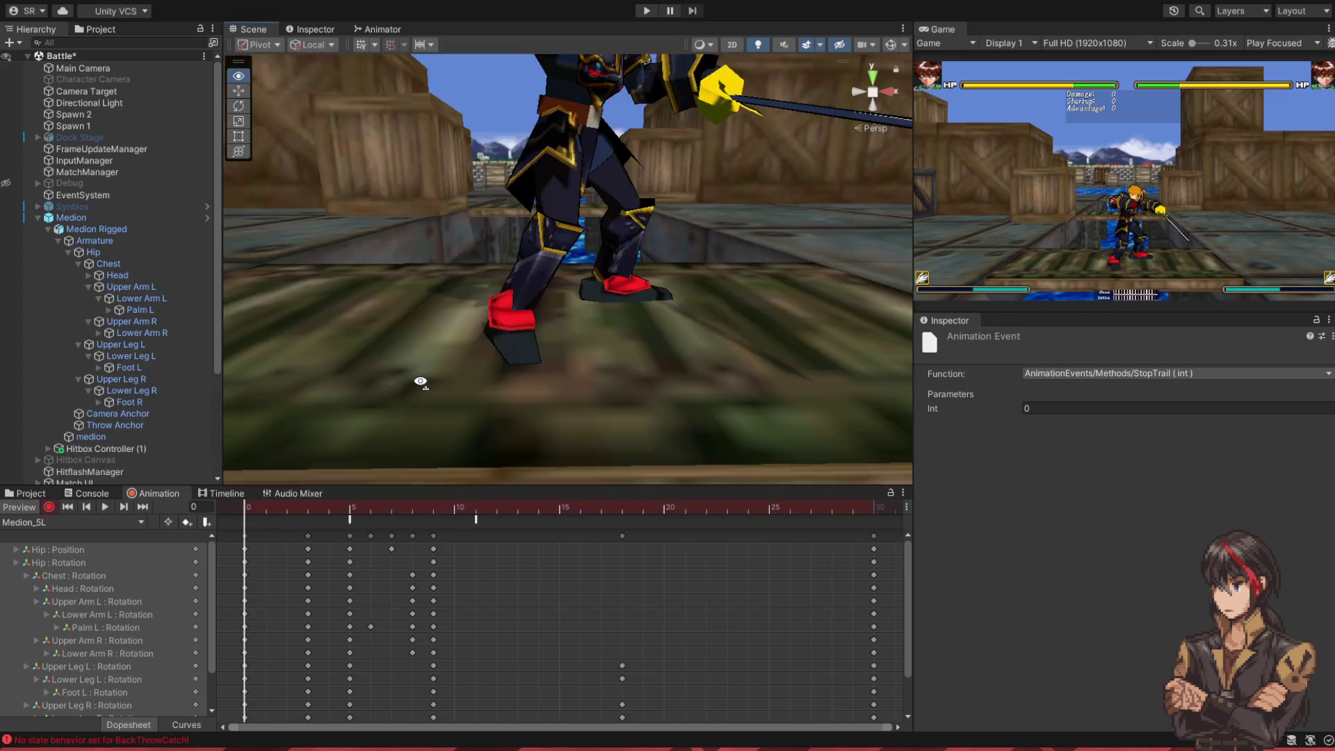
left_click(328, 511)
left_click_drag(337, 521, 838, 570)
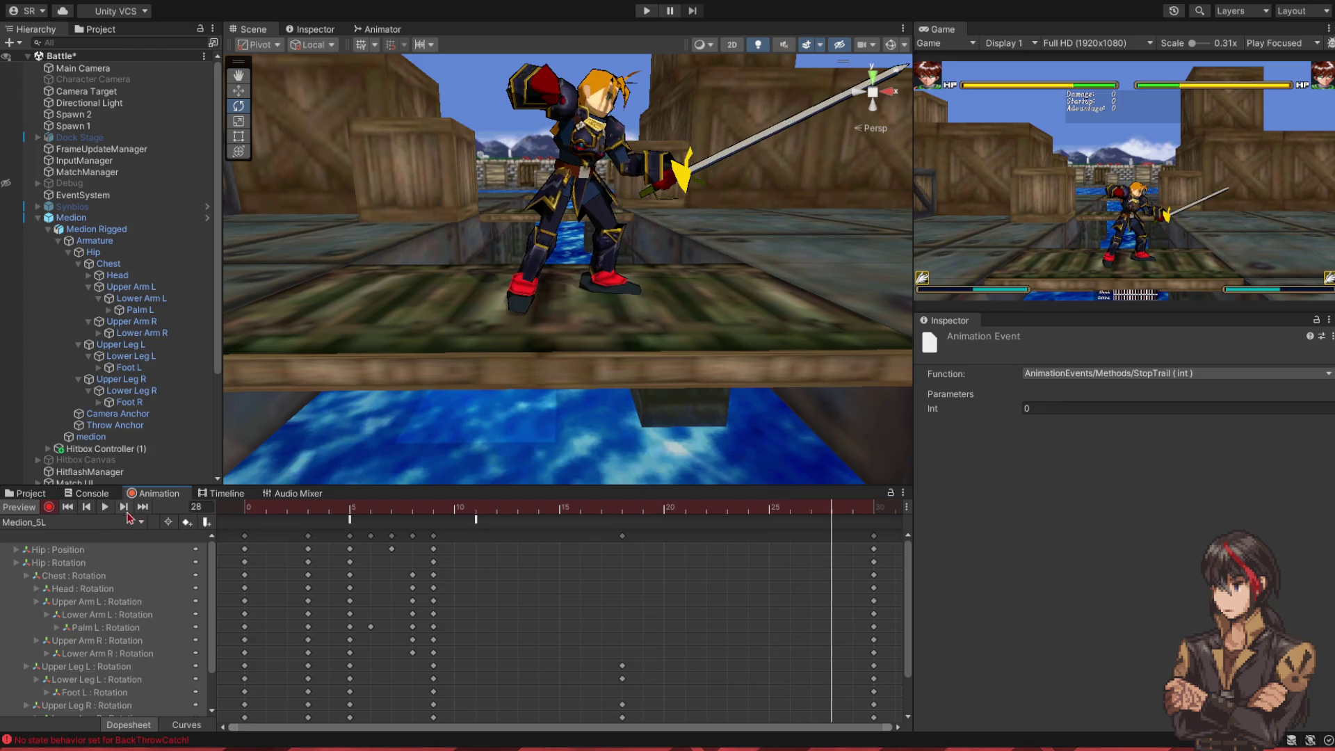
- Open Medion_5M in record mode and tick Stepping on the Foot L bone
left_click(104, 523)
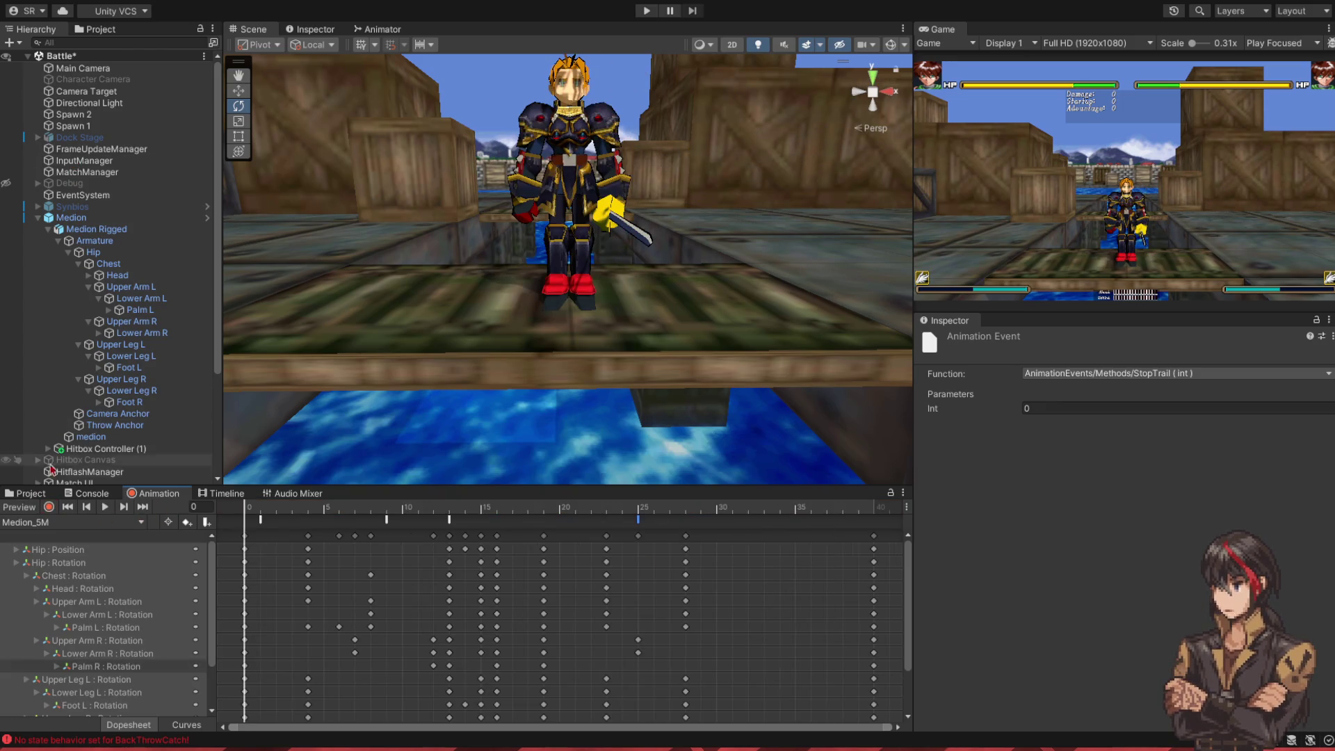
left_click(49, 507)
mouse_move(255, 517)
left_mouse_down()
mouse_move(486, 542)
mouse_move(427, 563)
mouse_move(361, 559)
mouse_move(487, 564)
left_mouse_up()
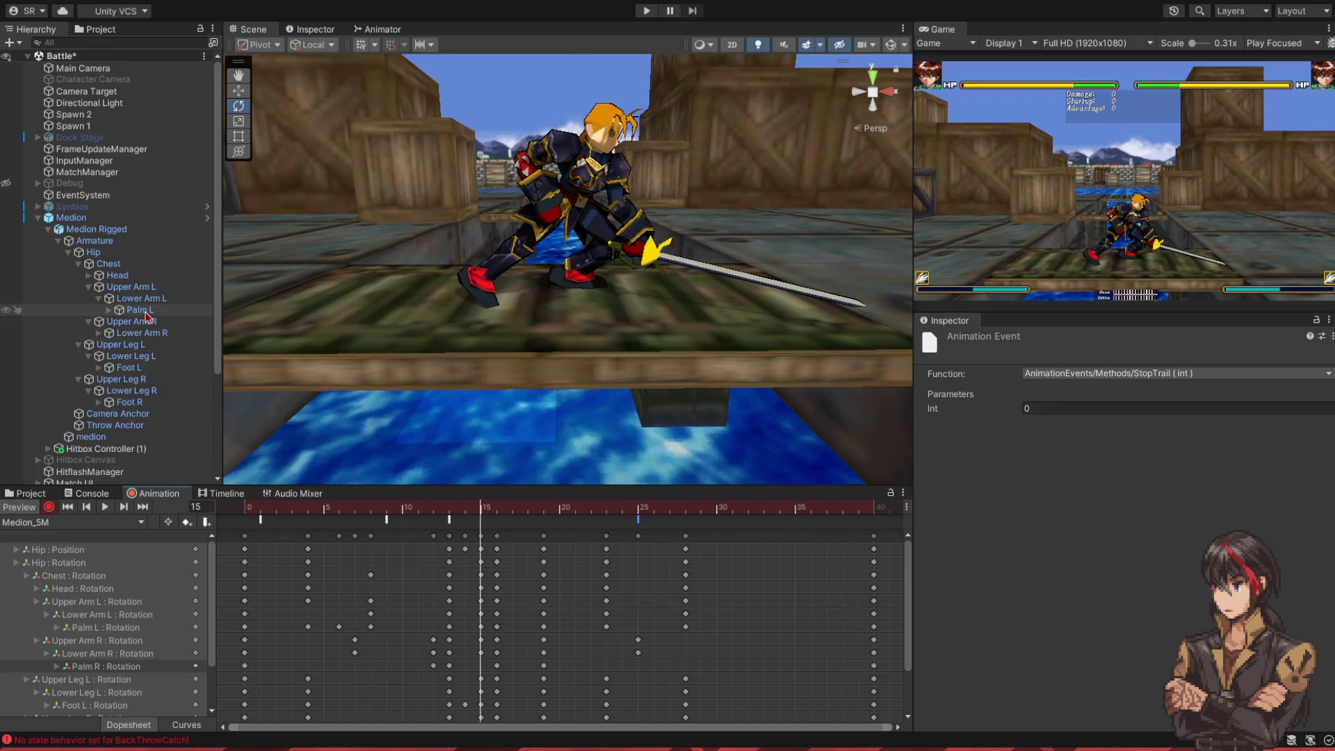
left_click(134, 370)
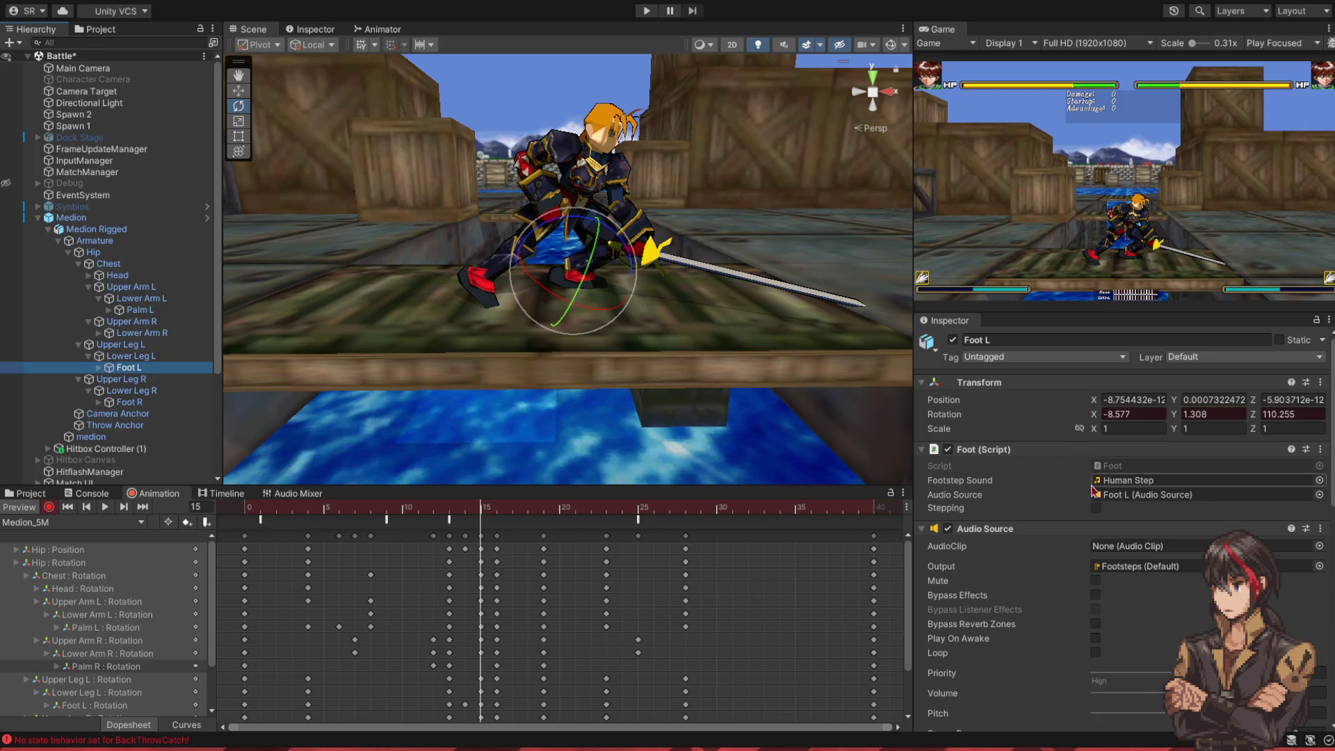
left_click(1096, 508)
left_click(513, 517)
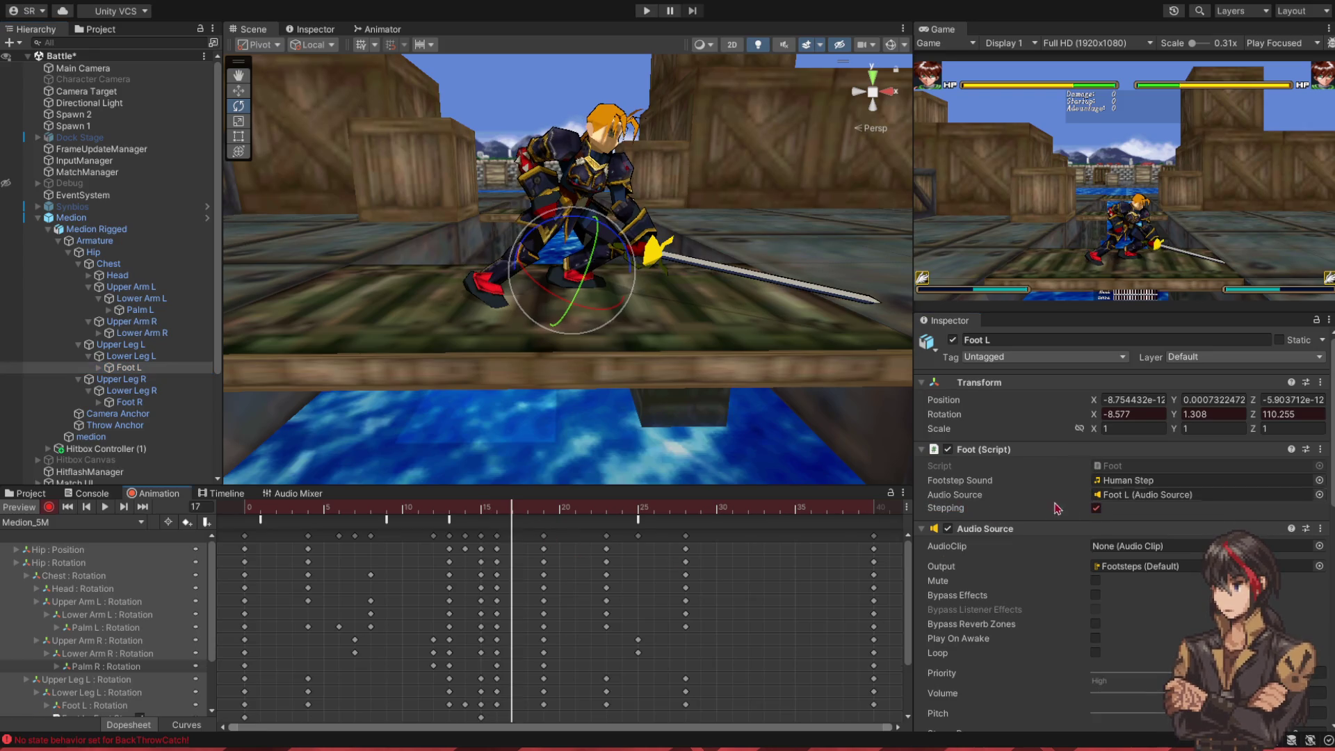
- Review Medion_5M around frames 19-24, keying Foot R Stepping at frame 19
left_click(573, 515)
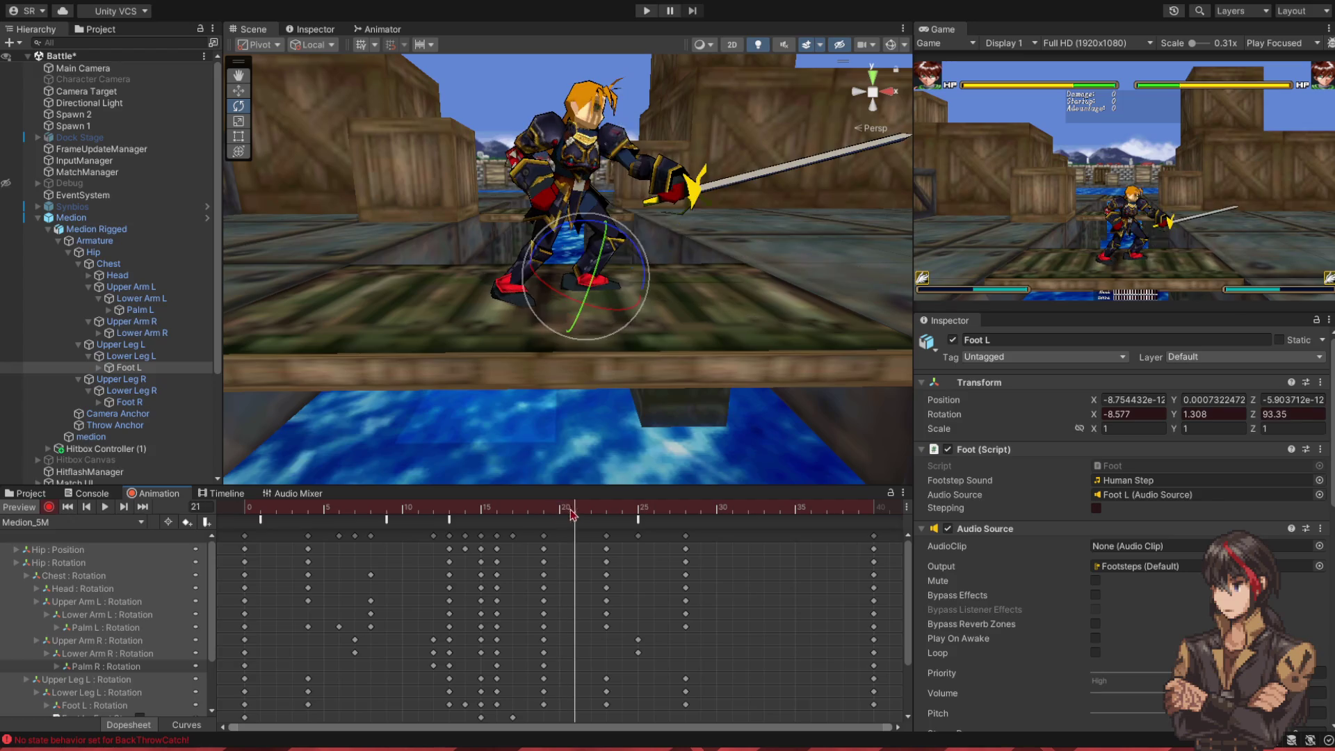
left_click_drag(573, 514, 554, 514)
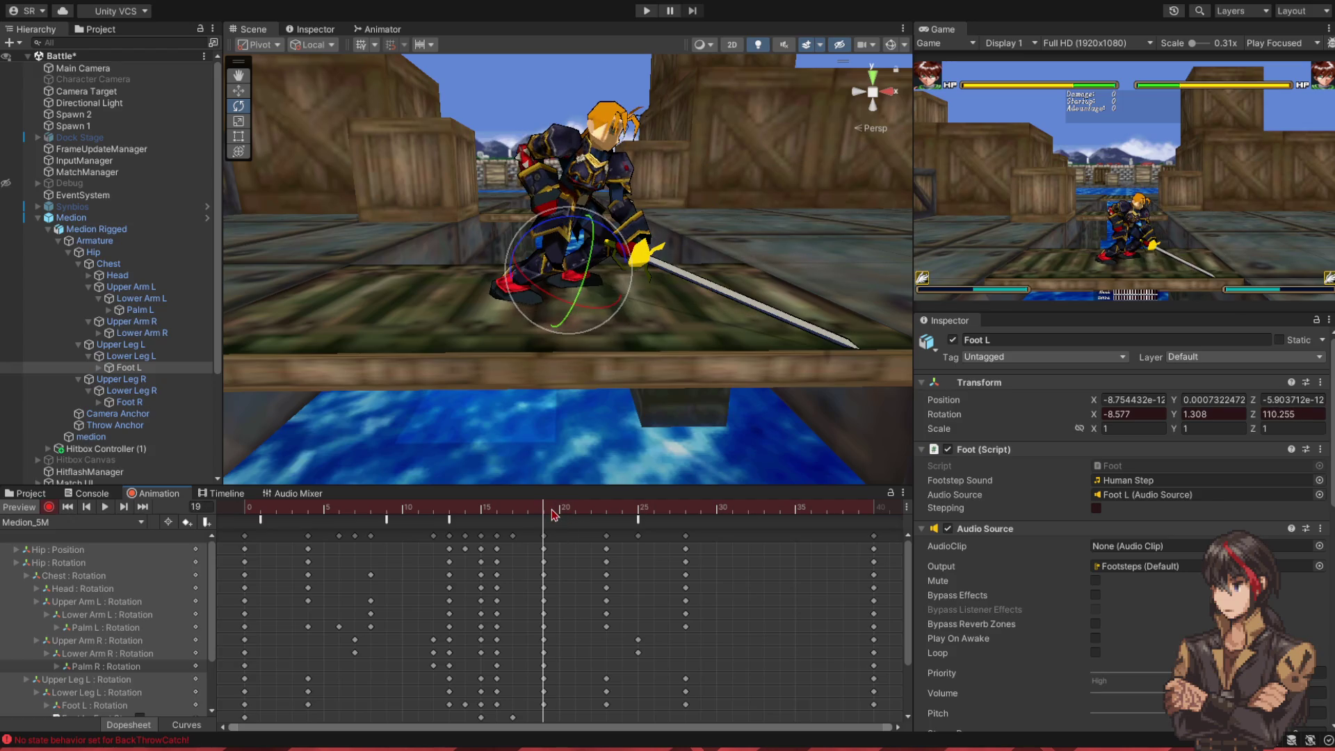
left_click(1101, 509)
left_click(124, 402)
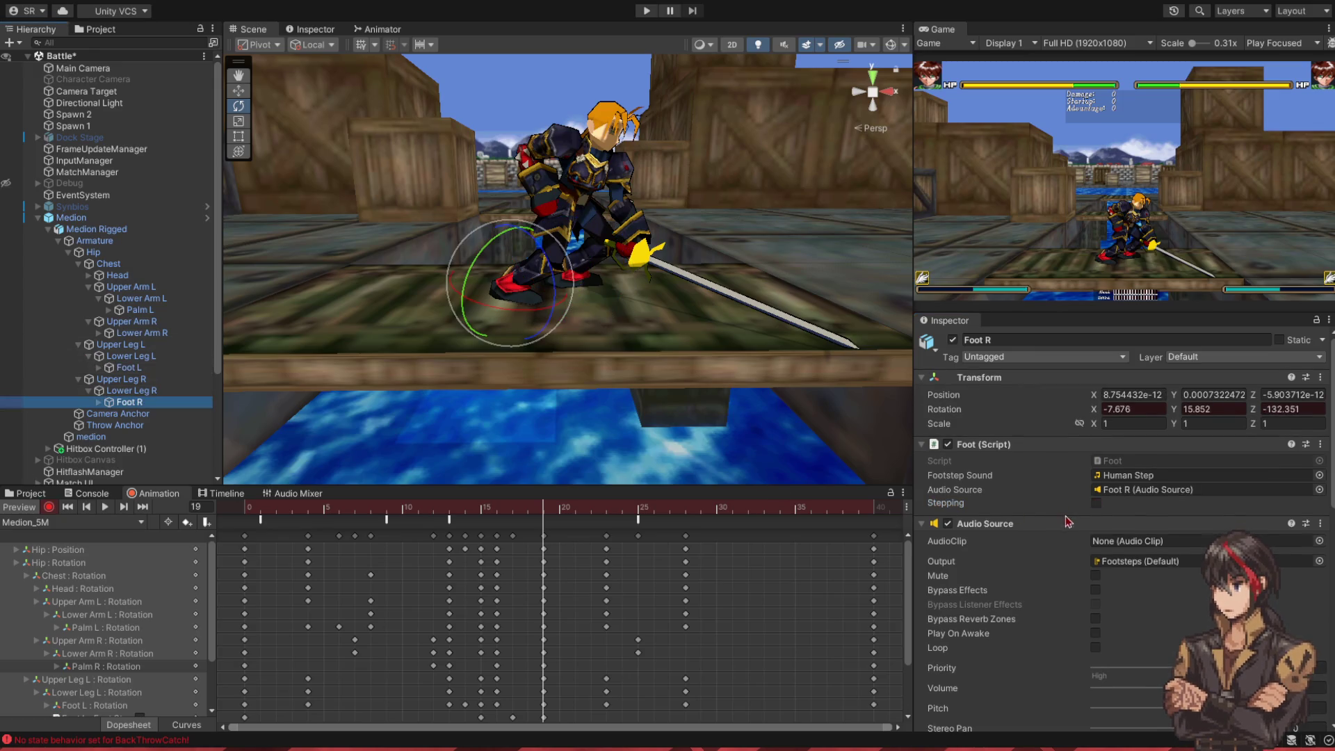
left_click(1101, 509)
left_click(588, 519)
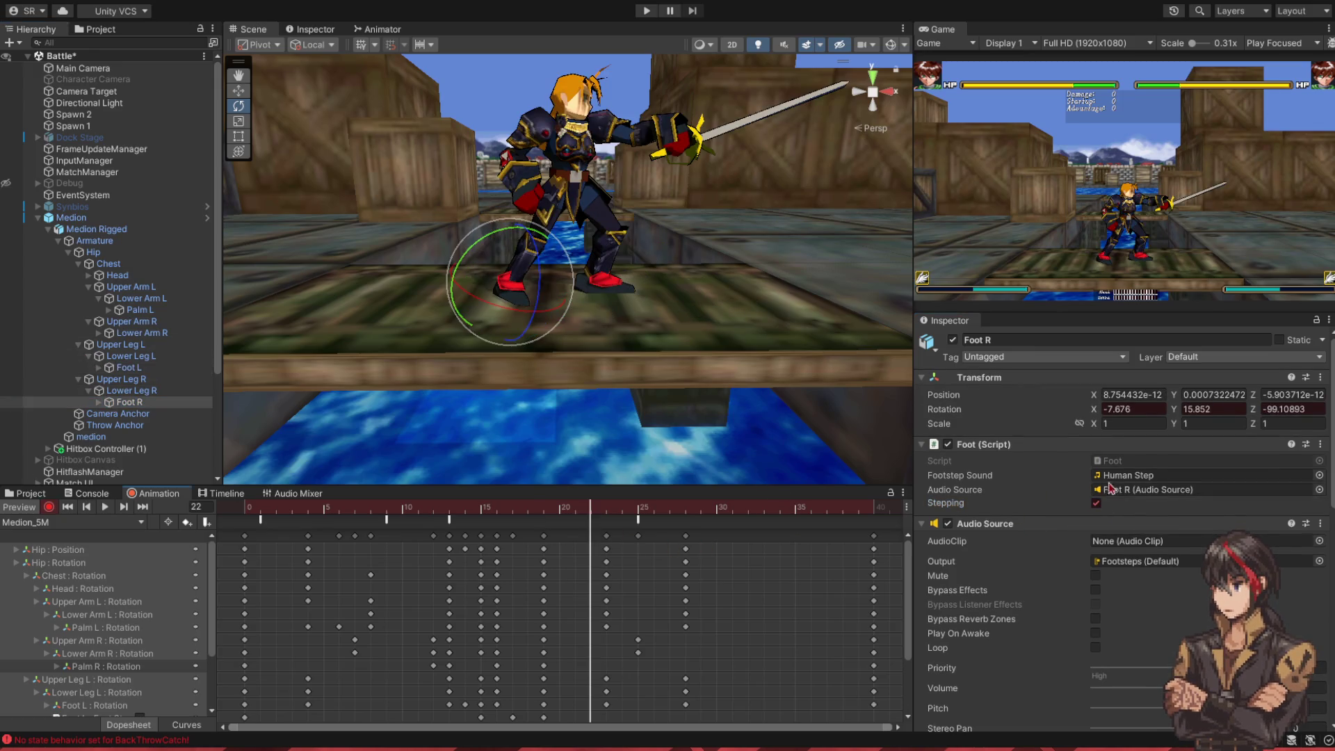
left_click(621, 511)
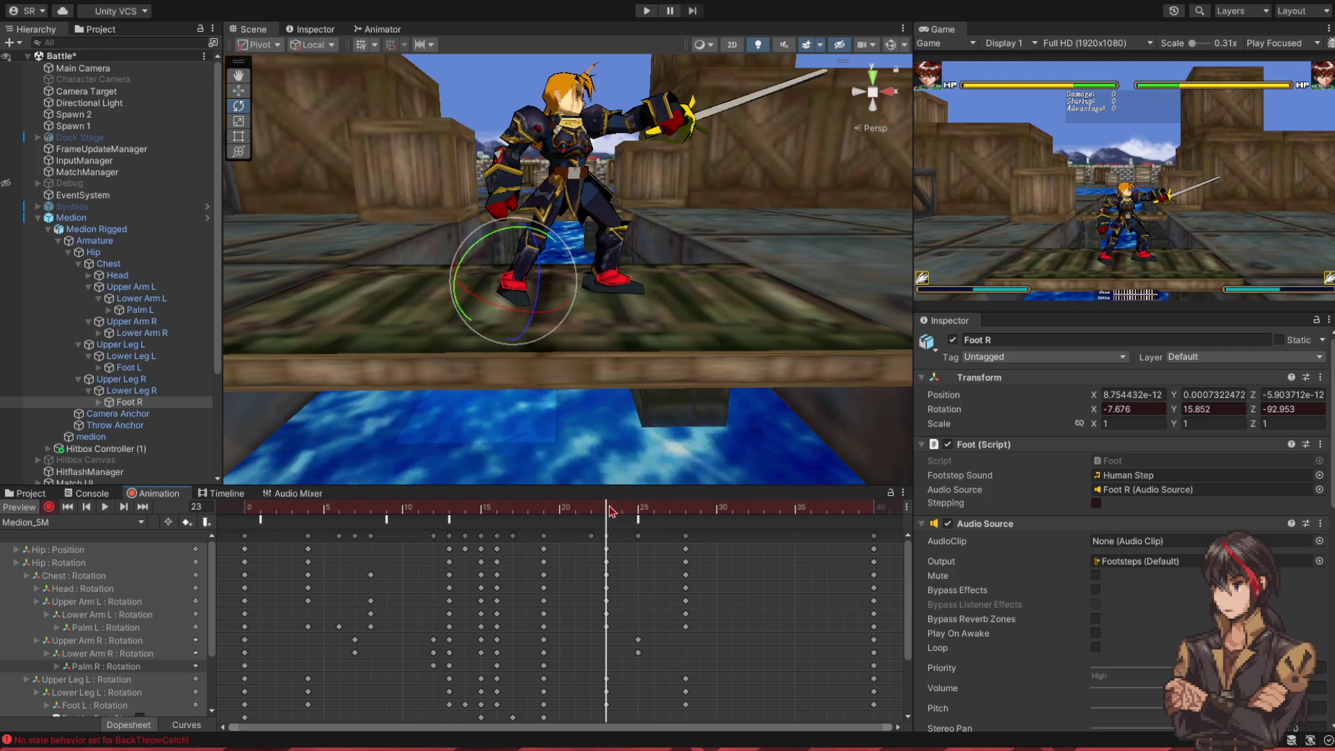
left_click(609, 509)
- Key Foot L Stepping at frame 26, scrub to frame 40, then load Medion_5H
left_click(143, 369)
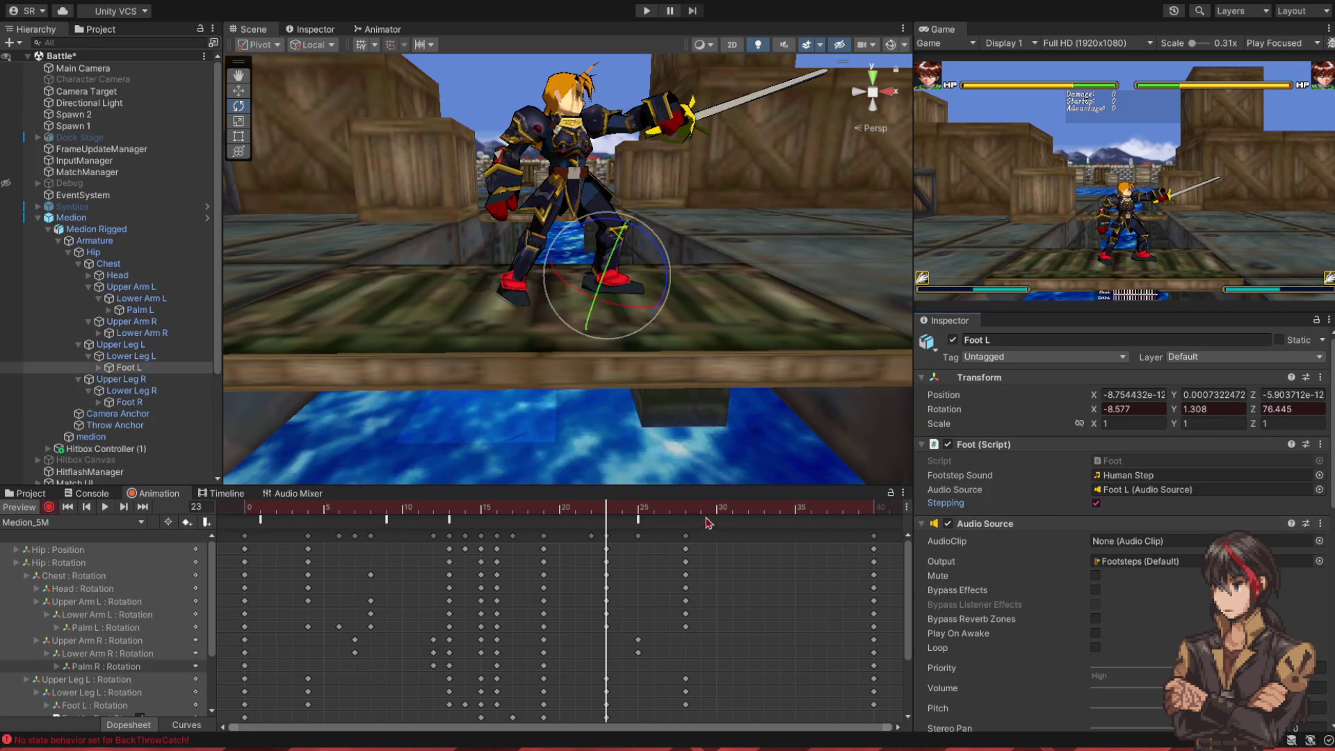
left_click(654, 510)
left_click(1096, 502)
left_click_drag(663, 509, 878, 509)
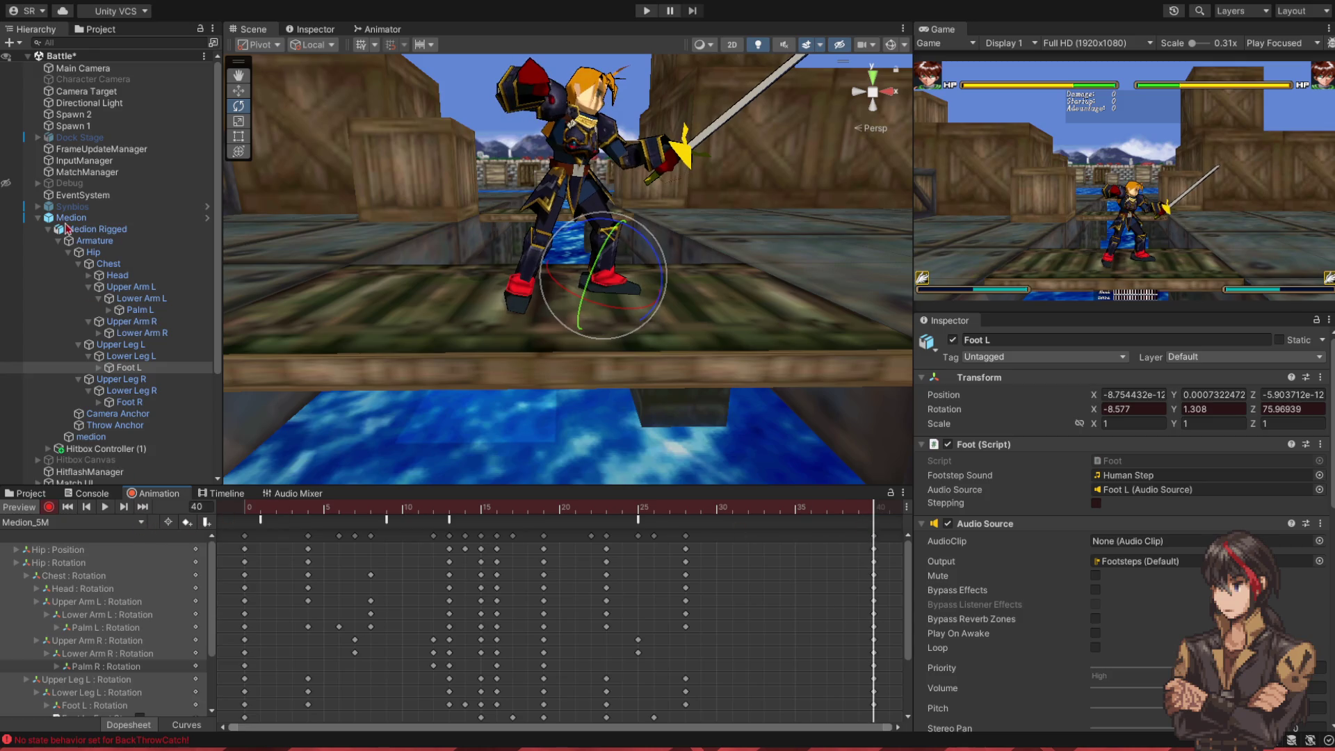
left_click(57, 507)
left_click_drag(275, 510, 395, 535)
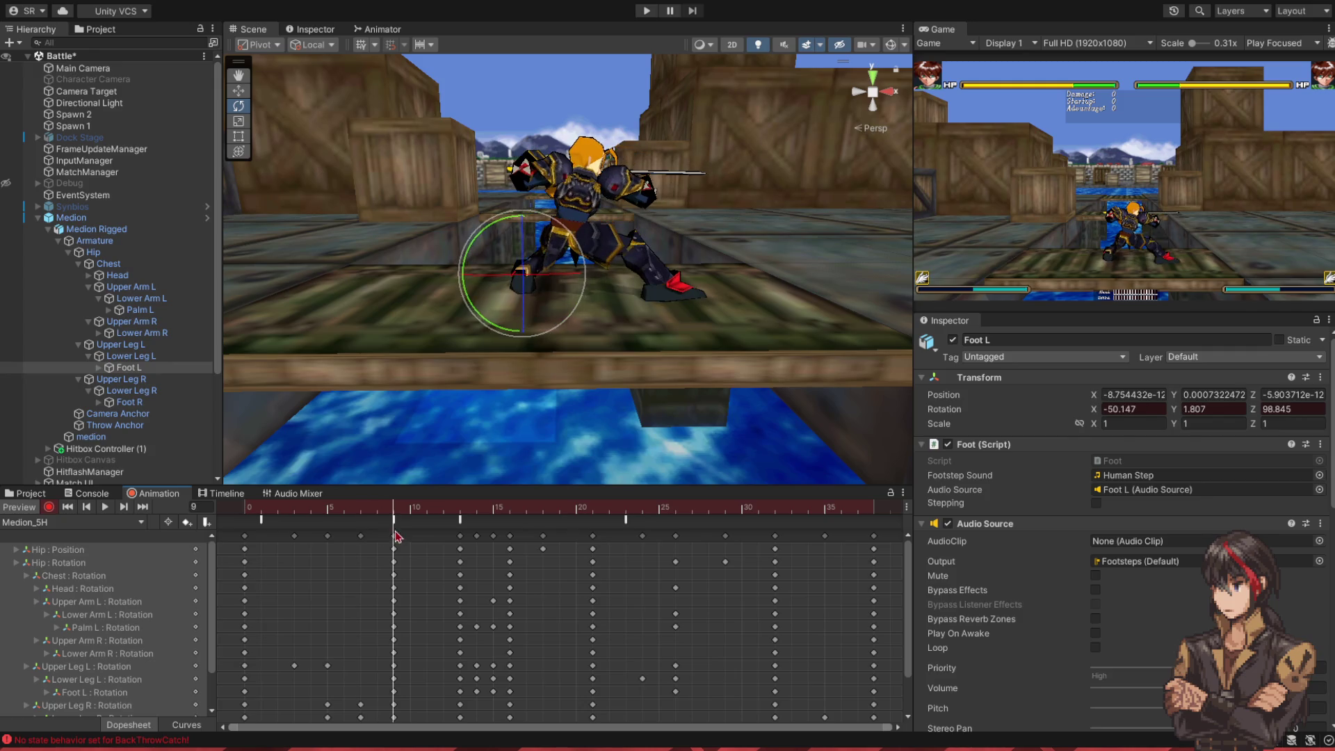
- Key Foot L Stepping on Medion_5H at frames 9 and 15
left_click(1096, 503)
left_click(426, 506)
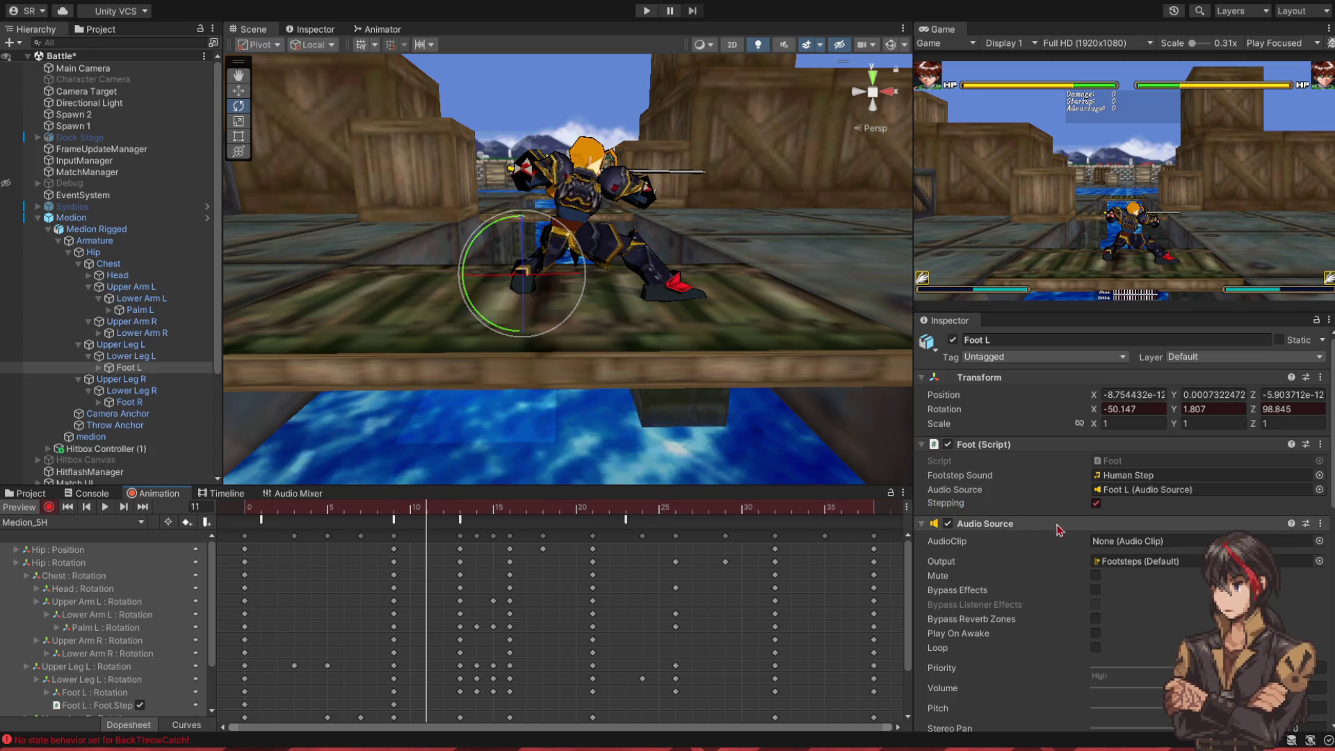
left_click_drag(452, 511, 499, 517)
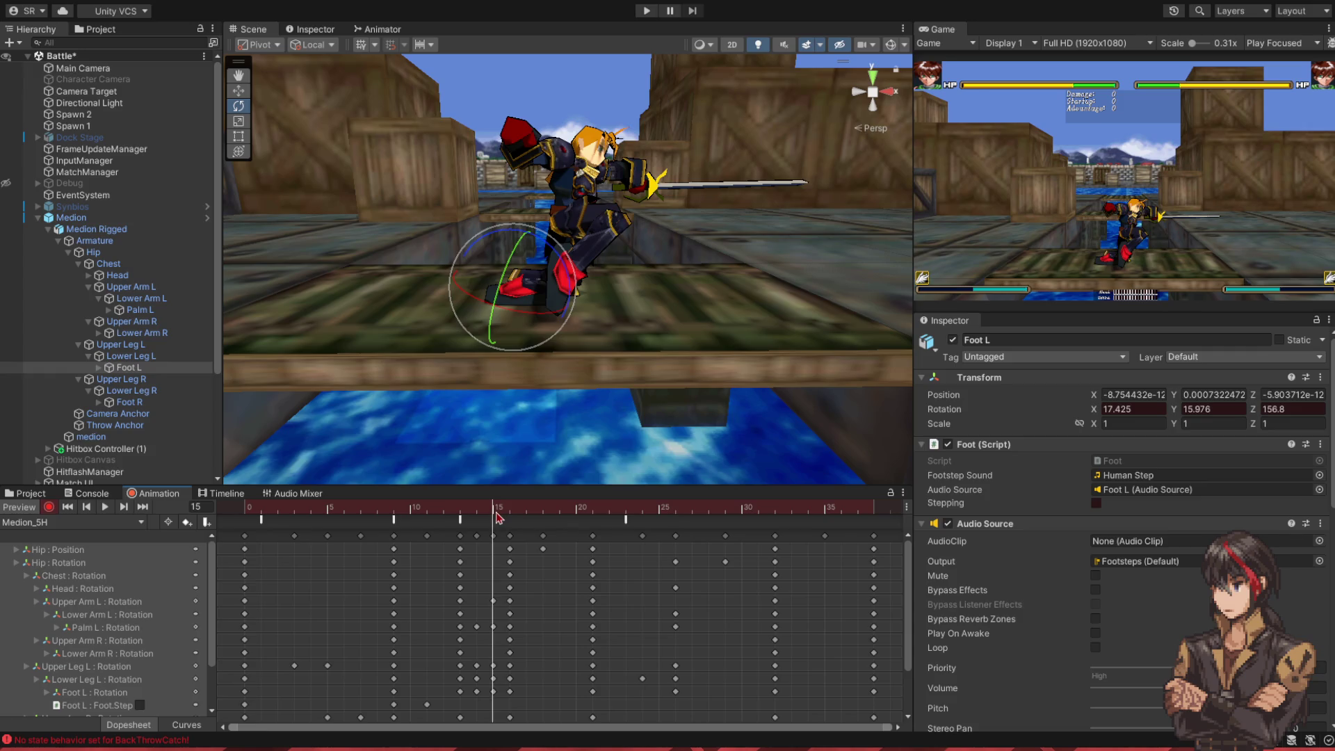
left_click(1095, 503)
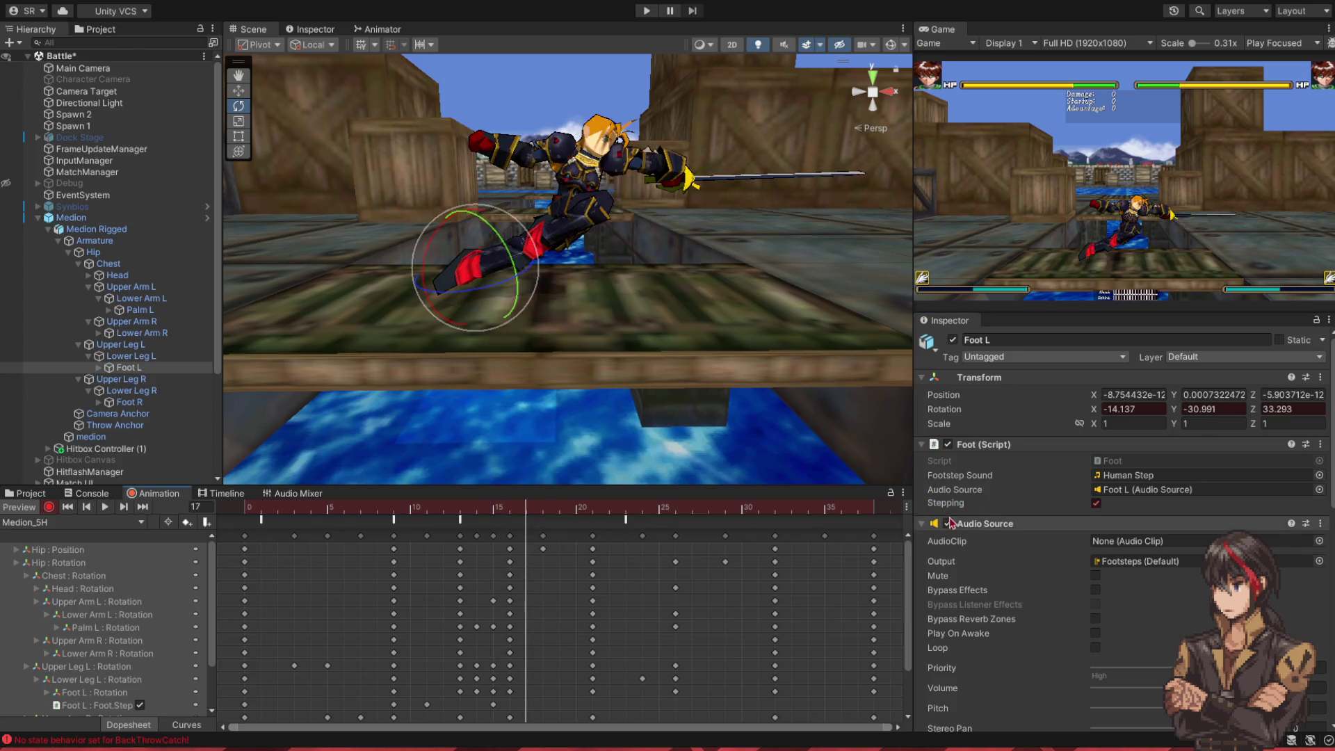
- Key Foot R Stepping at frame 27 and Foot L Stepping at frames 31 and 33
left_click(608, 511)
left_click_drag(608, 511, 691, 516)
left_click(129, 402)
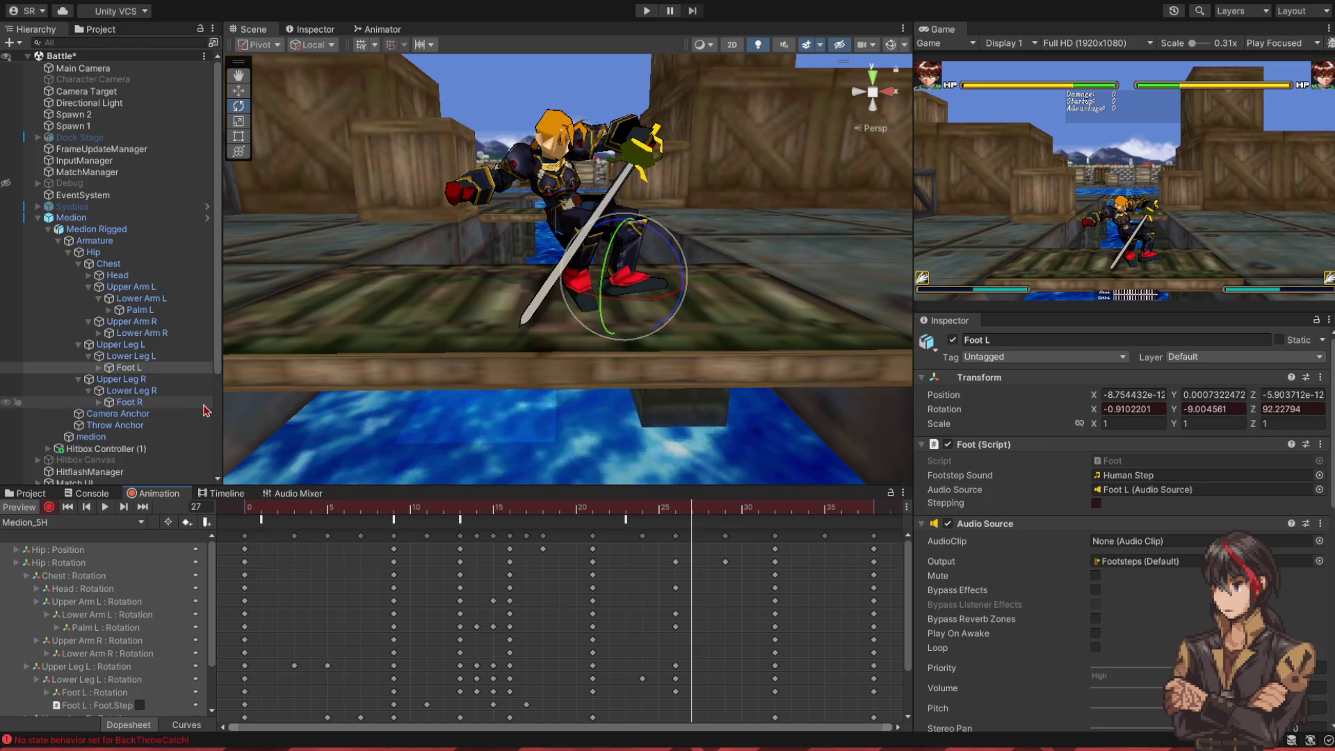
left_click(1097, 502)
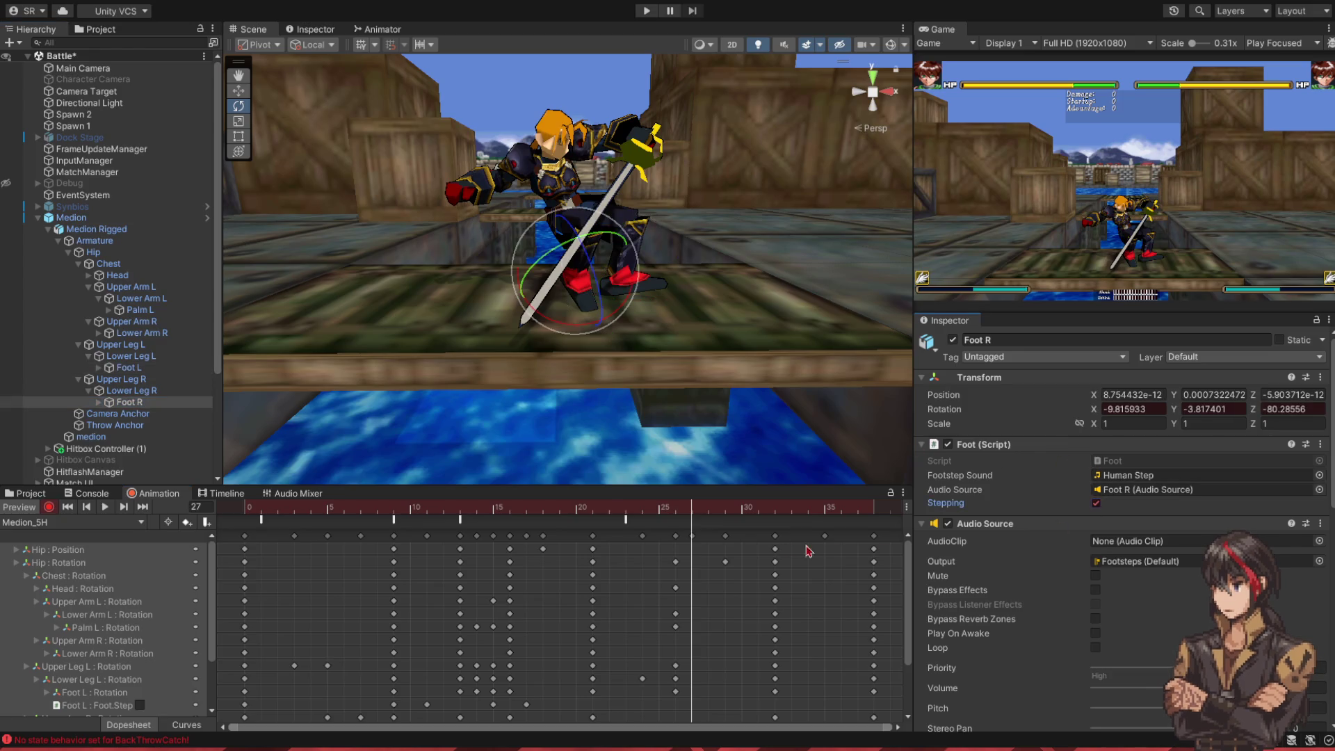
left_click(723, 515)
left_click(757, 512)
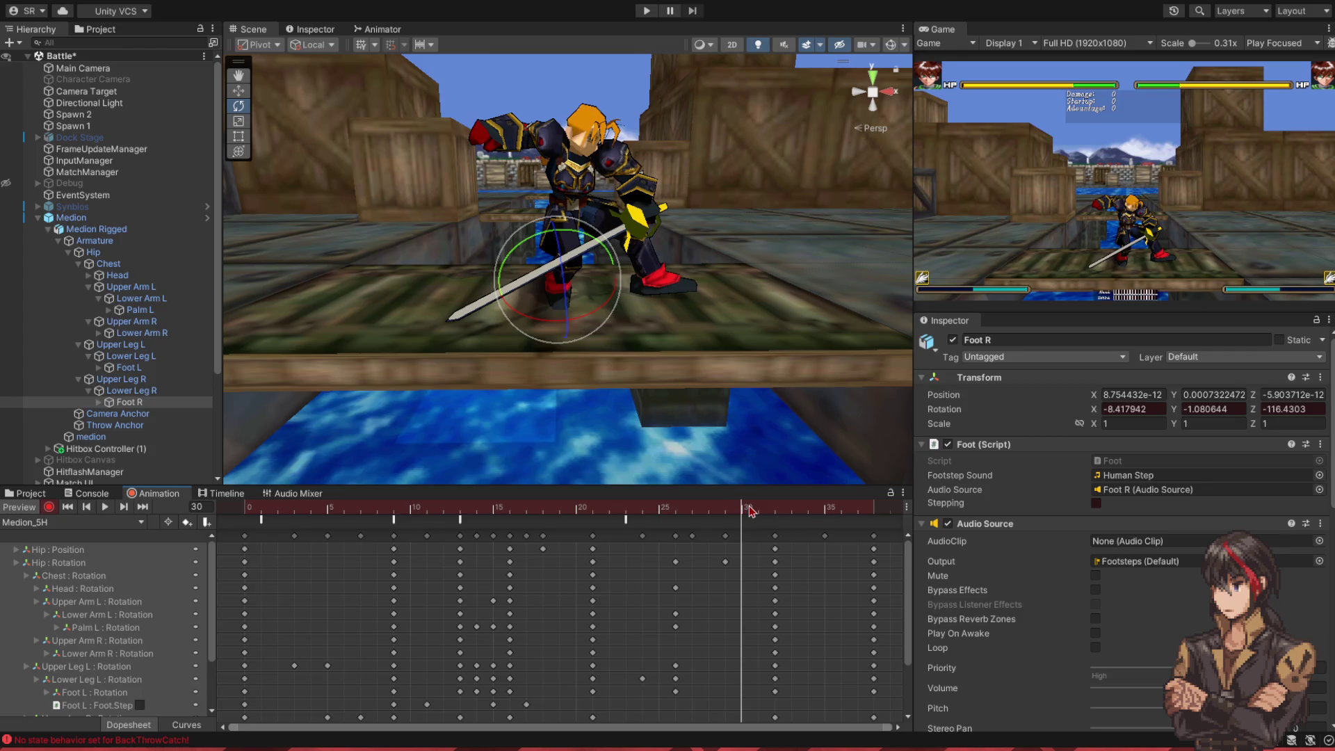
left_click(126, 367)
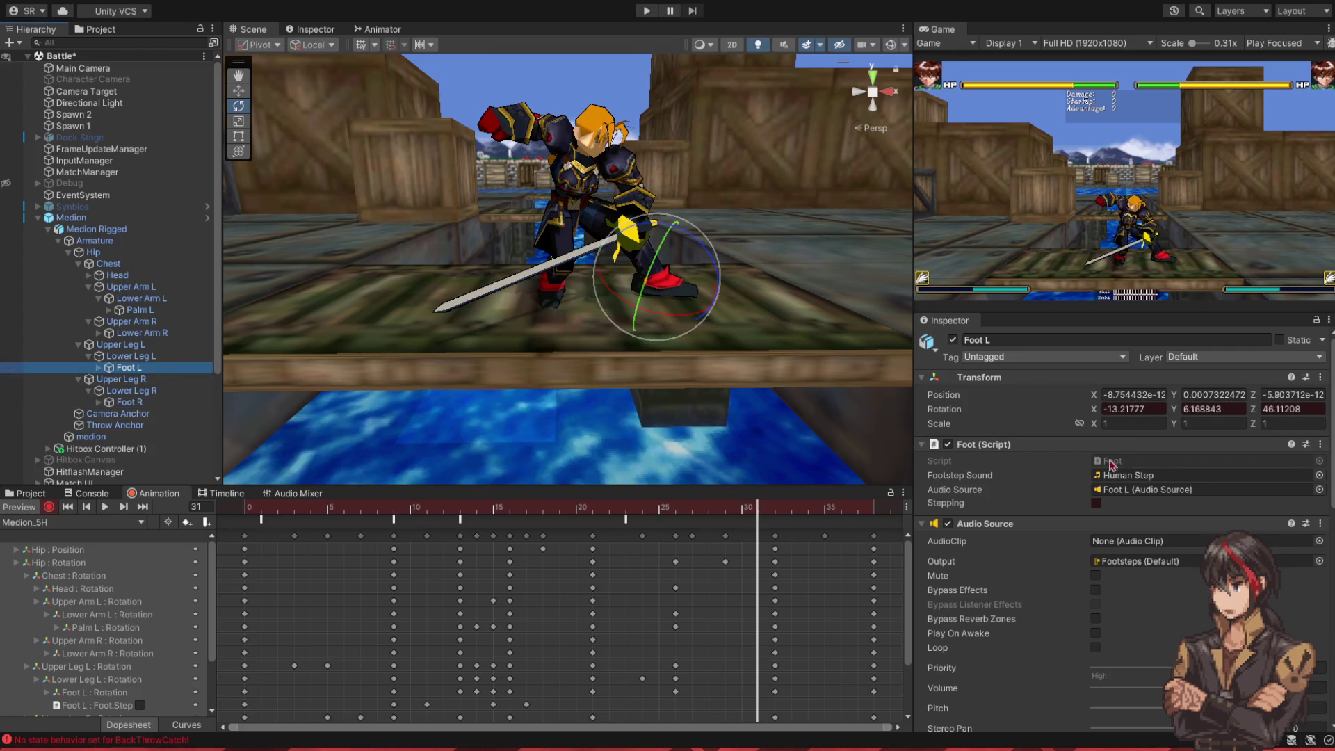
left_click(1096, 502)
left_click(798, 510)
left_click(1096, 503)
left_click_drag(810, 509, 873, 514)
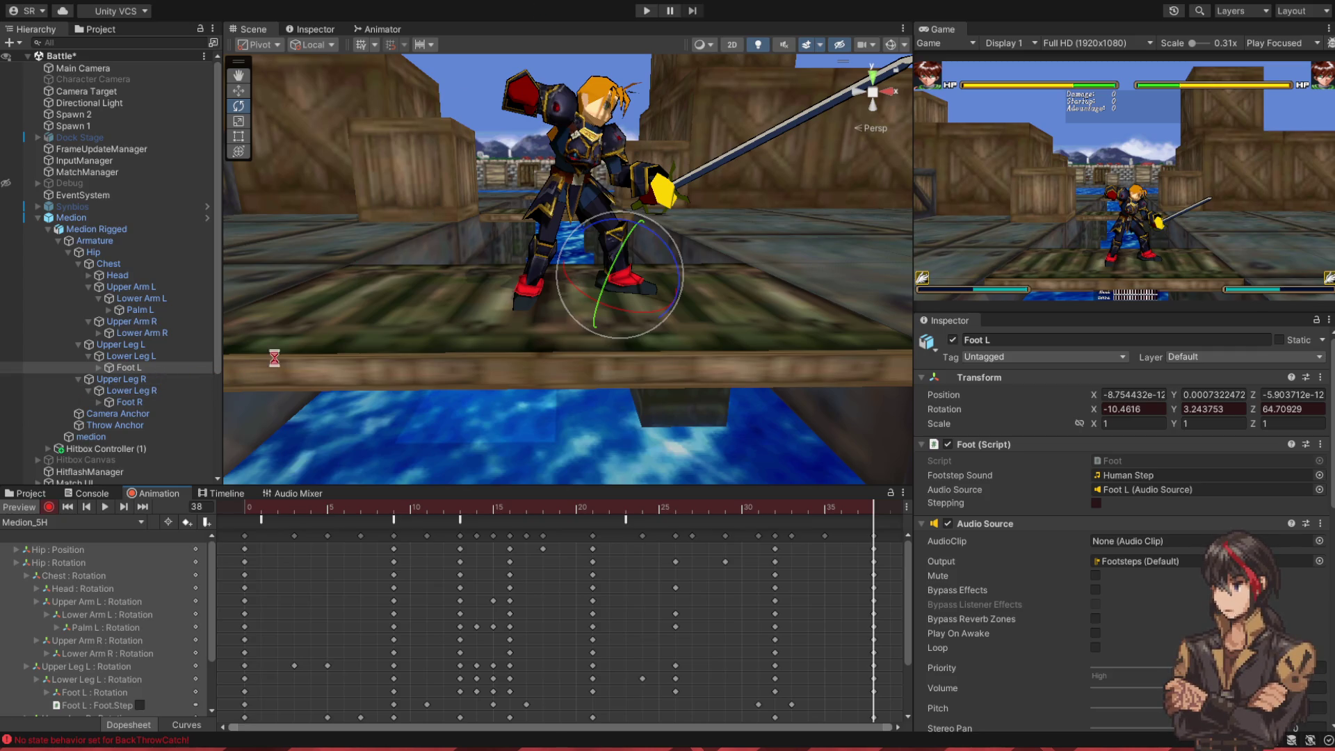
- Enable the Hitbox Canvas and delete the Hurtbox(Clone) children under Debug Visualizer
scroll(111, 340, "down", 5)
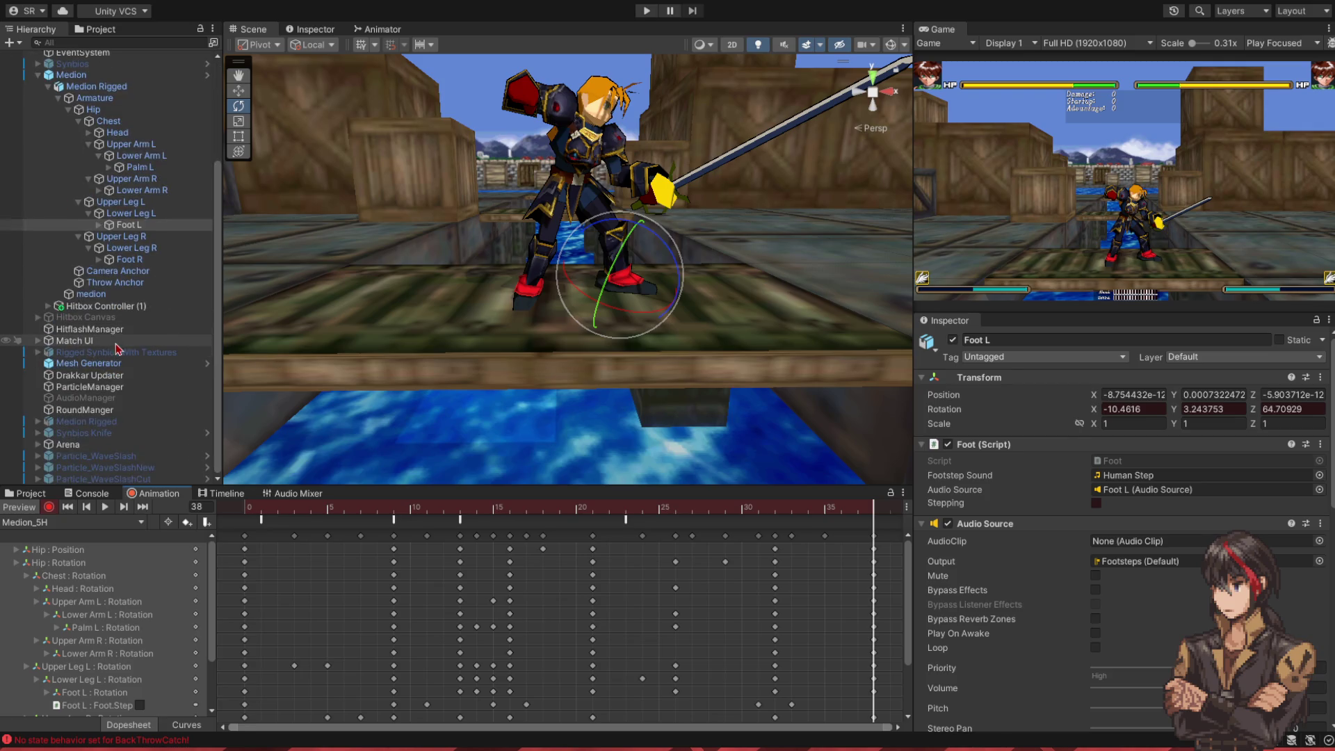
left_click(110, 318)
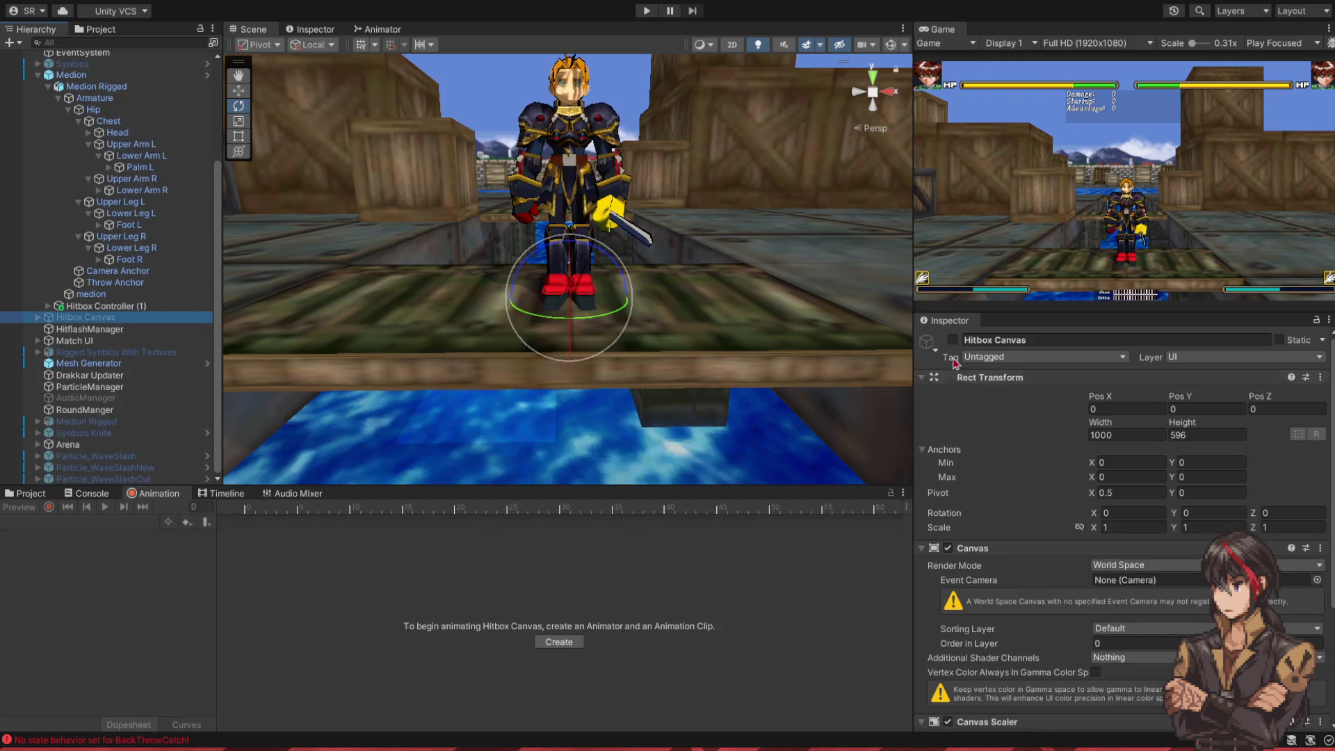
left_click(952, 339)
left_click(108, 318)
key("Right")
key("Down")
key("Down")
key("Down")
key("Right")
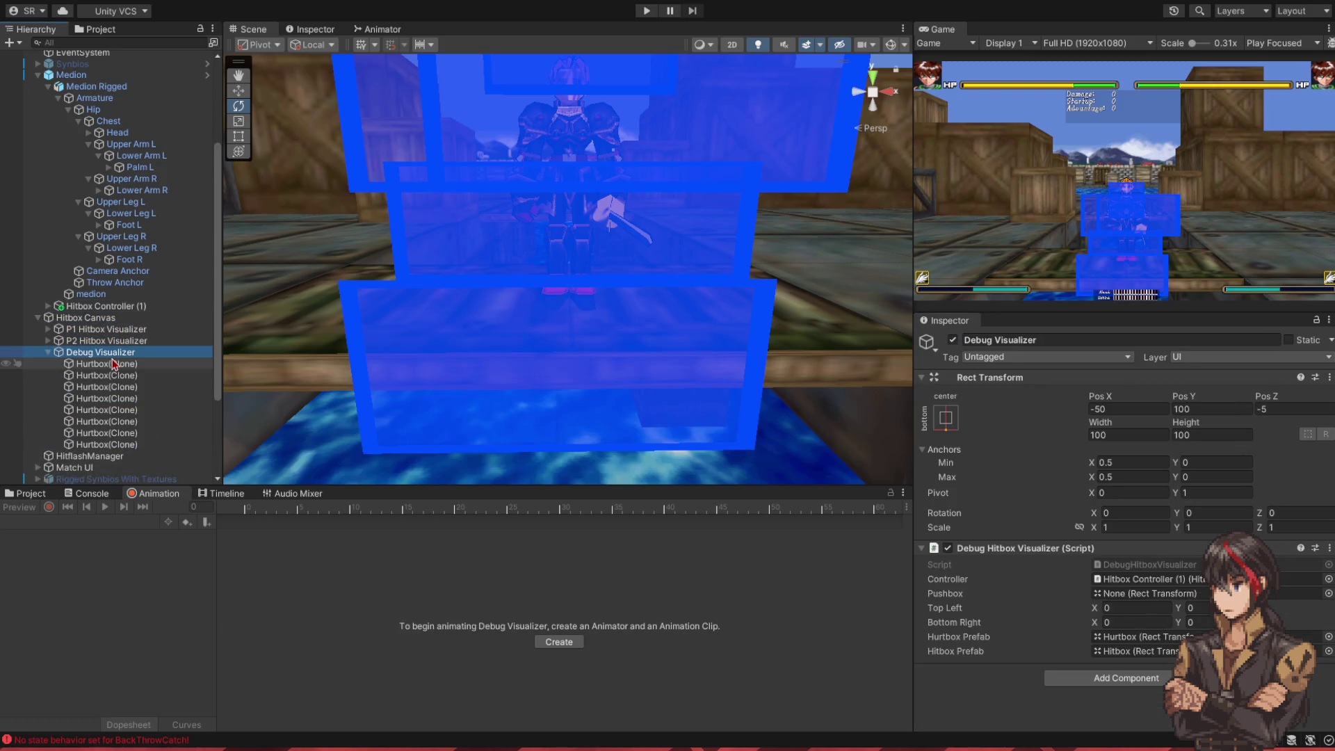
left_click(115, 364)
left_click(106, 444, "shift")
key("Delete")
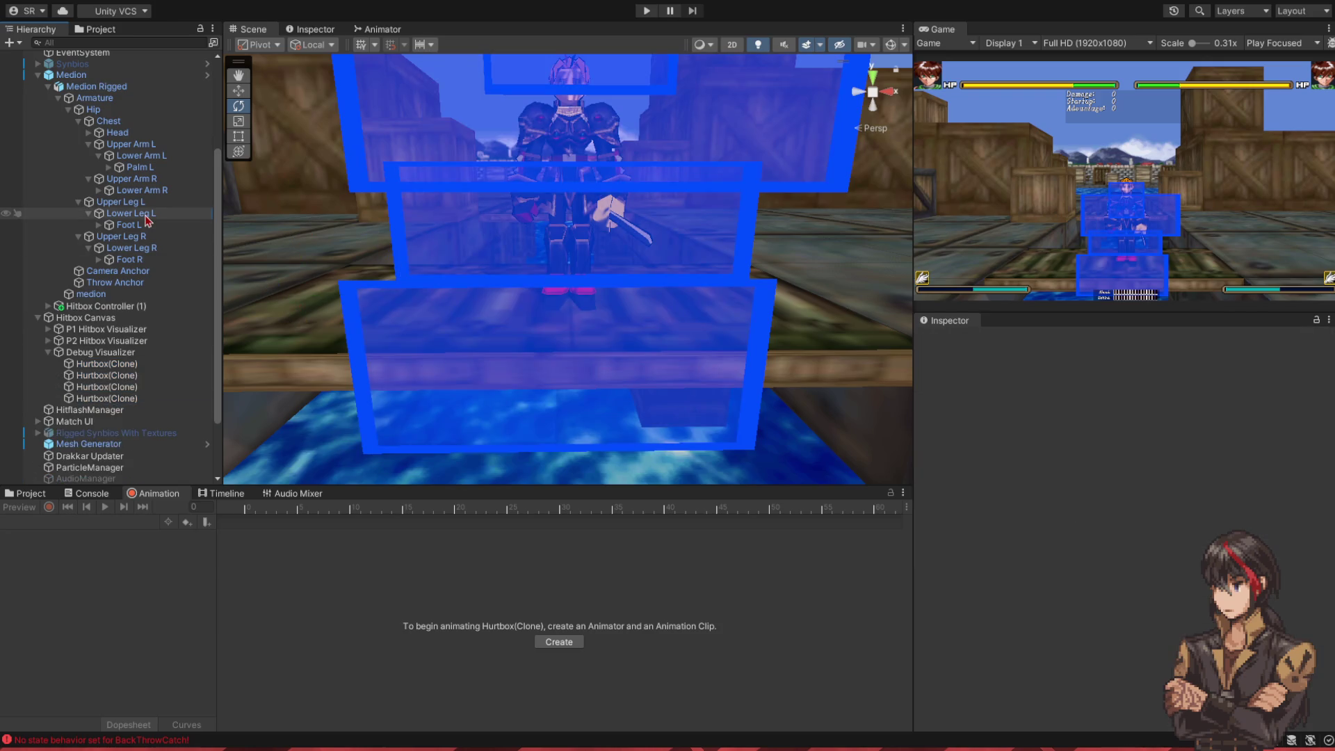
- Select Lower Leg L, load Medion_5H in Back view and scrub frames 9 to 30
left_click(147, 219)
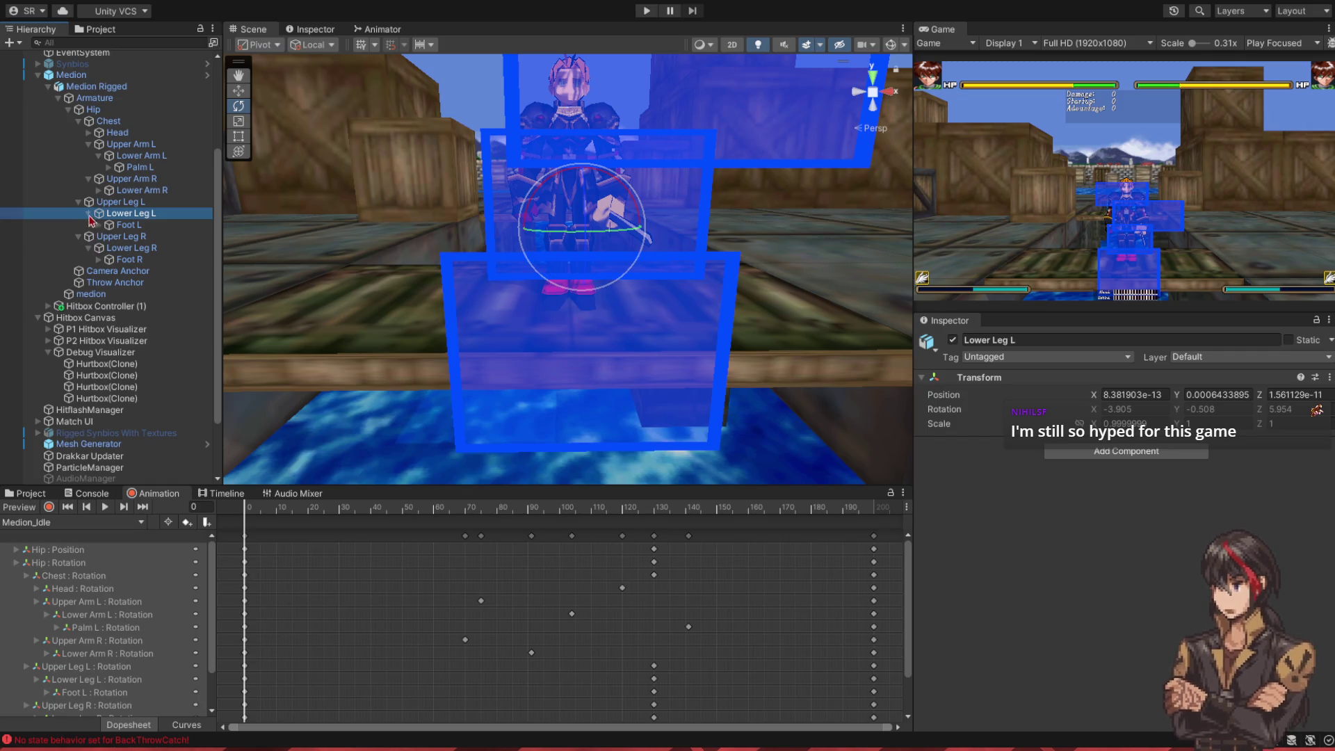
left_click(73, 522)
left_click(32, 505)
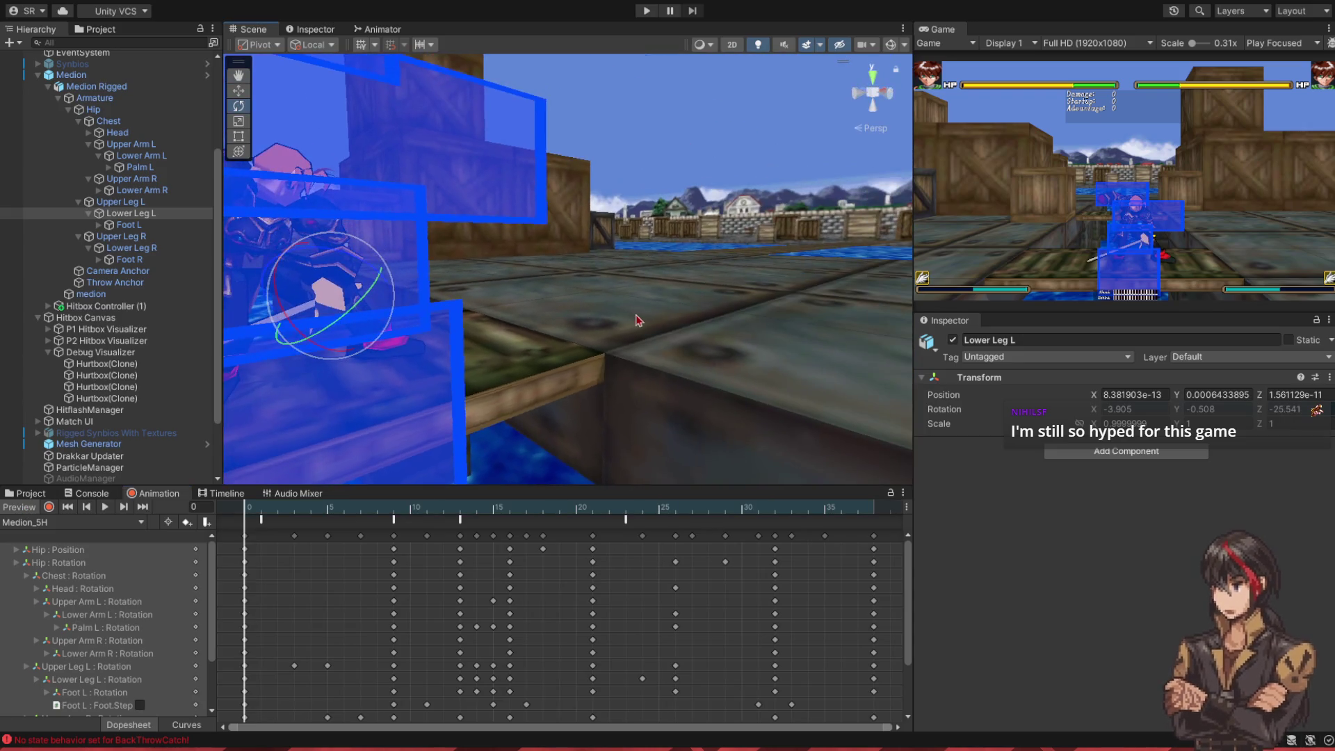
left_click(891, 97)
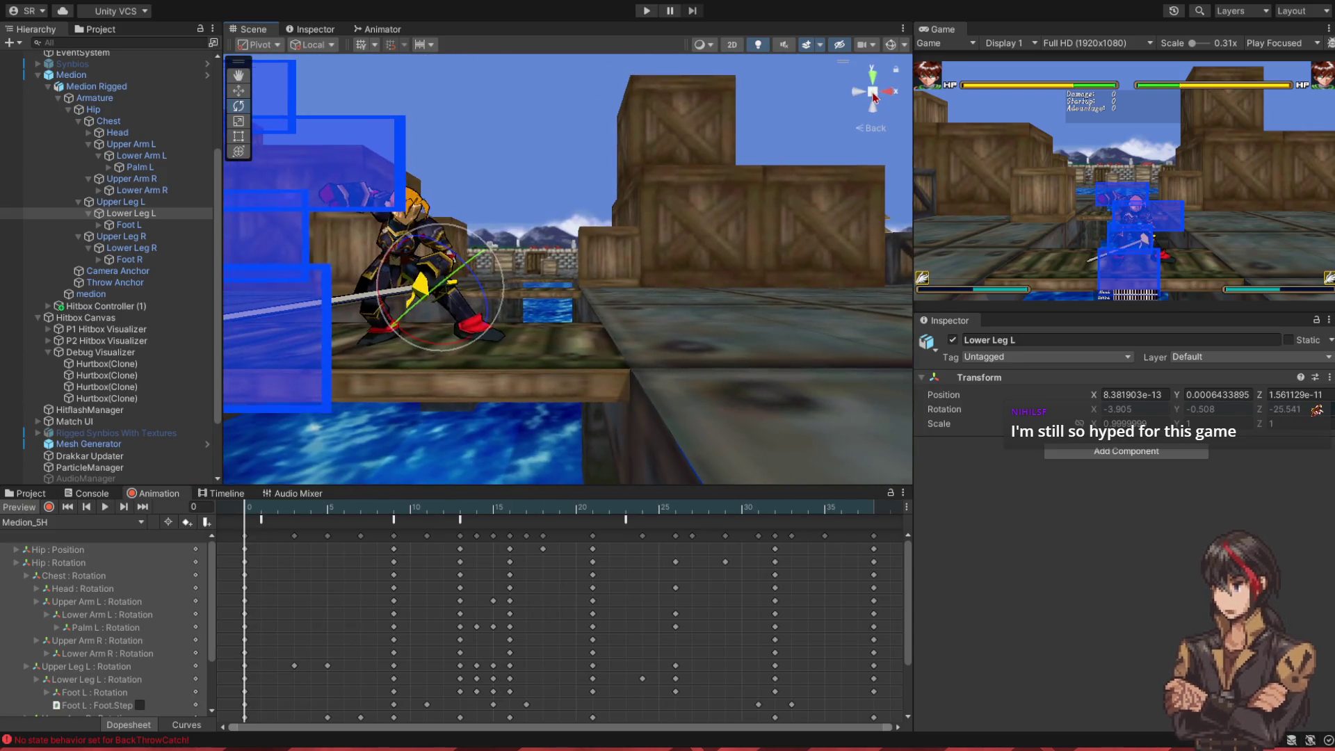
left_click(891, 101)
left_click(393, 509)
mouse_move(407, 524)
left_mouse_down()
mouse_move(740, 552)
mouse_move(213, 557)
left_mouse_up()
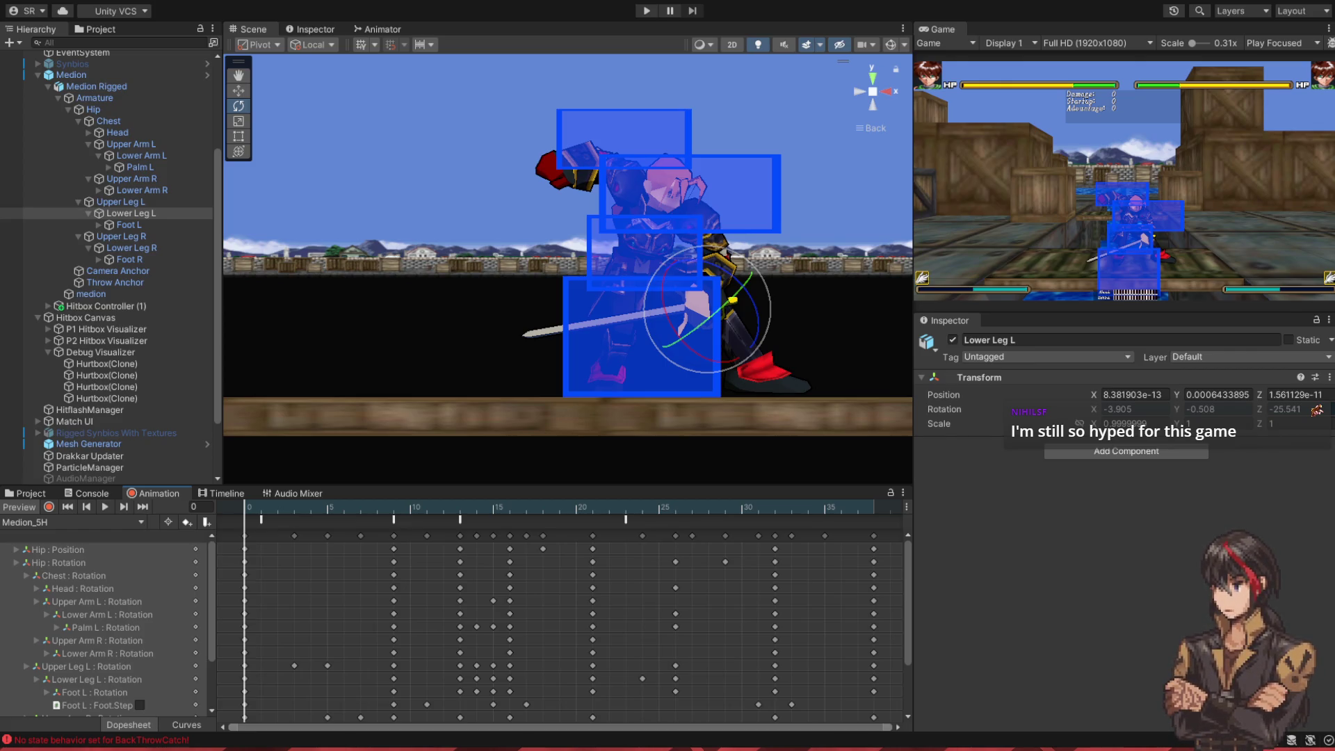
key("alt+Tab")
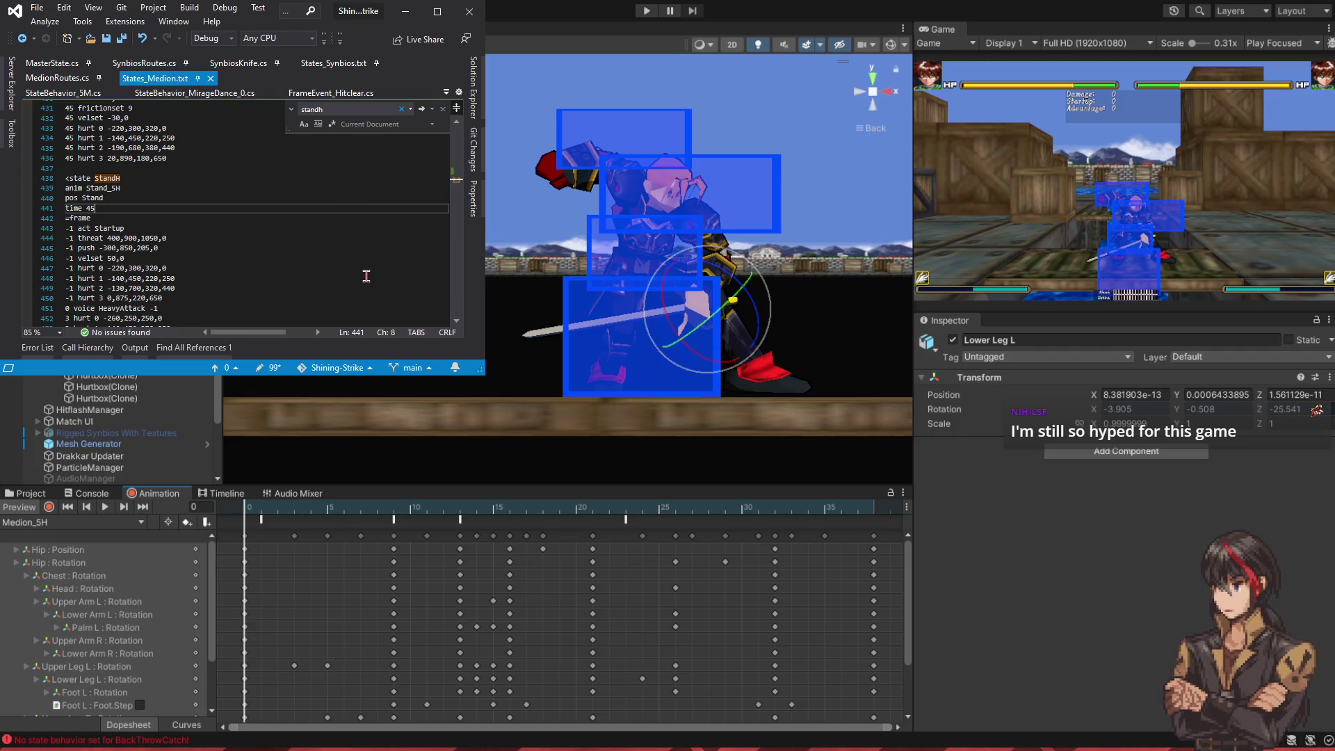
- Change the StandH state's anim to Medion_5H and its time from 45 to 38
left_click(125, 188)
scroll(133, 189, "up", 7)
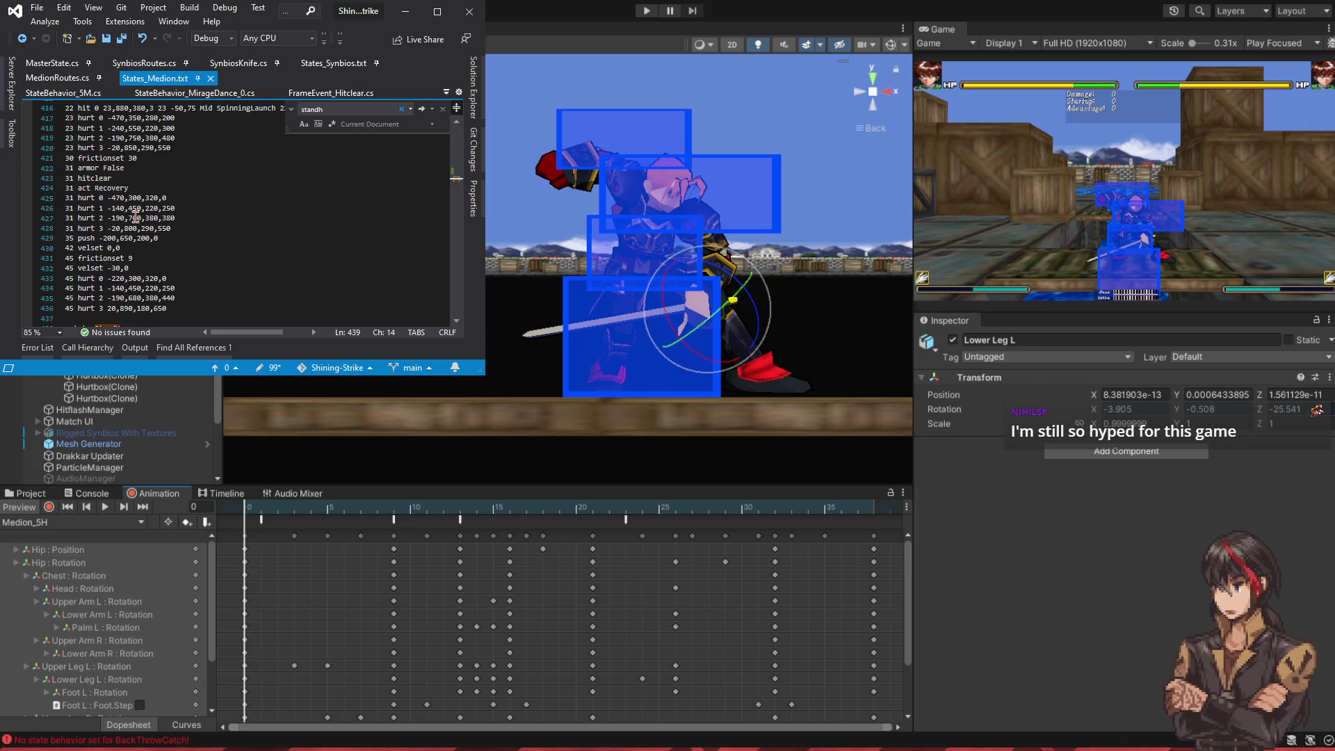
scroll(135, 218, "down", 4)
left_click(106, 279)
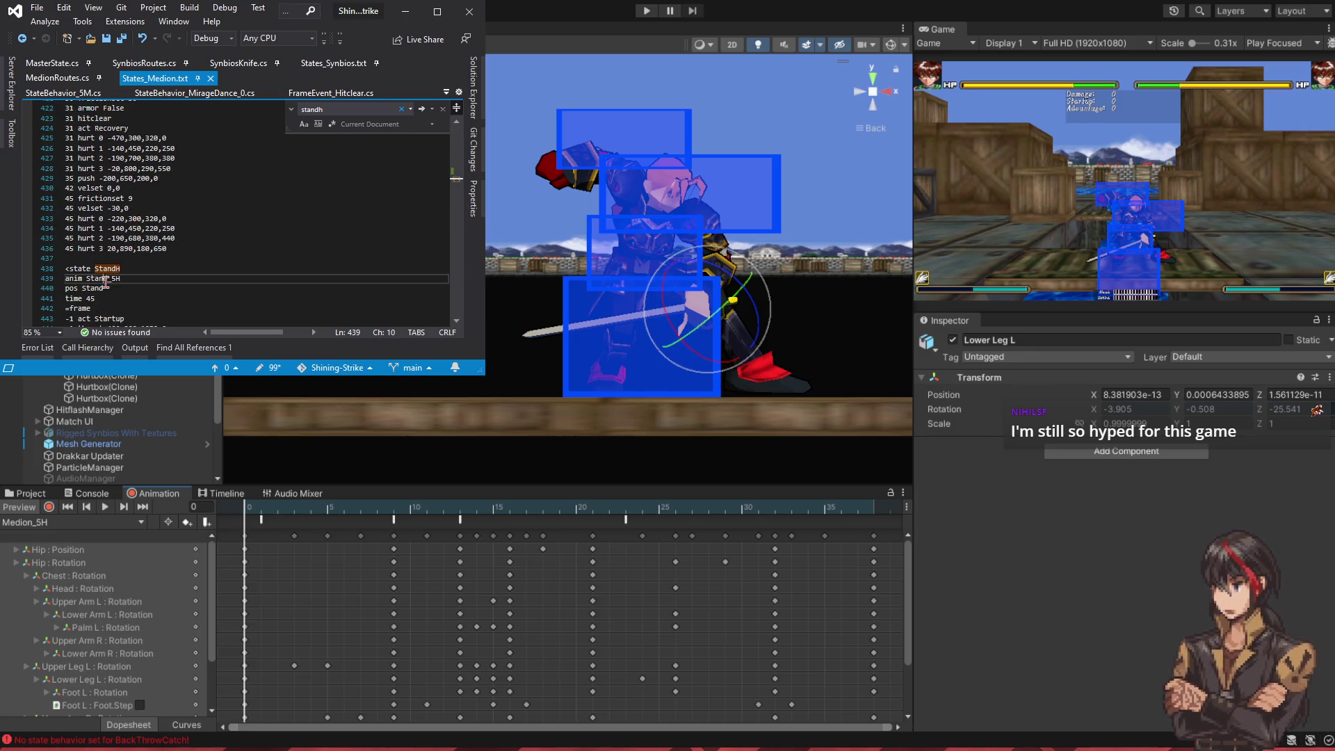
left_click_drag(111, 279, 86, 279)
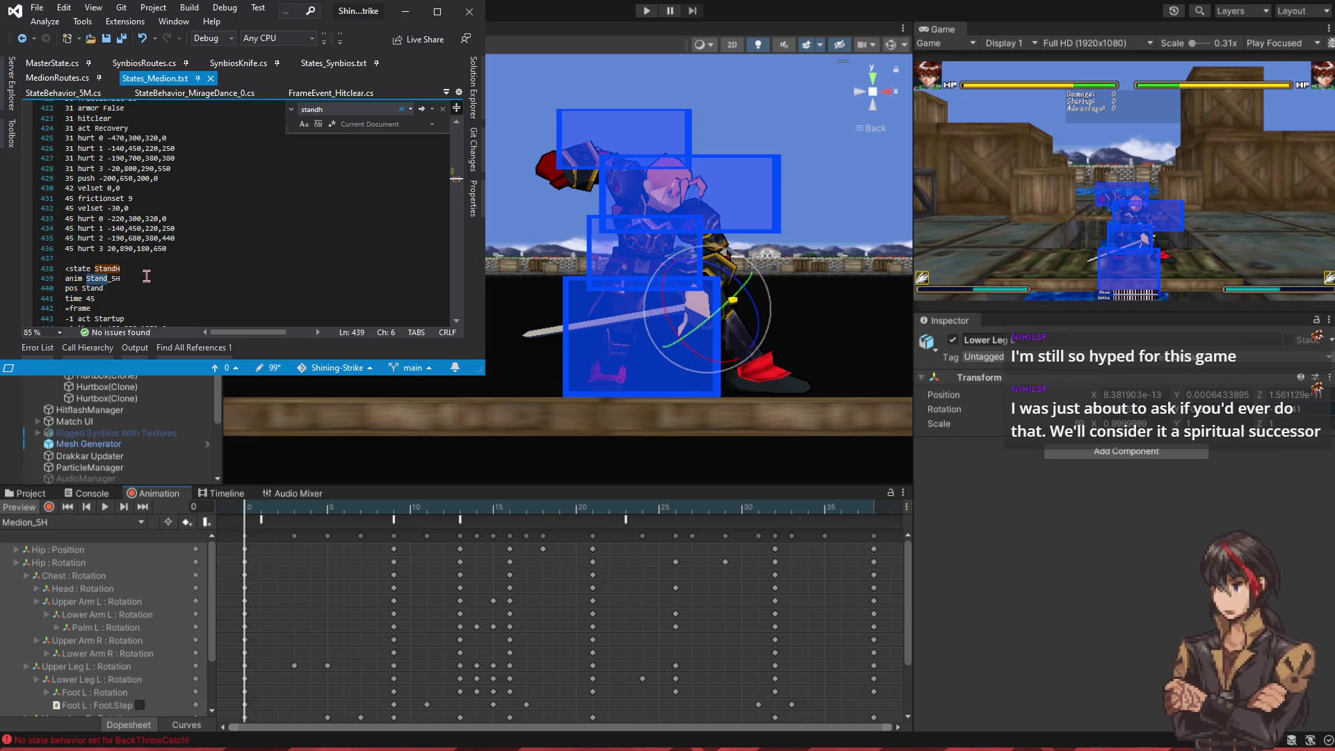
type("Medion")
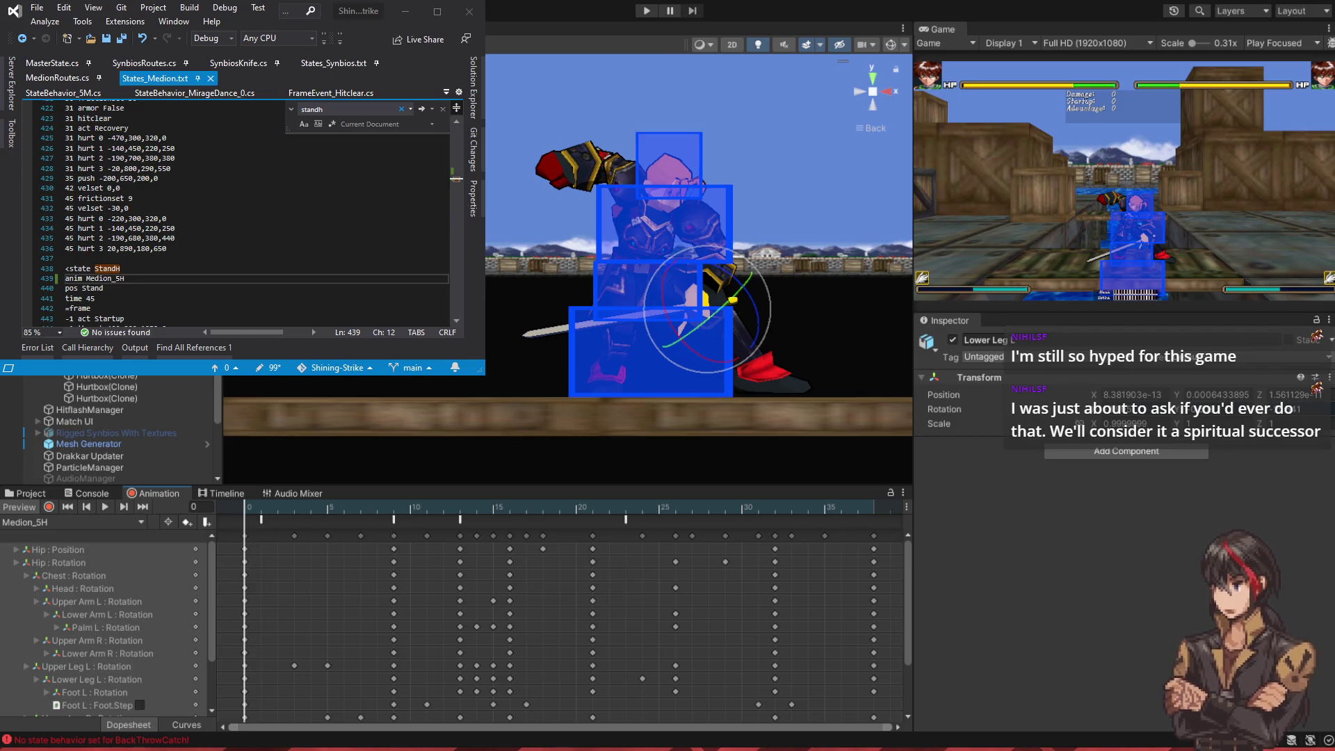
scroll(236, 209, "down", 2)
double_click(90, 238)
type("38")
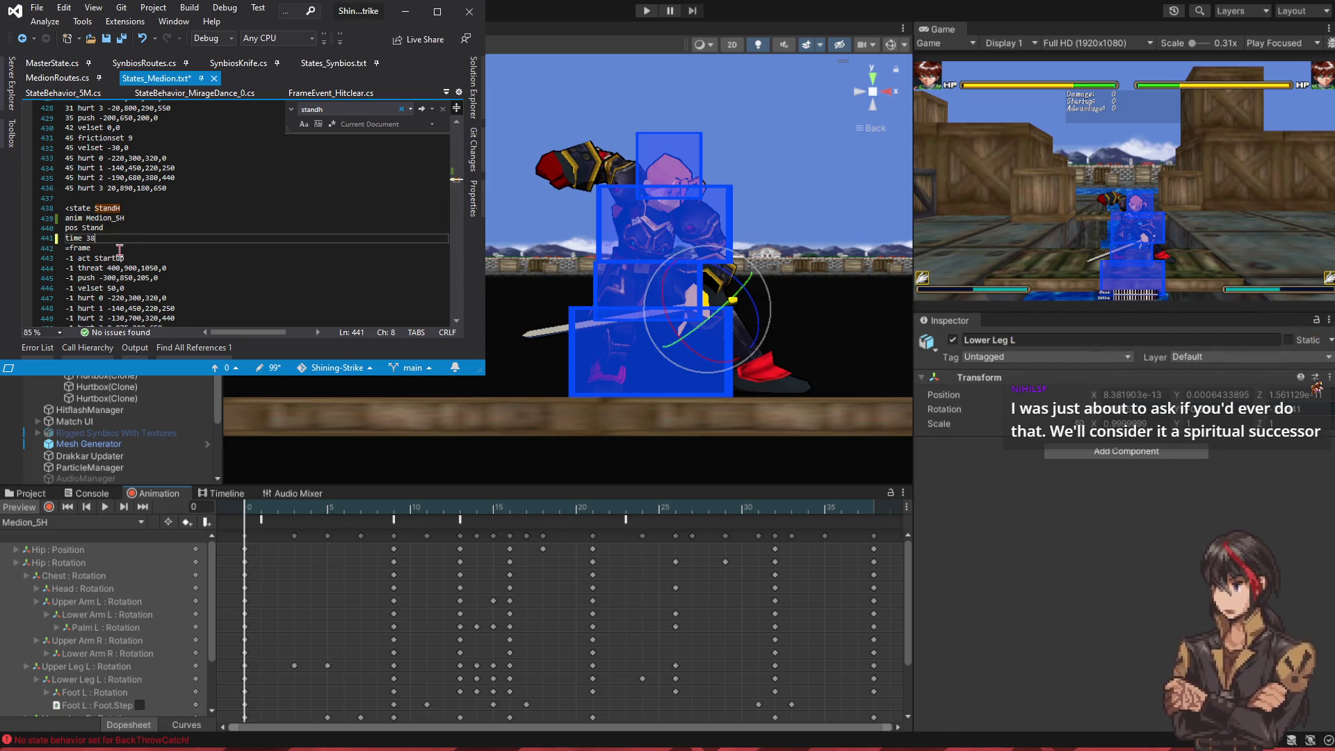
- Scroll to the new state's startup block and place the caret after the velset 50,0 line
scroll(119, 259, "down", 1)
scroll(143, 254, "down", 1)
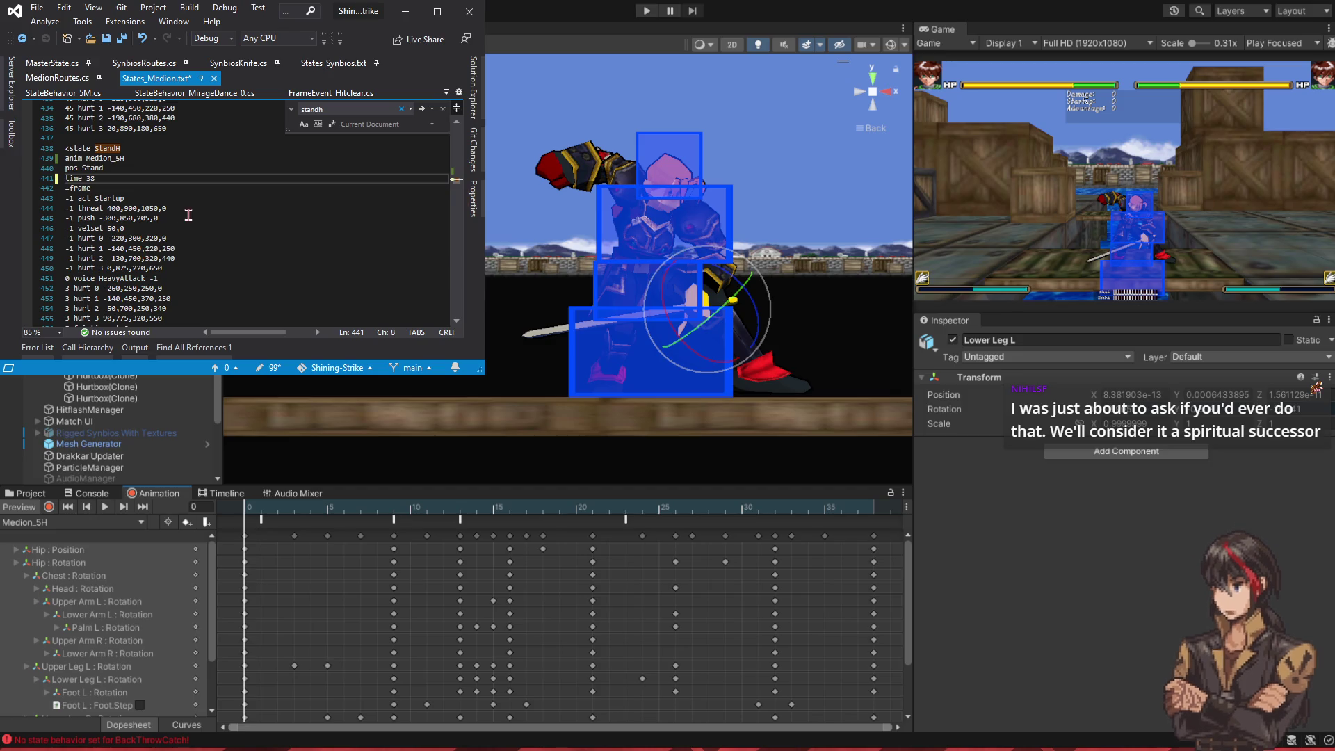
scroll(182, 233, "up", 14)
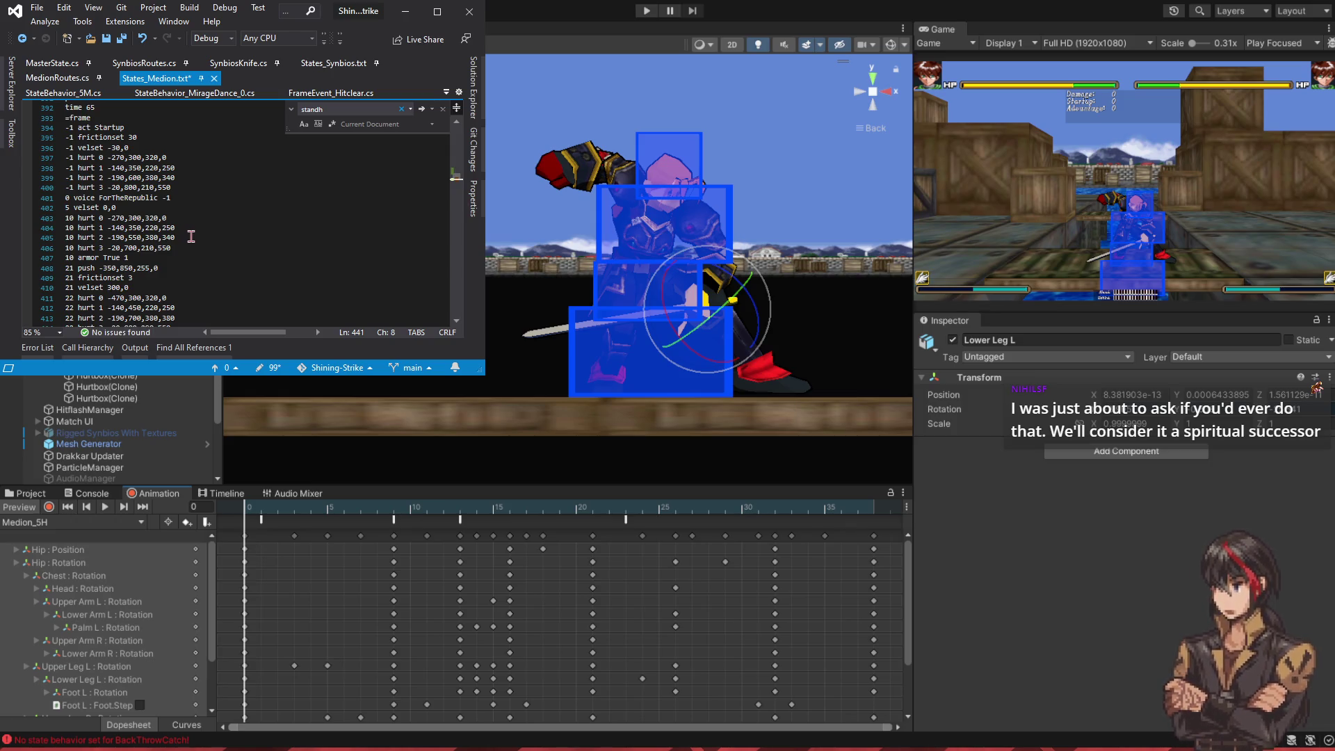
scroll(250, 217, "down", 6)
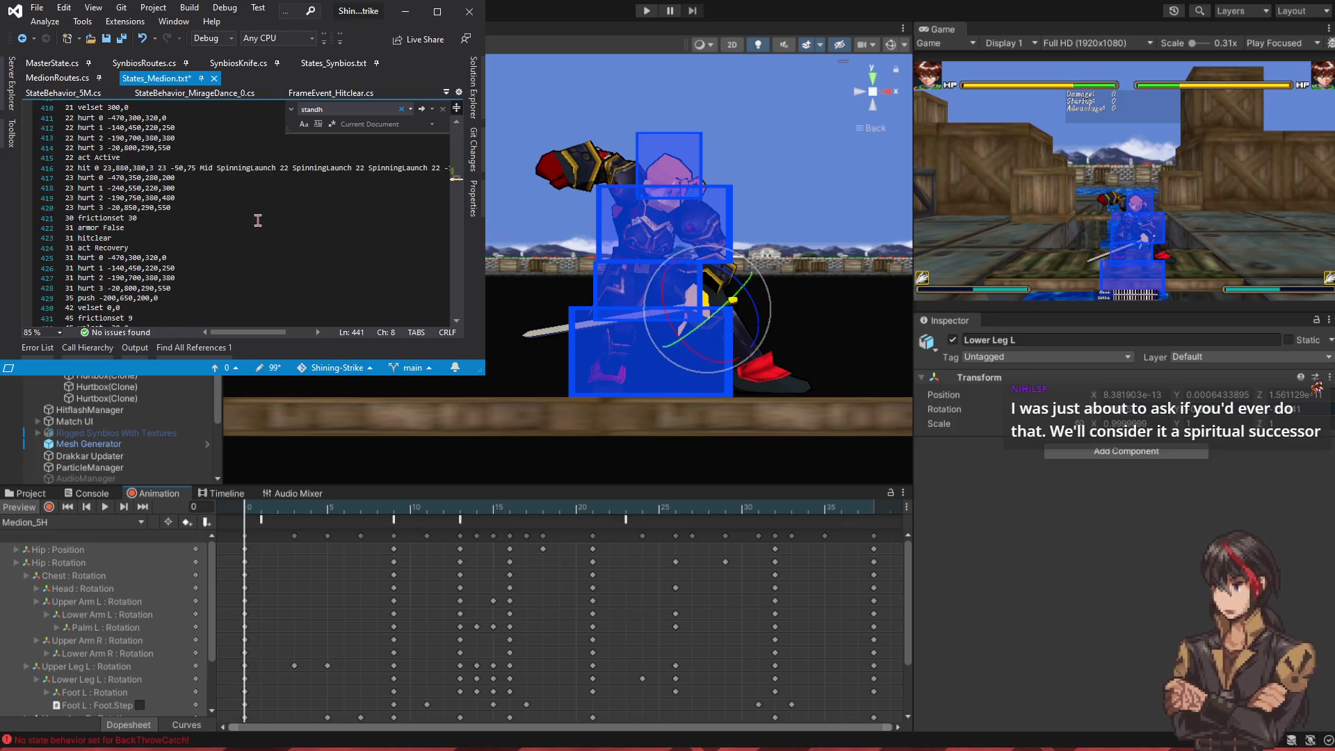
scroll(247, 191, "up", 4)
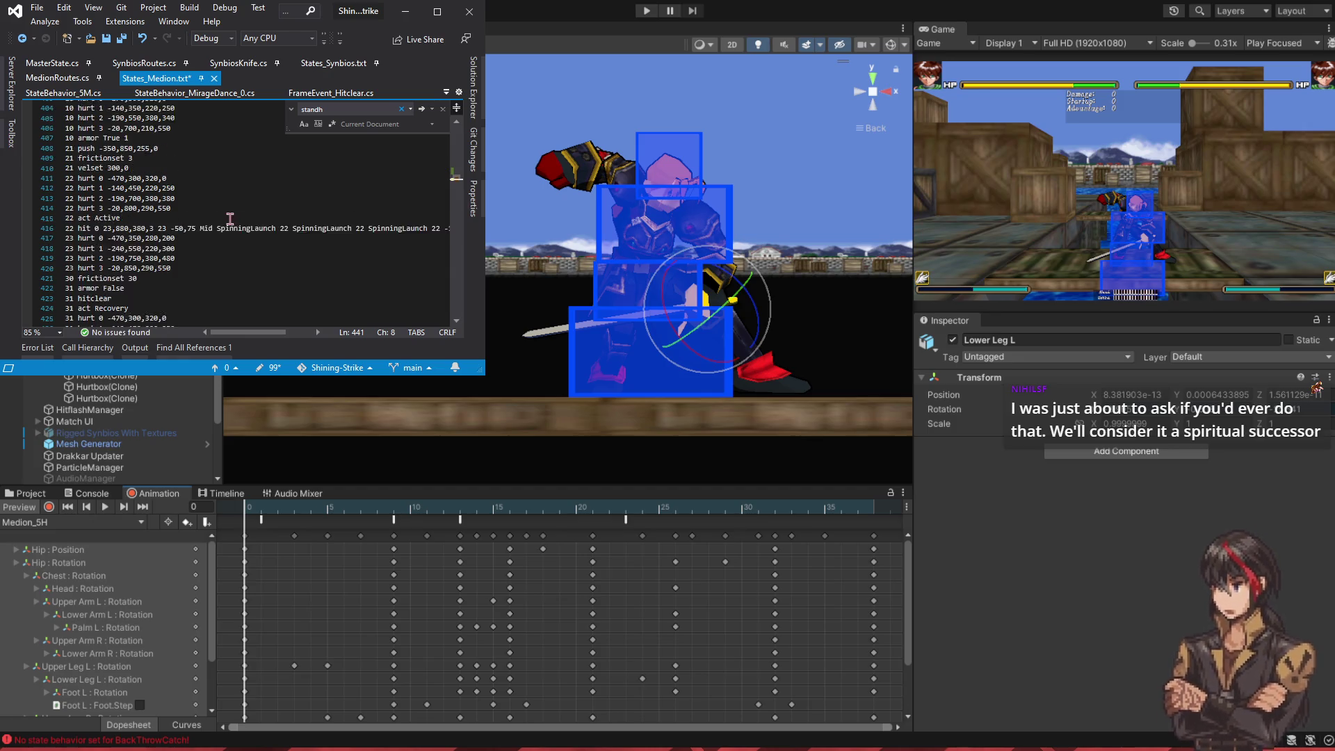
scroll(232, 214, "up", 4)
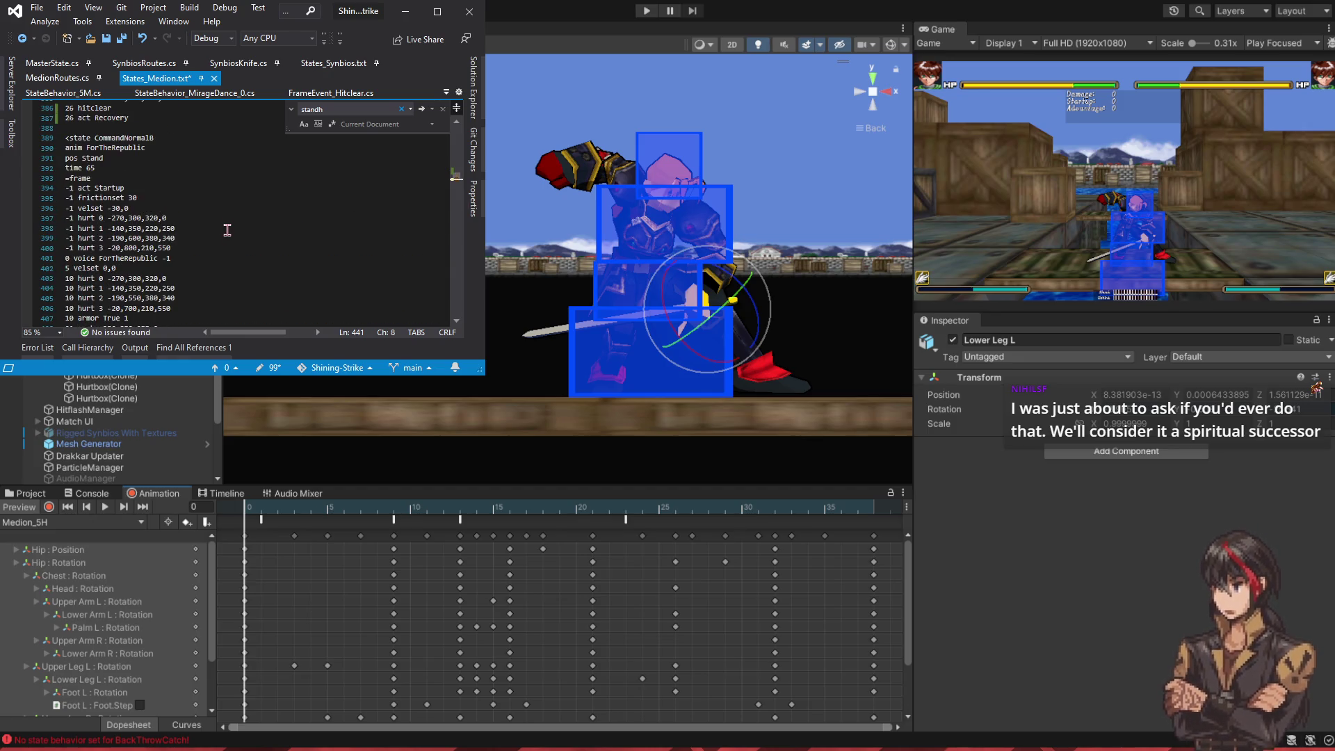
scroll(226, 219, "down", 2)
scroll(226, 220, "down", 15)
left_click(116, 175)
scroll(119, 175, "down", 1)
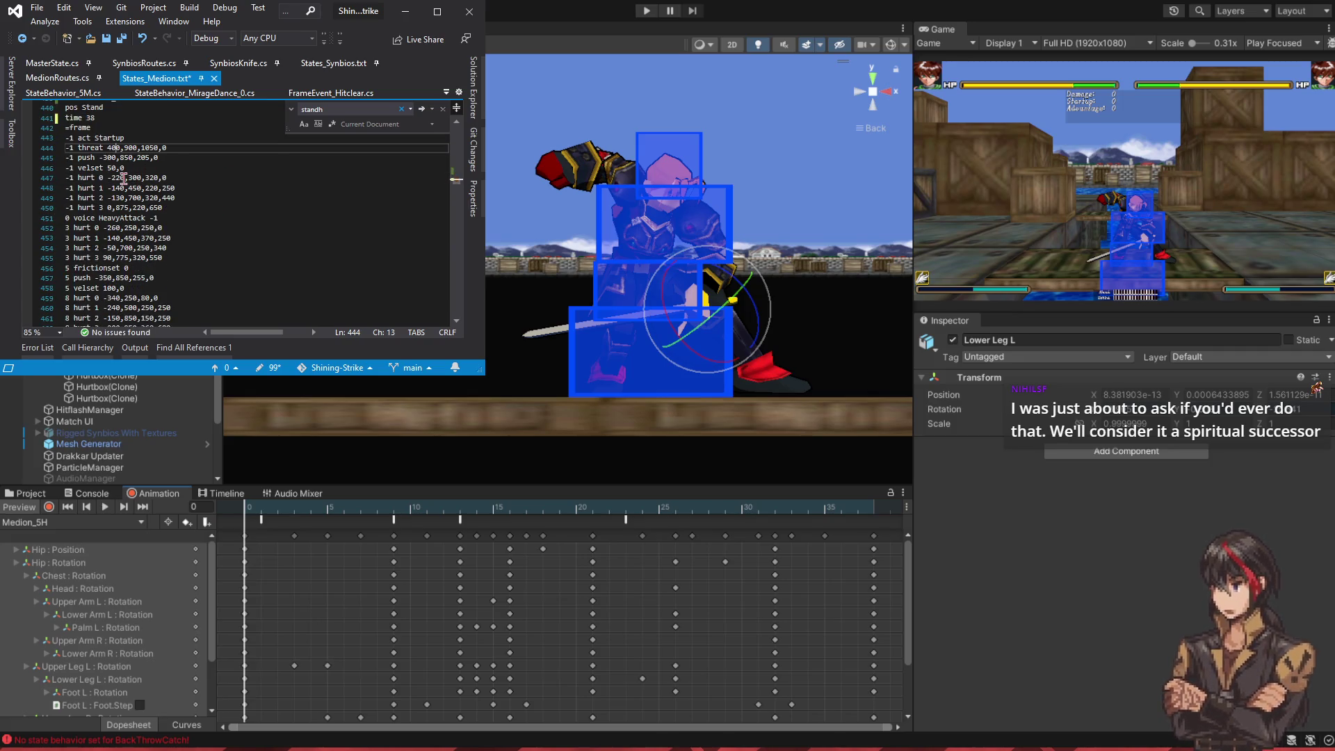
left_click(188, 170)
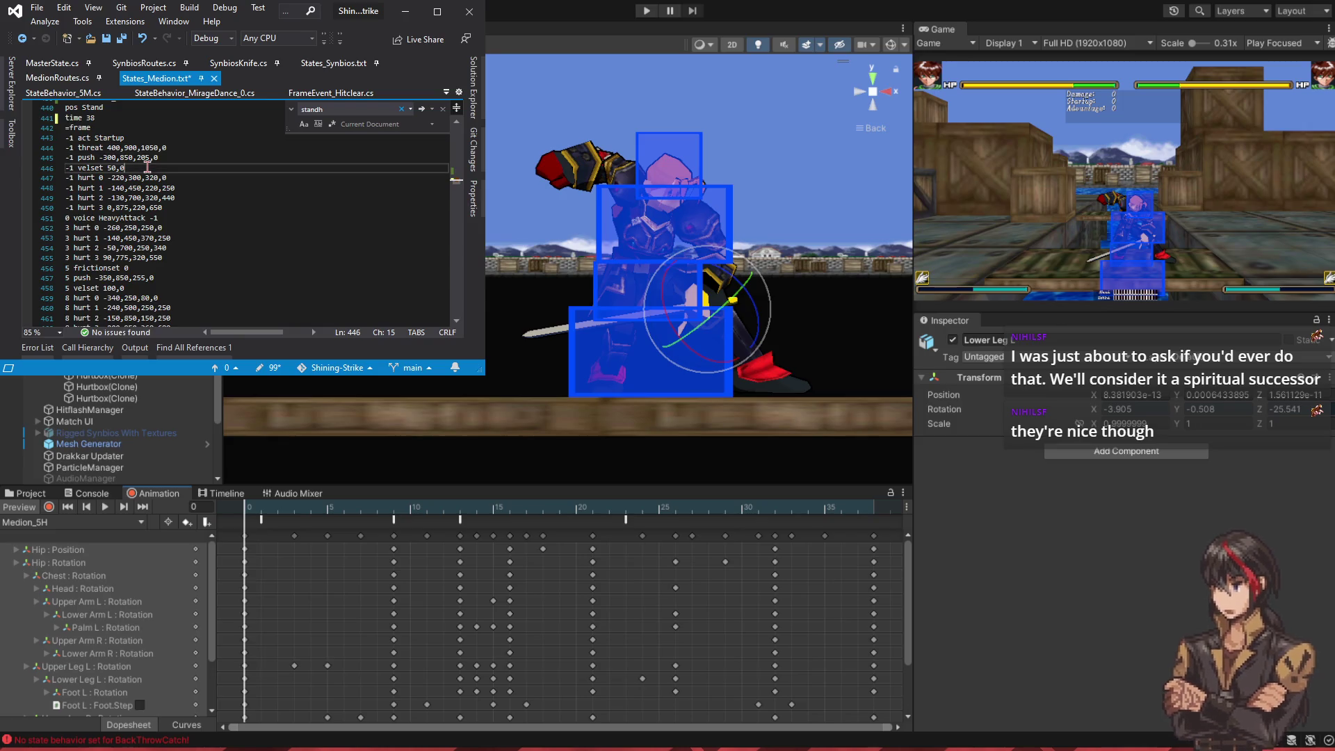
- Change the startup line from velset 50,0 to velad 50,0
key("shift+Home")
key("shift+Left")
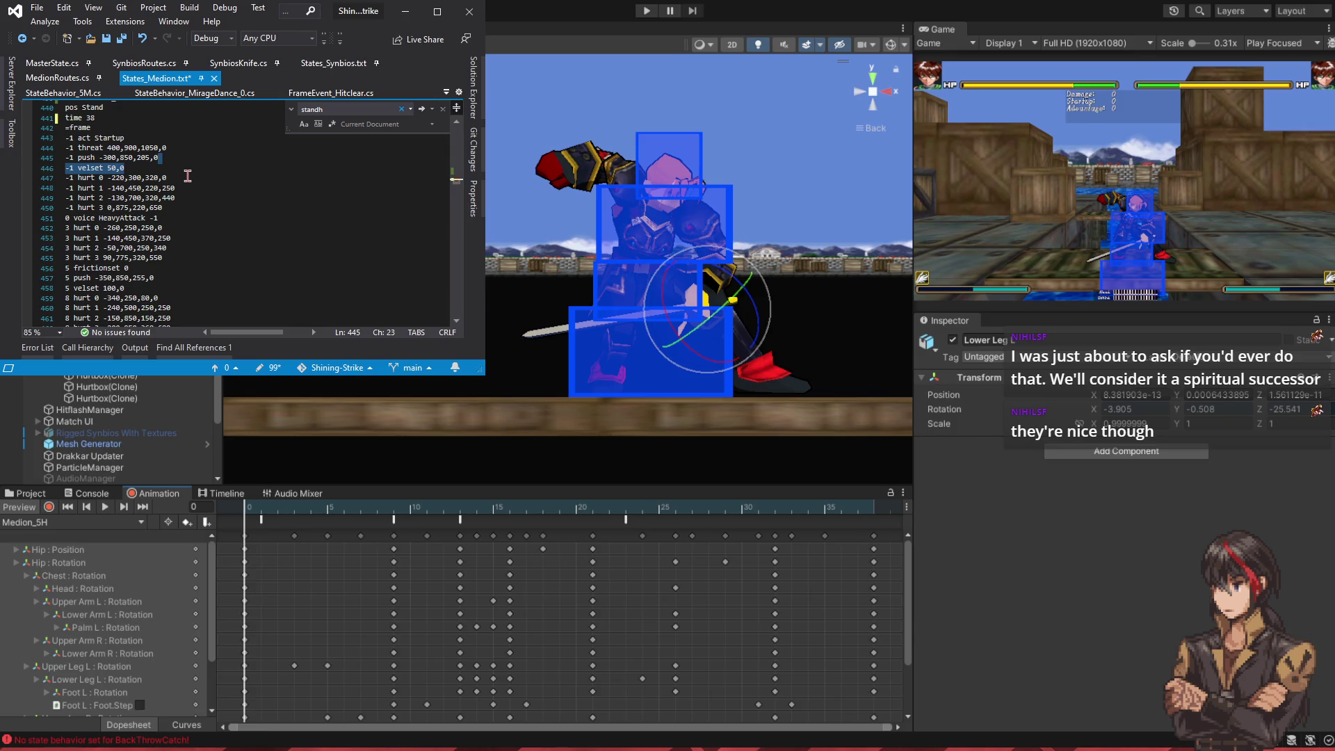
mouse_move(249, 507)
left_mouse_down()
mouse_move(397, 518)
mouse_move(377, 520)
left_mouse_up()
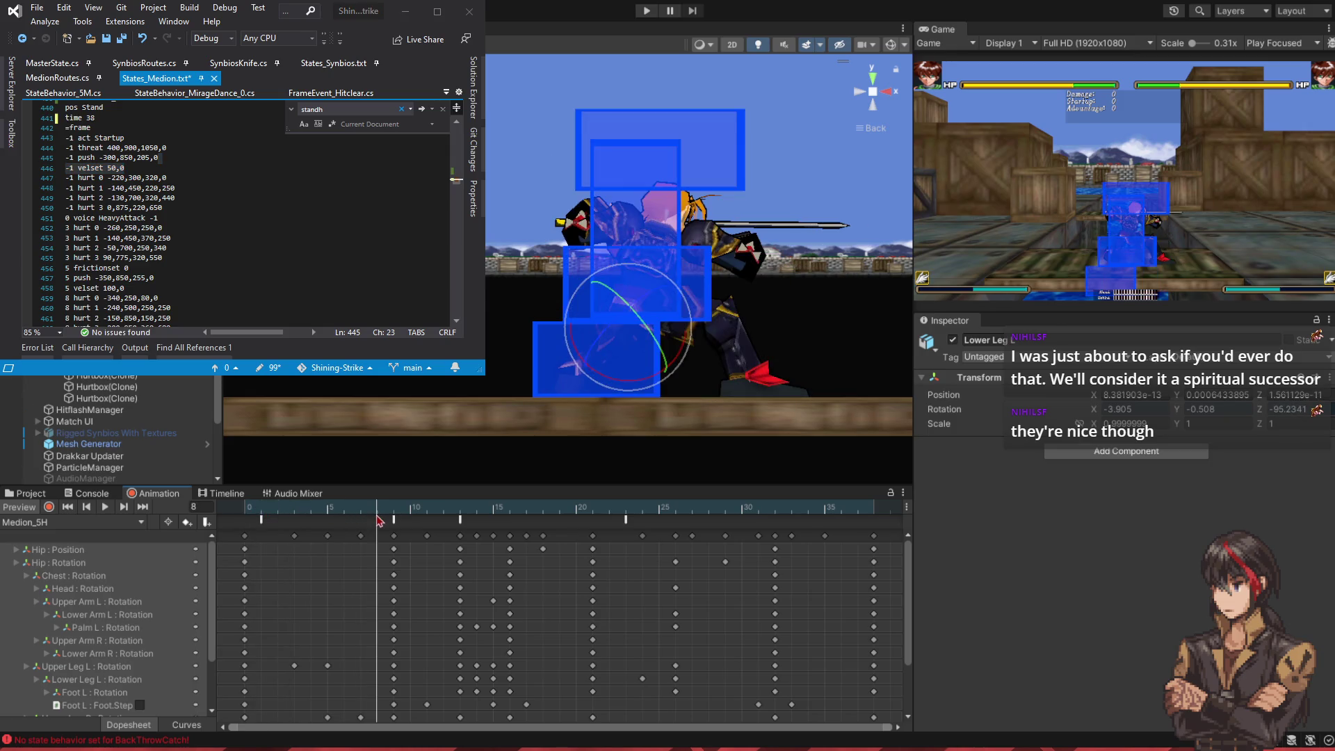
left_click(247, 507)
left_click(103, 168)
key("BackSpace")
key("BackSpace")
key("BackSpace")
type("add")
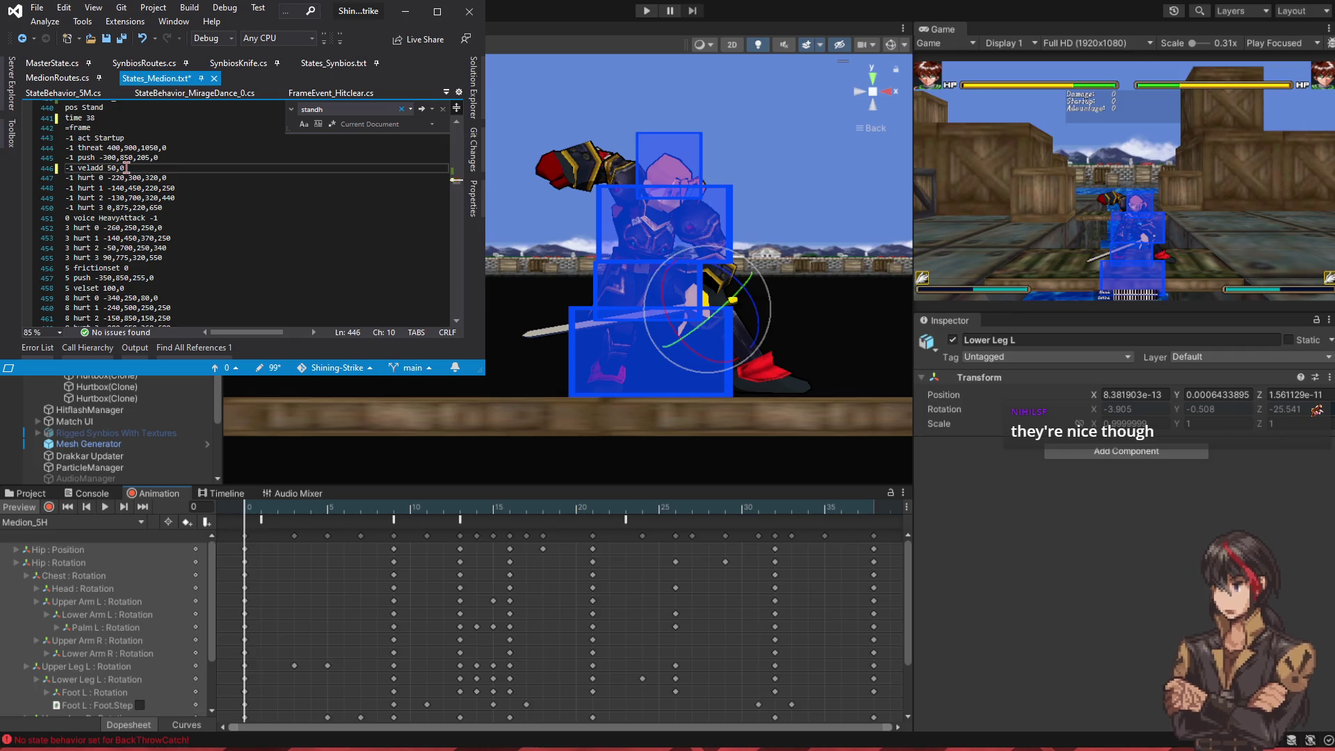
left_click(254, 516)
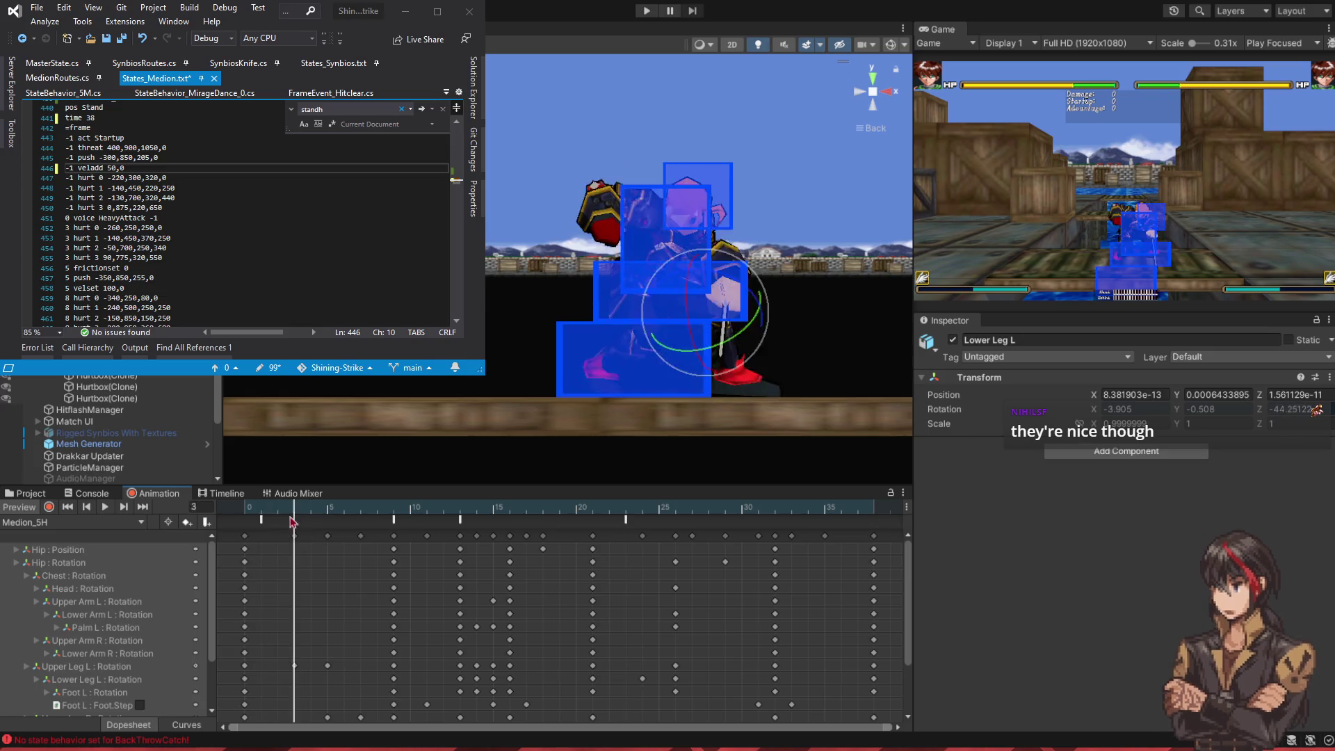
- Edit the first values on the frame -1 hurt 3 line, saving after each change
left_click(116, 197)
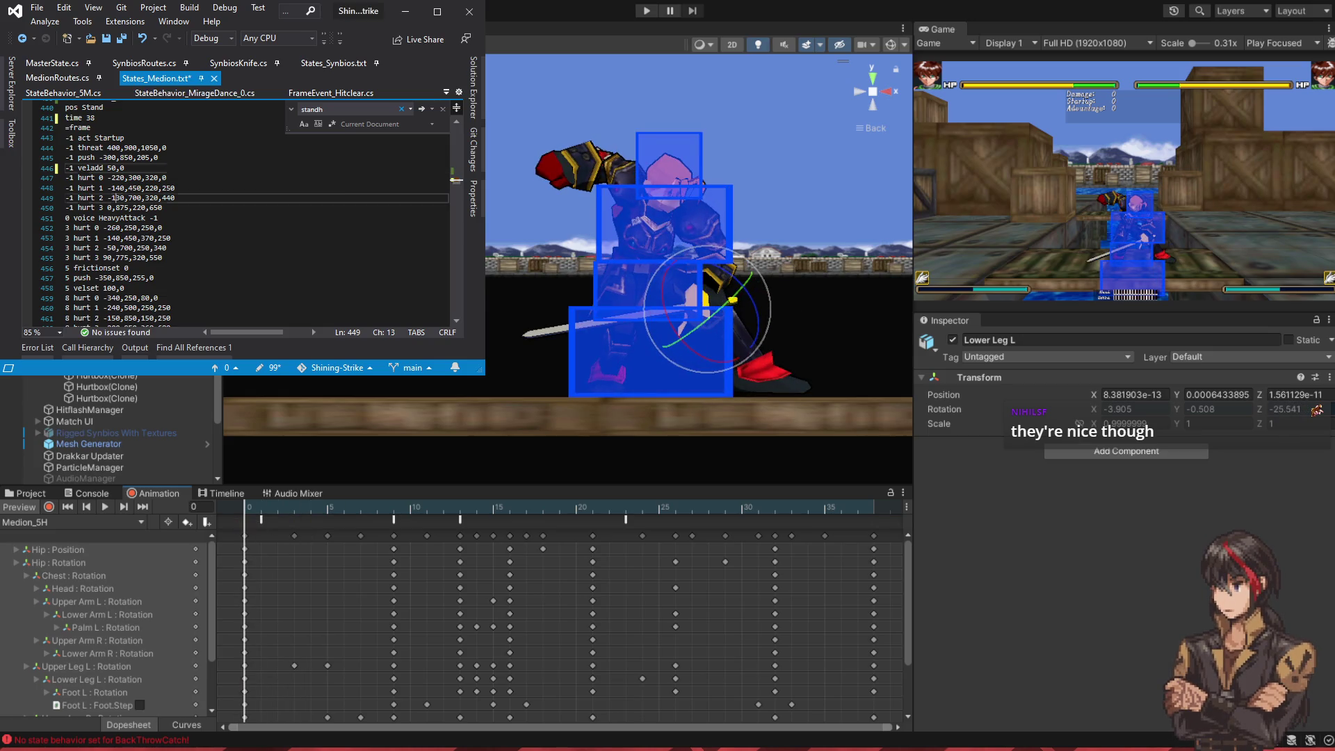
key("Down")
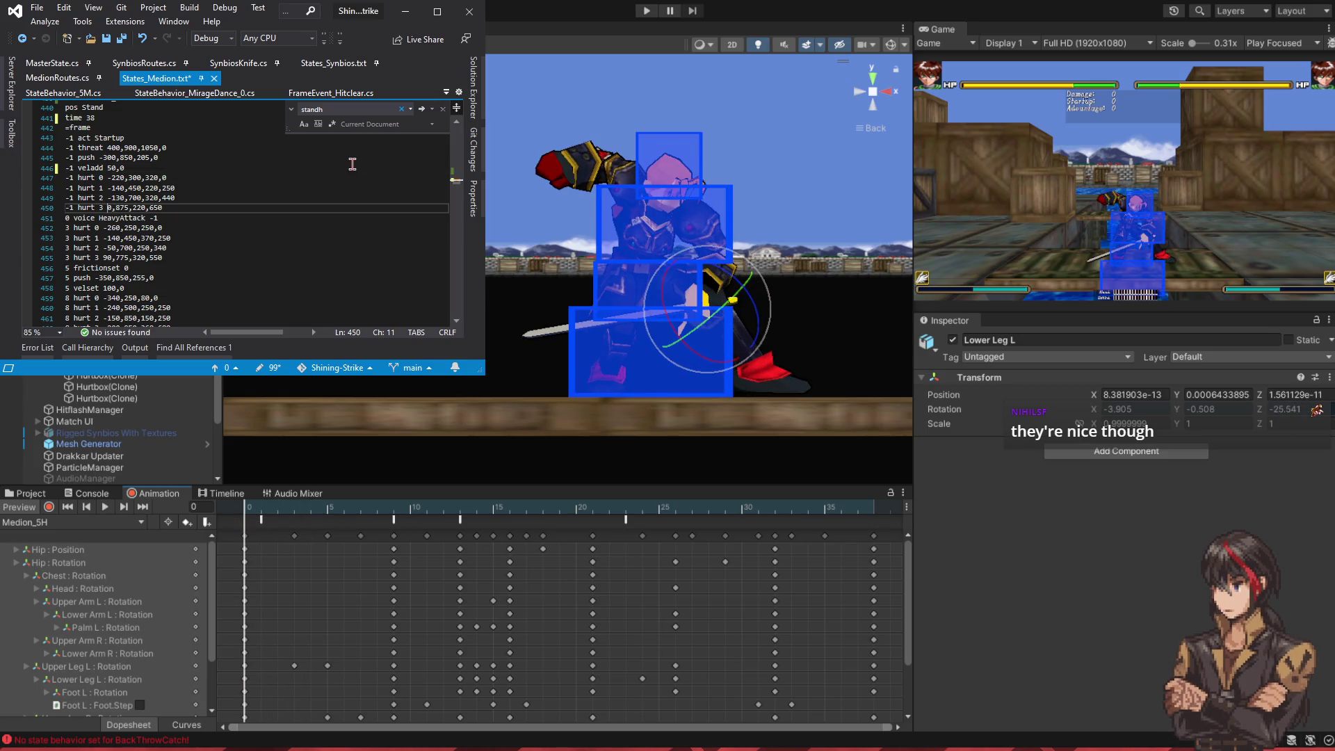
type("-30")
key("ctrl+s")
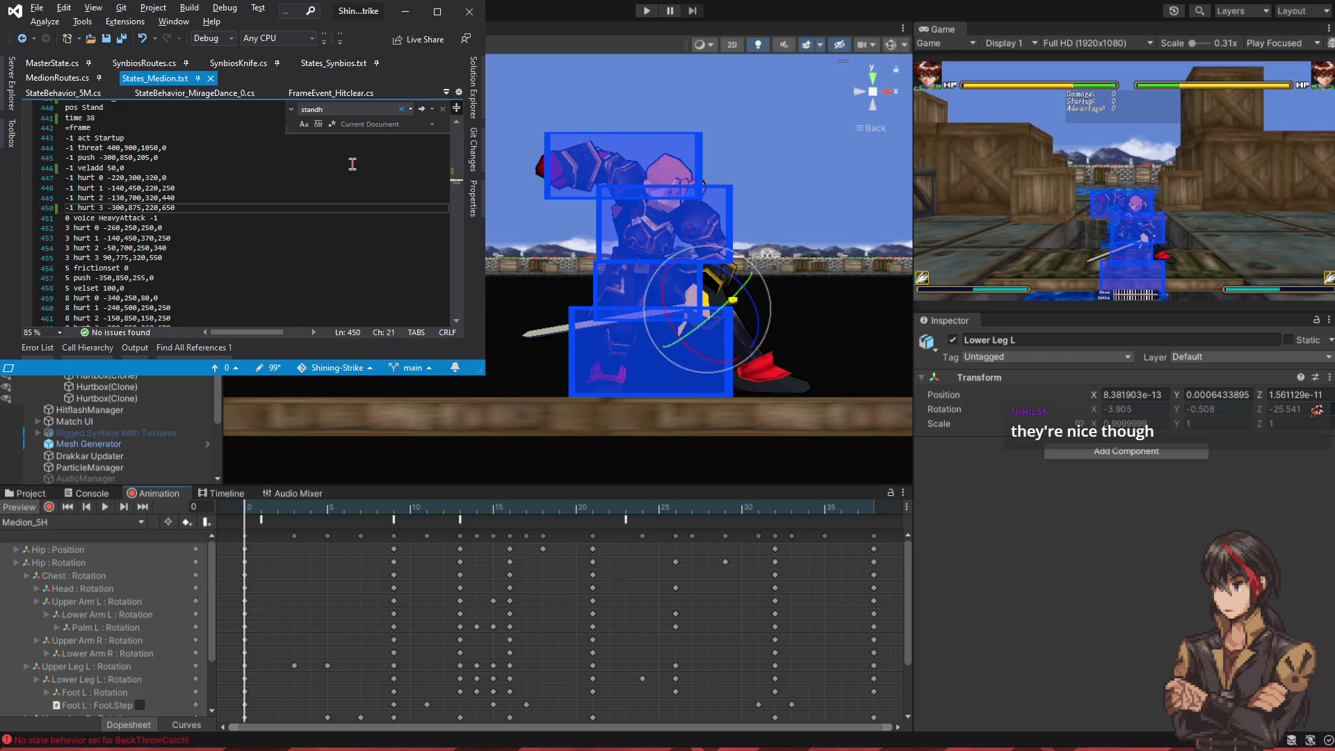
key("Delete")
type("0")
key("ctrl+s")
- Set hurt 3's height to 850 and x offset to -350, and adjust its width, saving each edit
key("Left")
key("Delete")
key("Delete")
type("50")
key("ctrl+s")
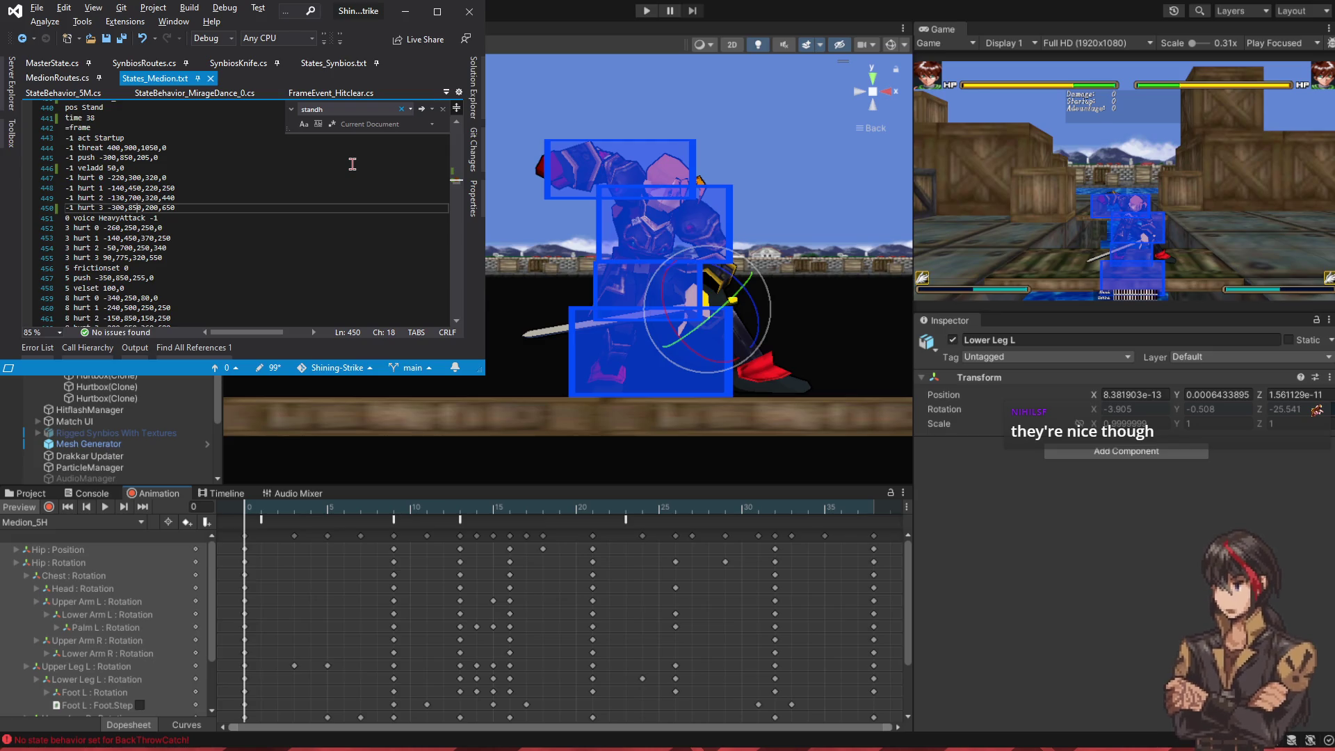
key("Left")
key("BackSpace")
type("5")
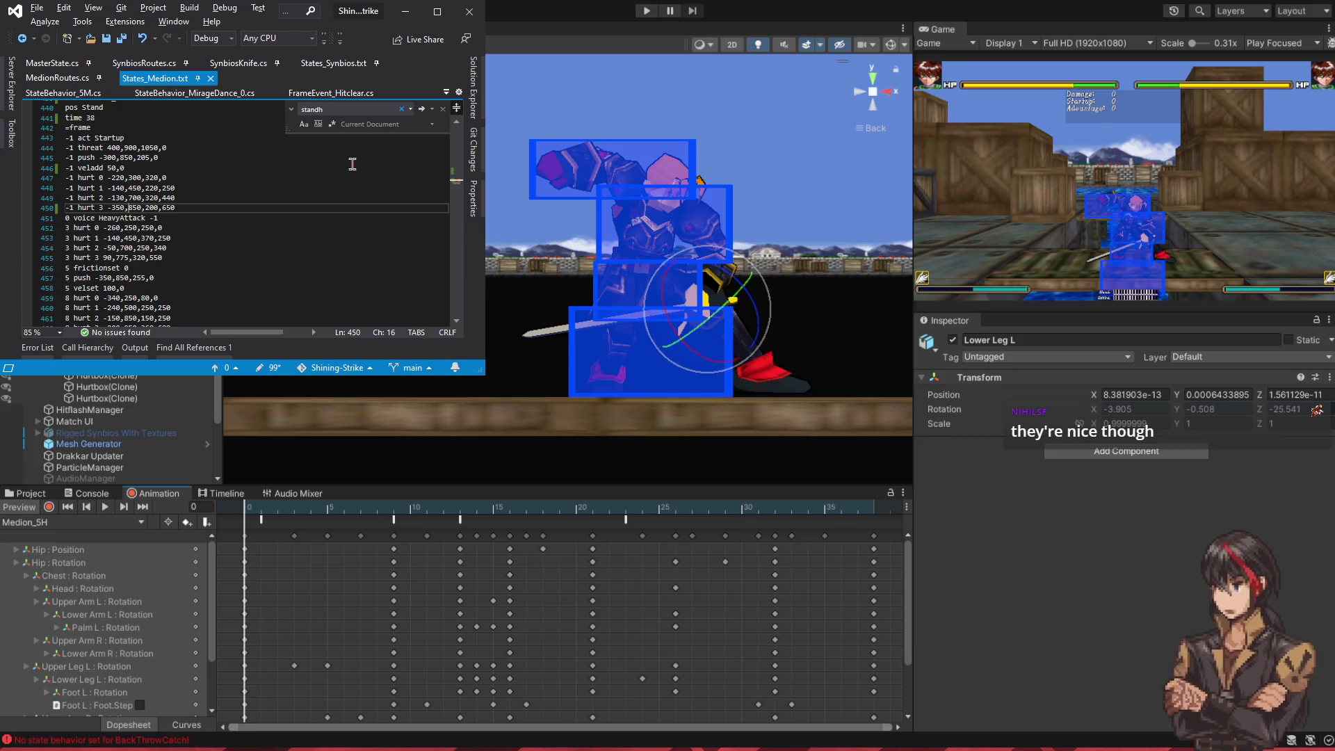
key("BackSpace")
key("BackSpace")
key("ctrl+s")
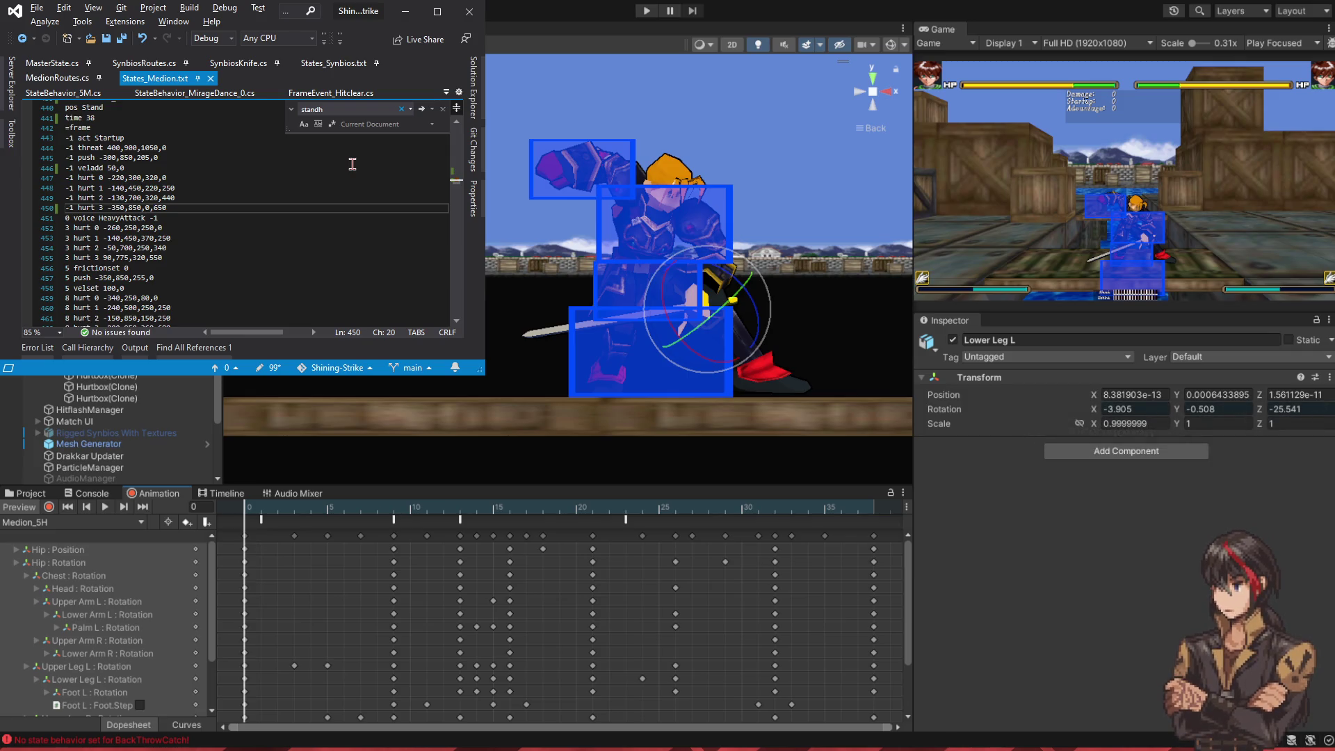
type("5")
key("ctrl+s")
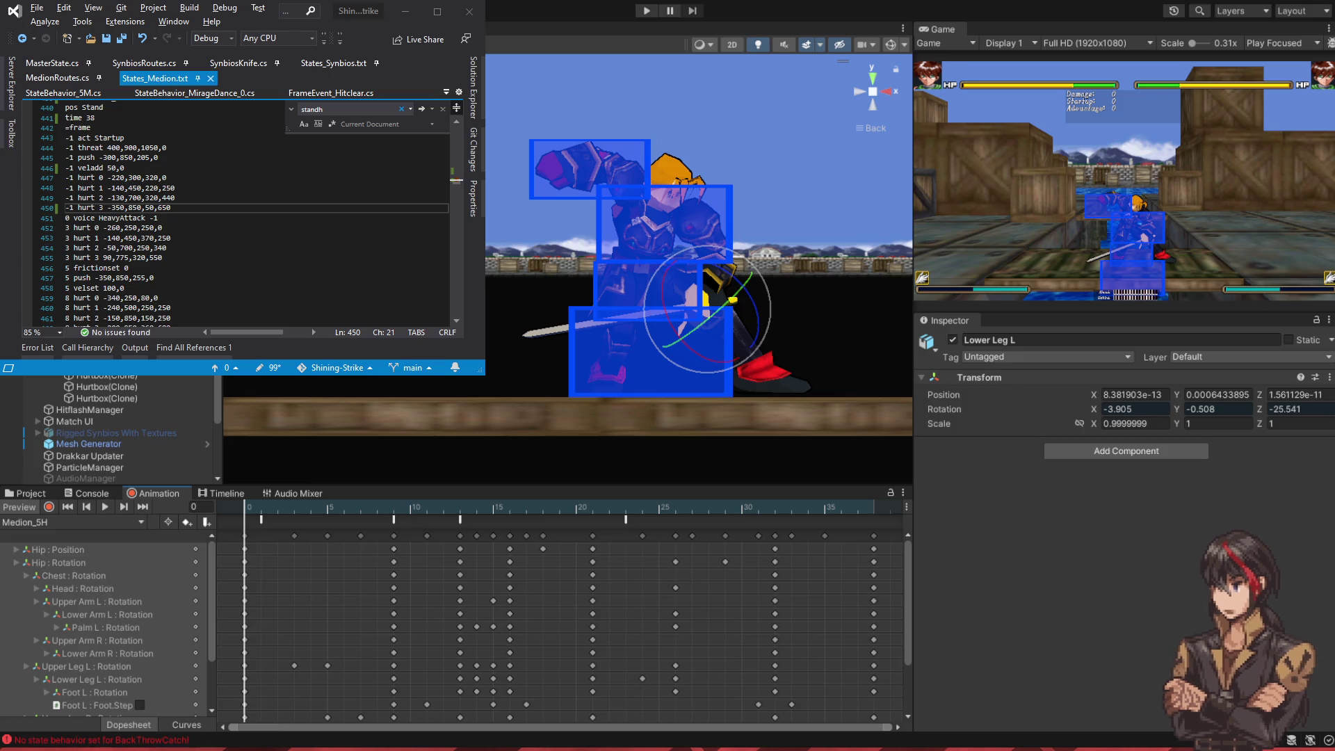
- Change frame -1 hurt 2 to height 800, width 300 and x offset -100, saving each edit
key("Up")
key("Left")
key("BackSpace")
type("8")
key("ctrl+s")
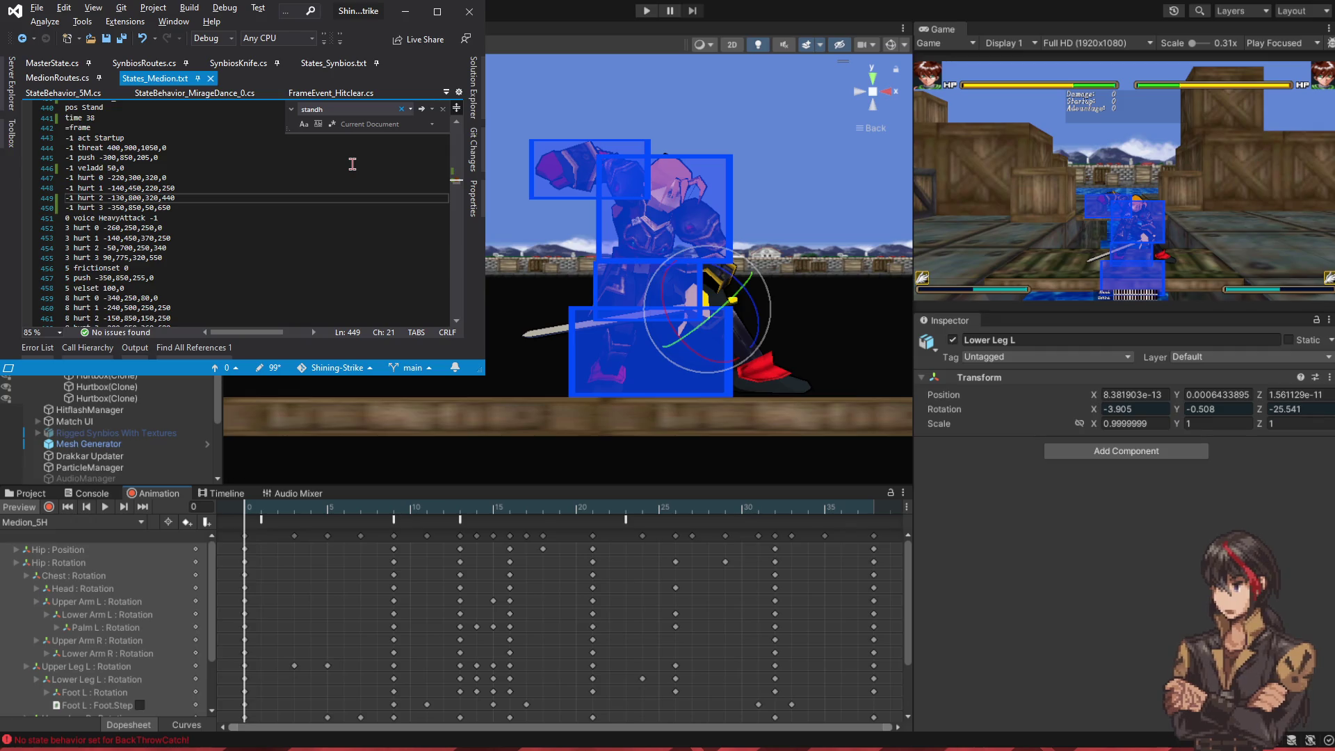
key("Delete")
type("0")
key("ctrl+s")
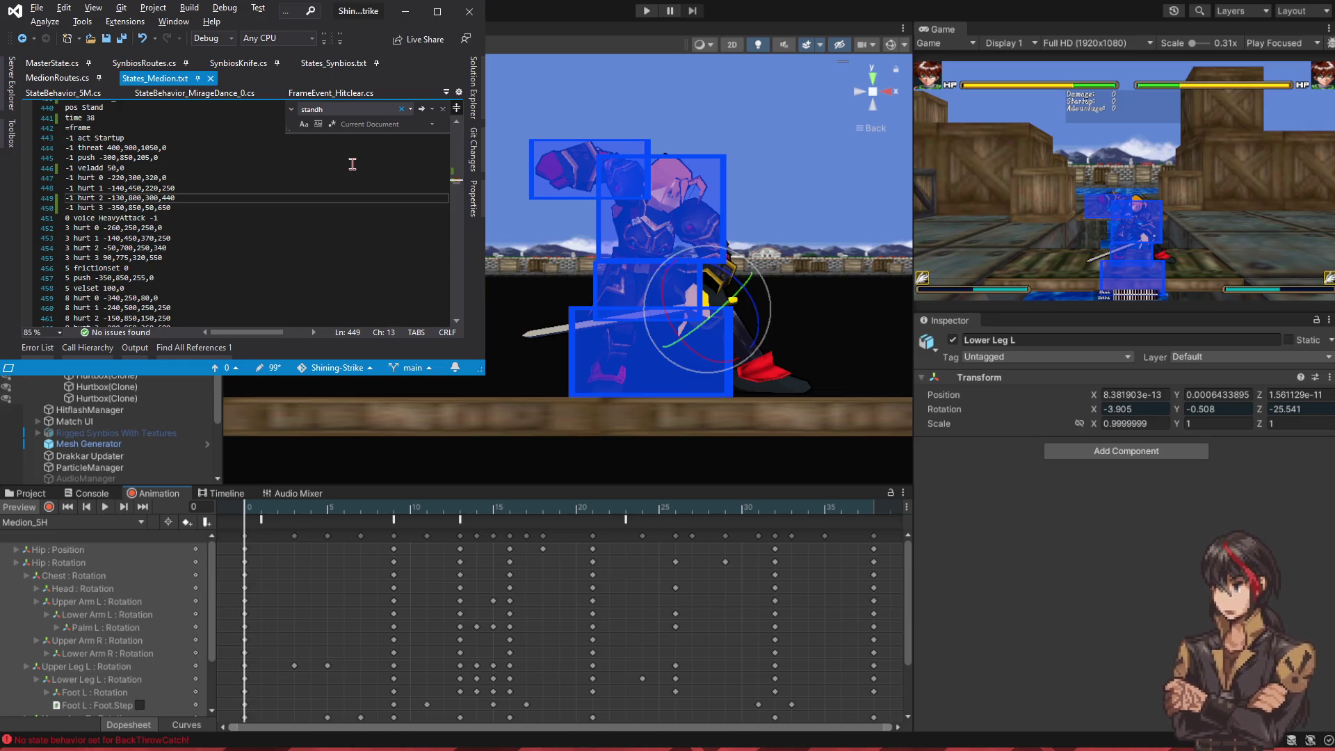
key("BackSpace")
type("0")
key("ctrl+s")
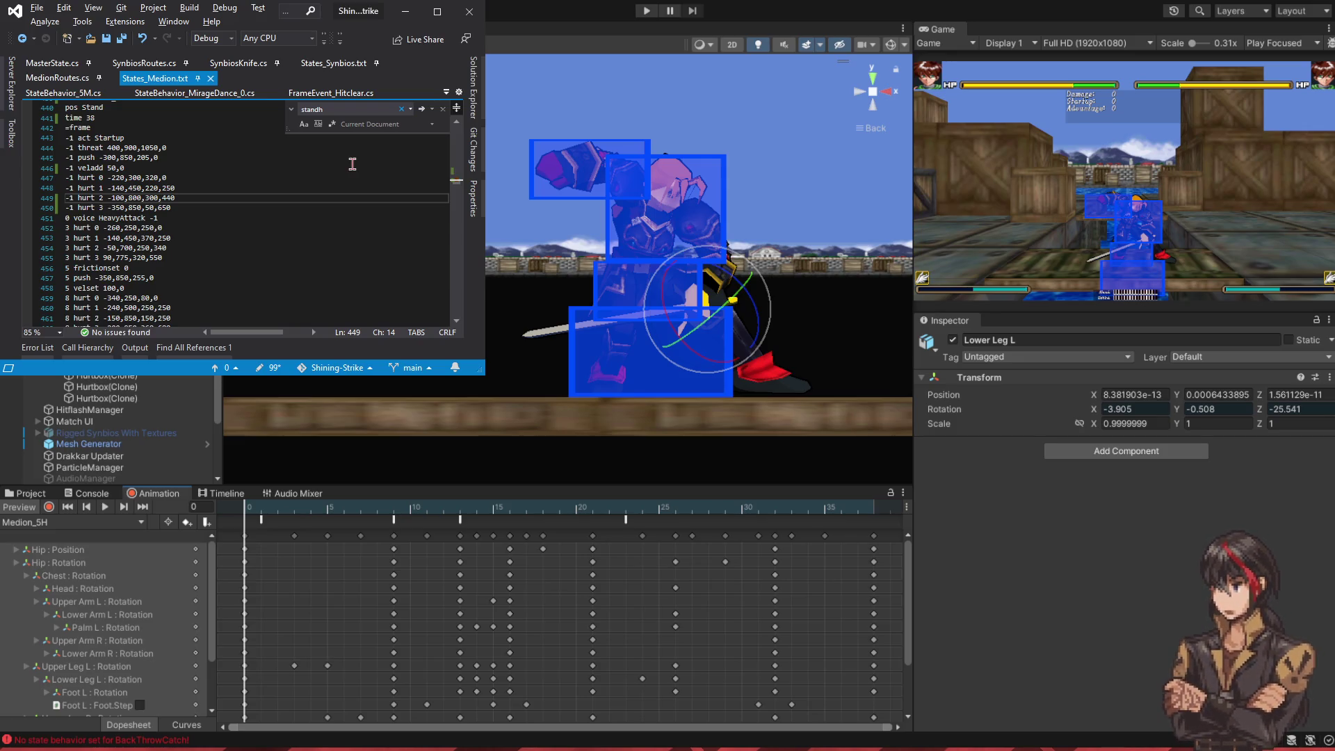
- Set hurt 1's width to 320 and last value to 300, and widen hurt 0 to 520
key("Up")
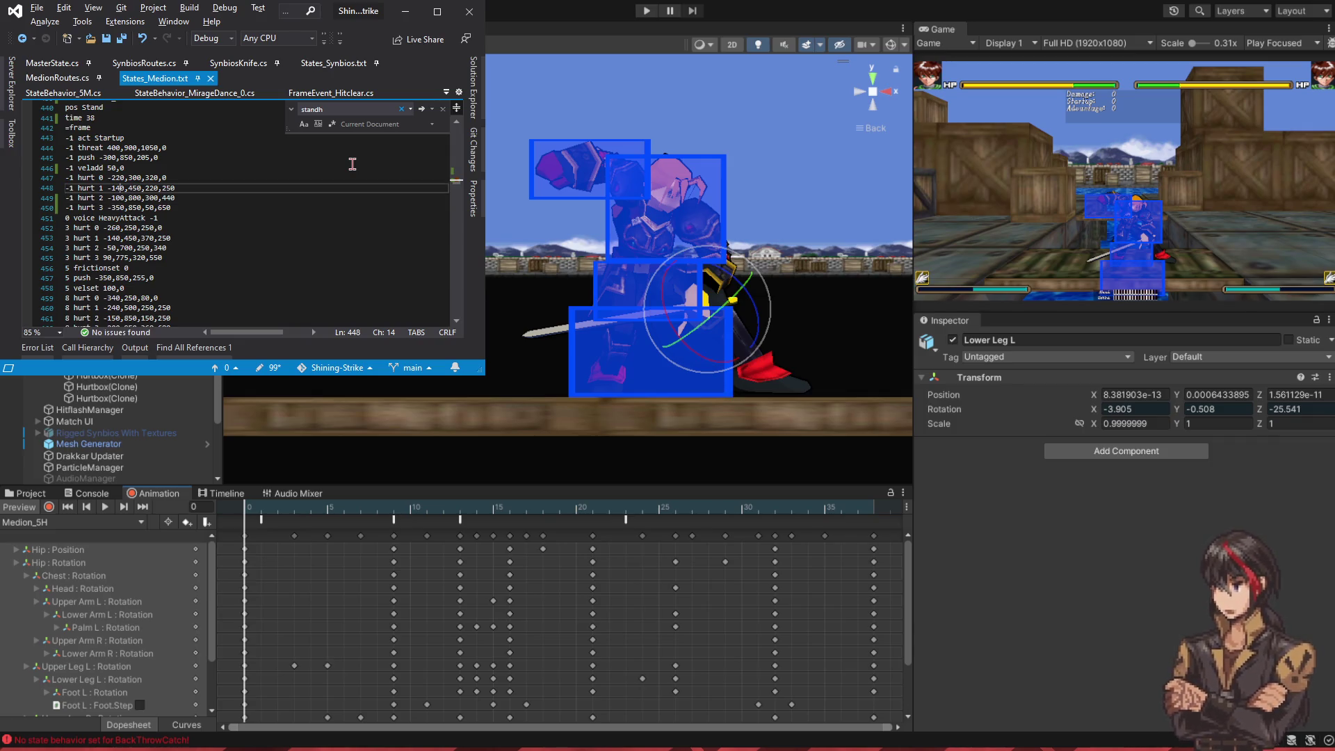
key("Down")
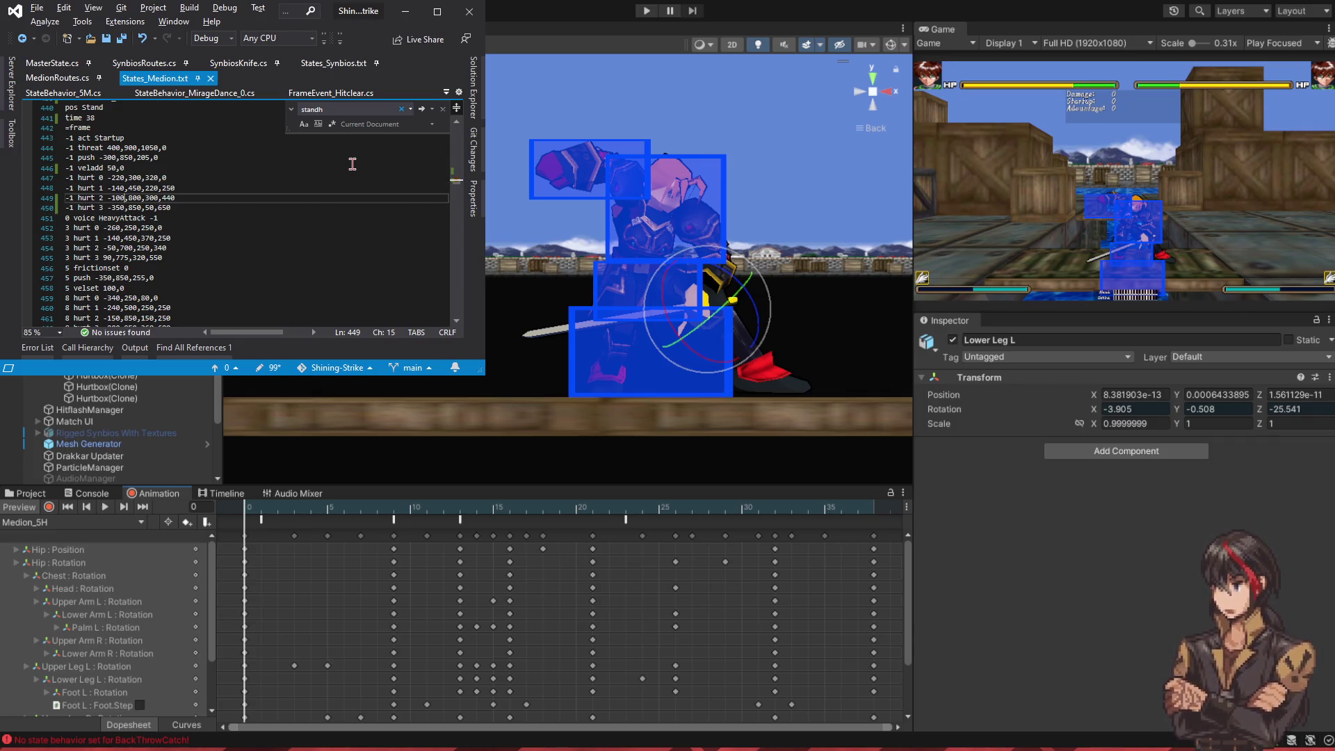
key("Up")
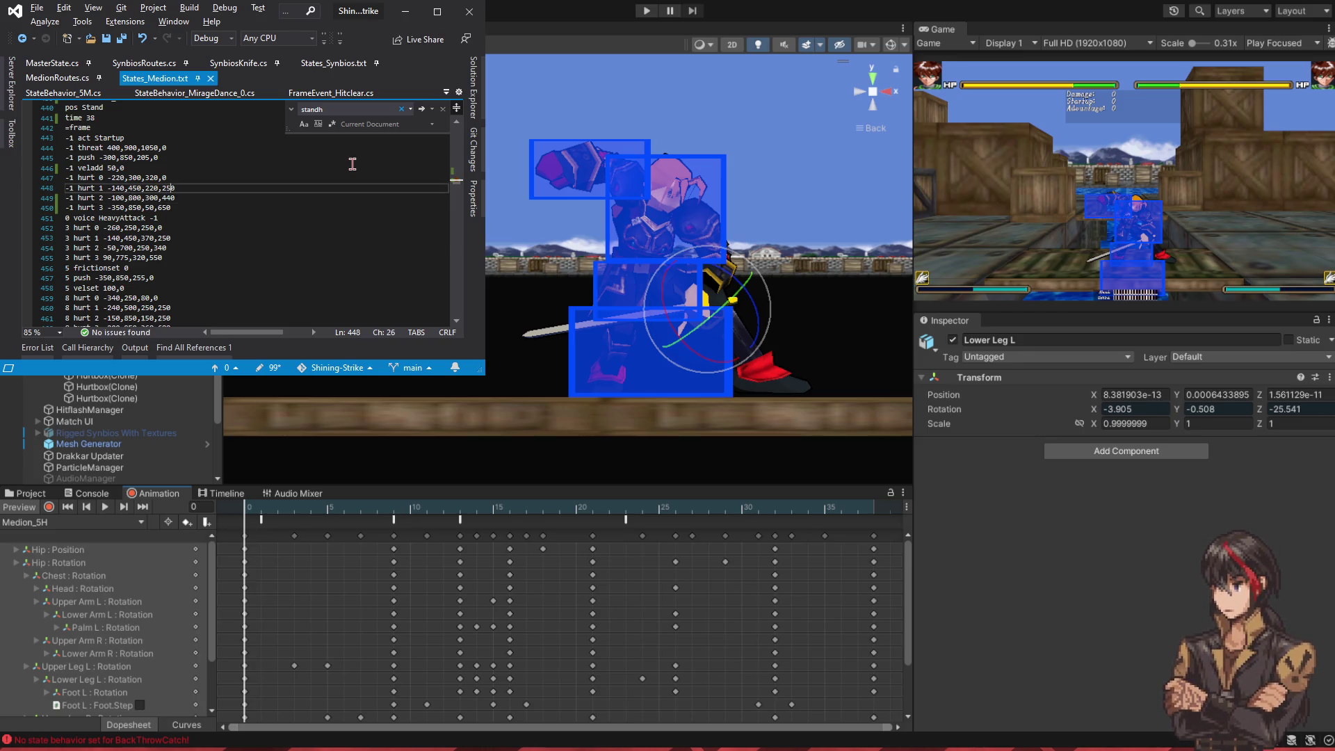
key("ctrl+shift+Left")
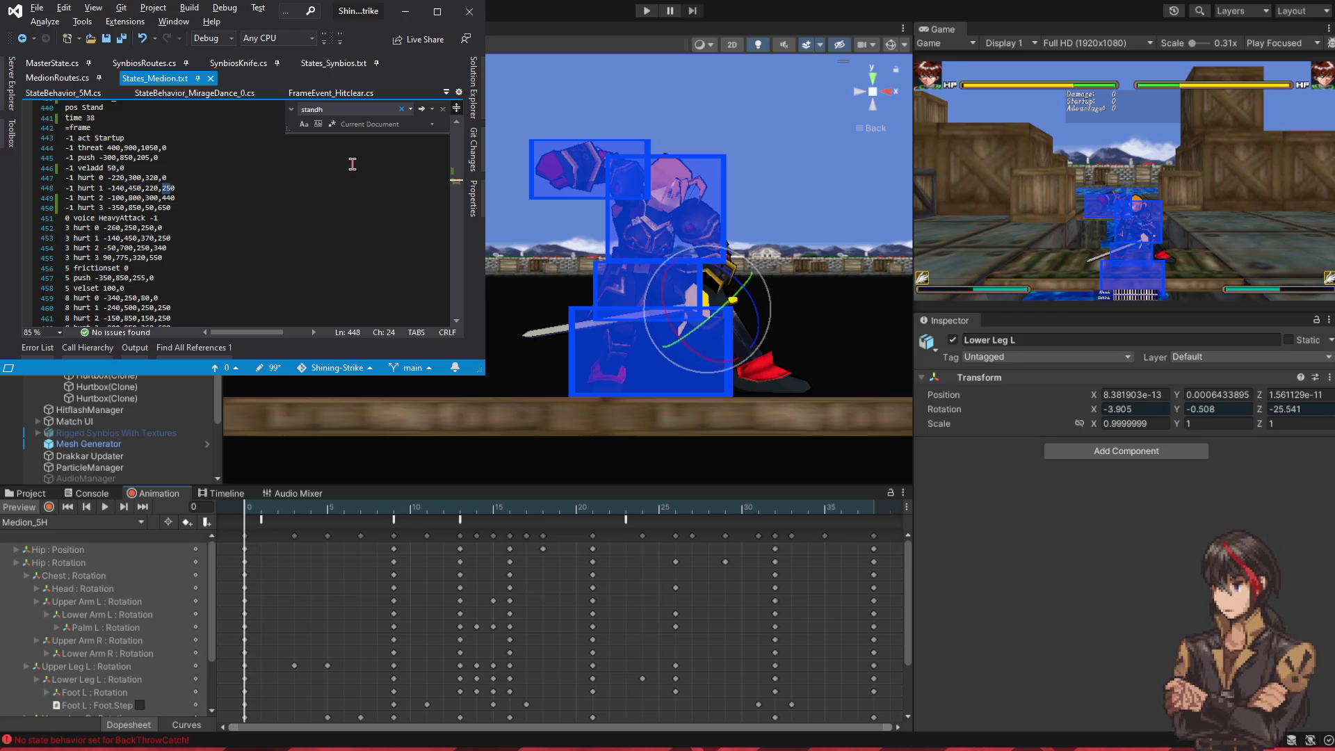
type("300")
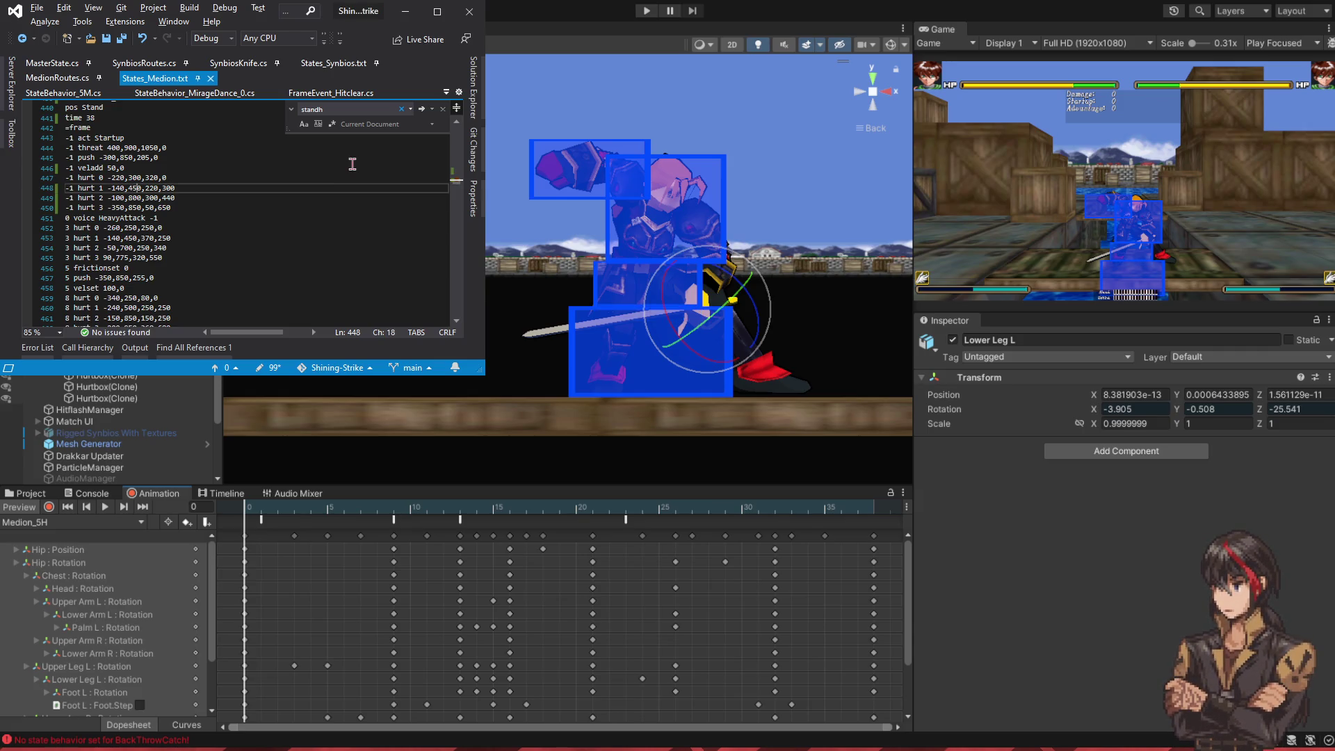
key("BackSpace")
type("3")
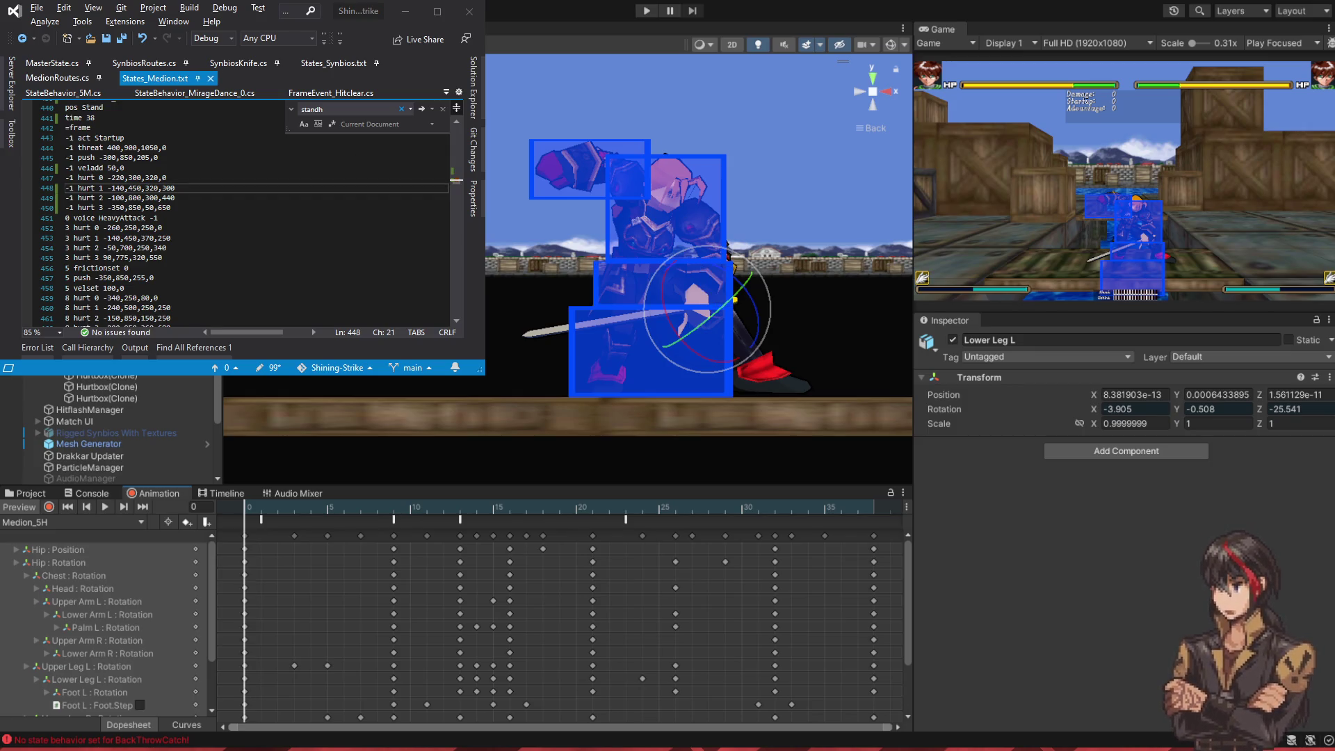
key("Up")
key("Left")
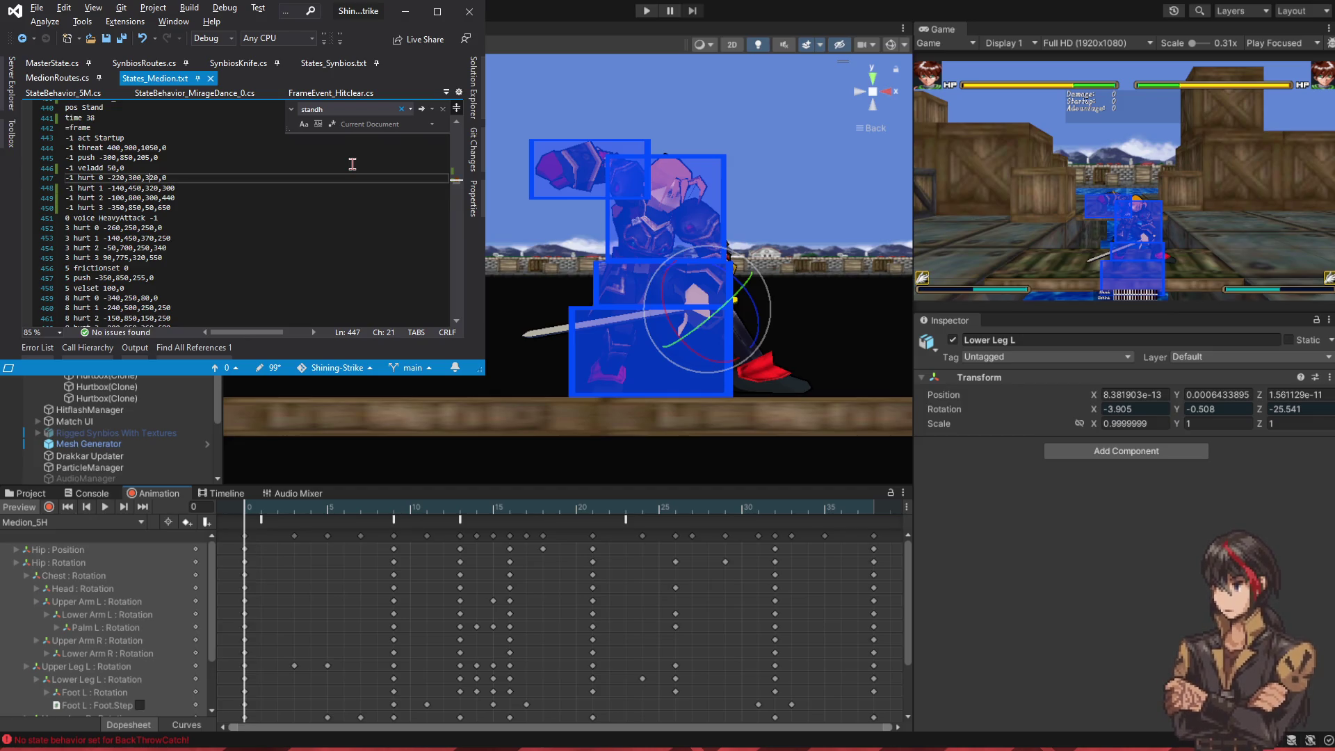
key("BackSpace")
type("5")
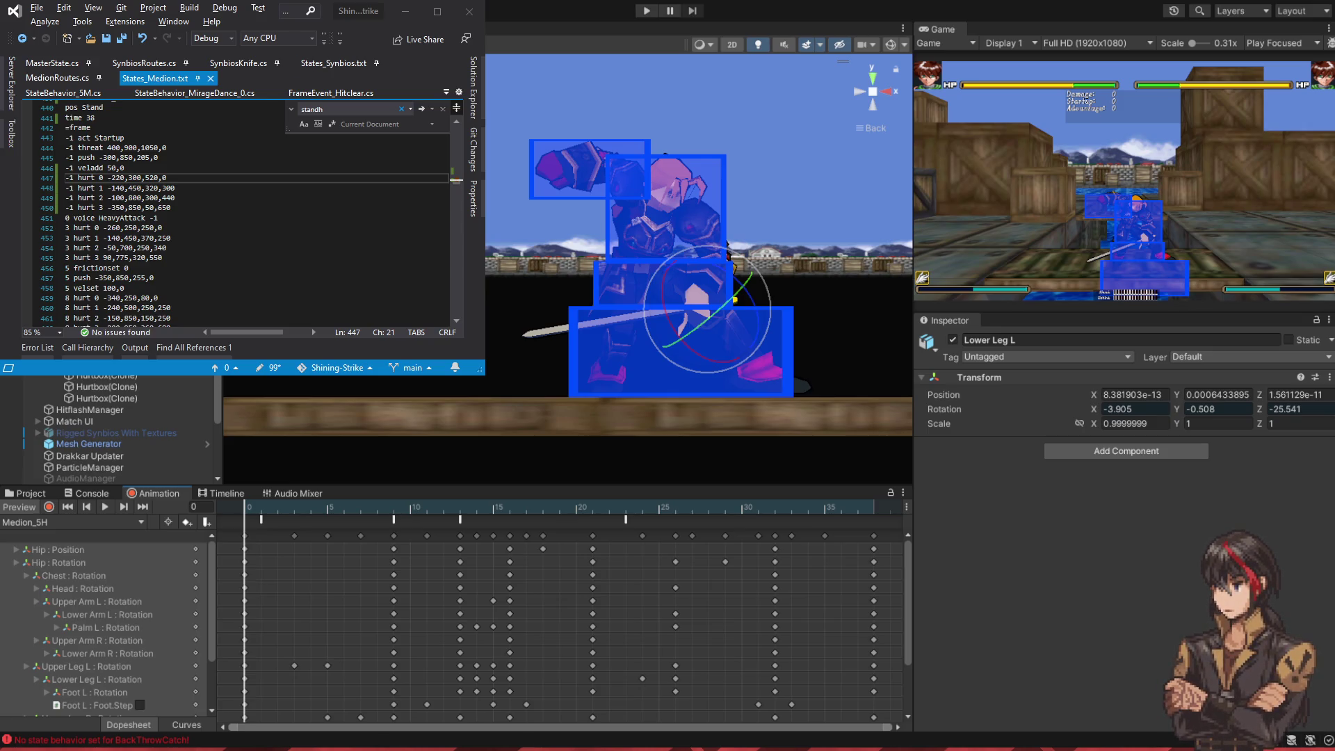
mouse_move(261, 512)
left_mouse_down()
mouse_move(318, 518)
mouse_move(289, 516)
left_mouse_up()
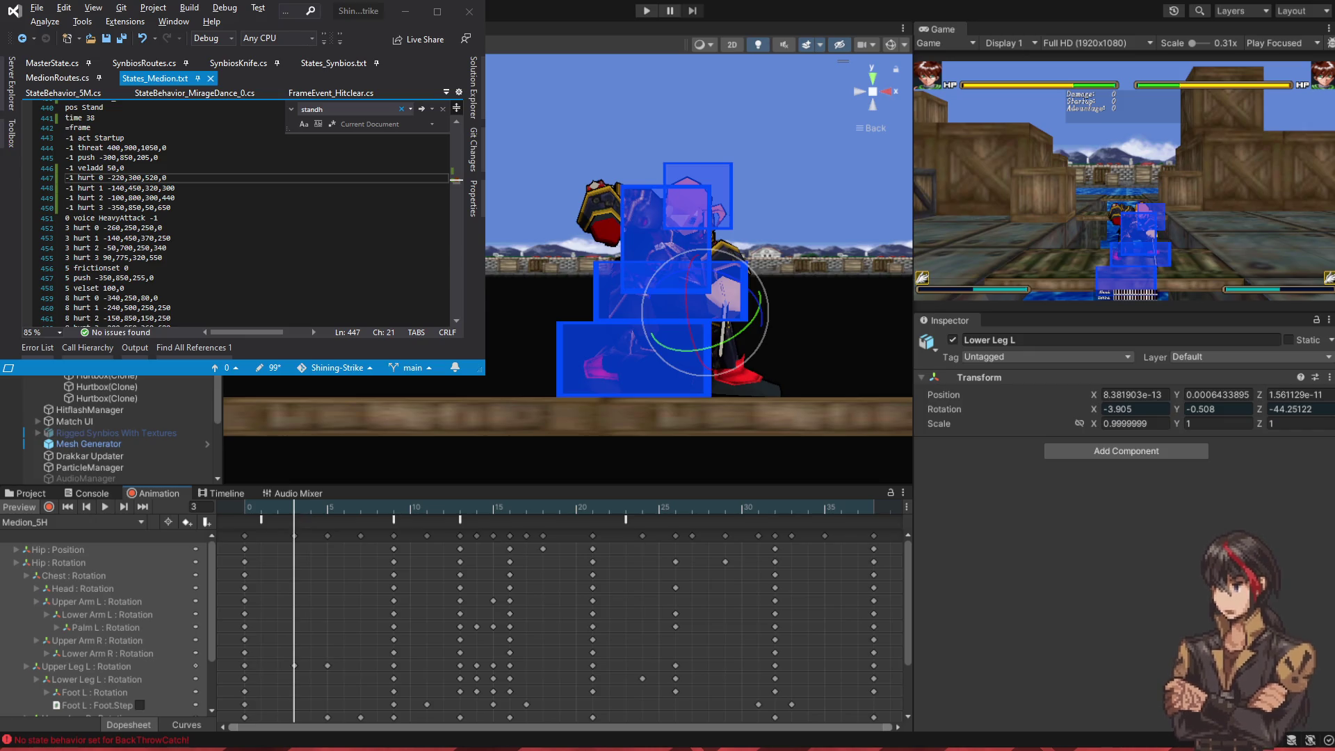
- Paste the StandH state block over the old lines through line 504
scroll(257, 208, "down", 1)
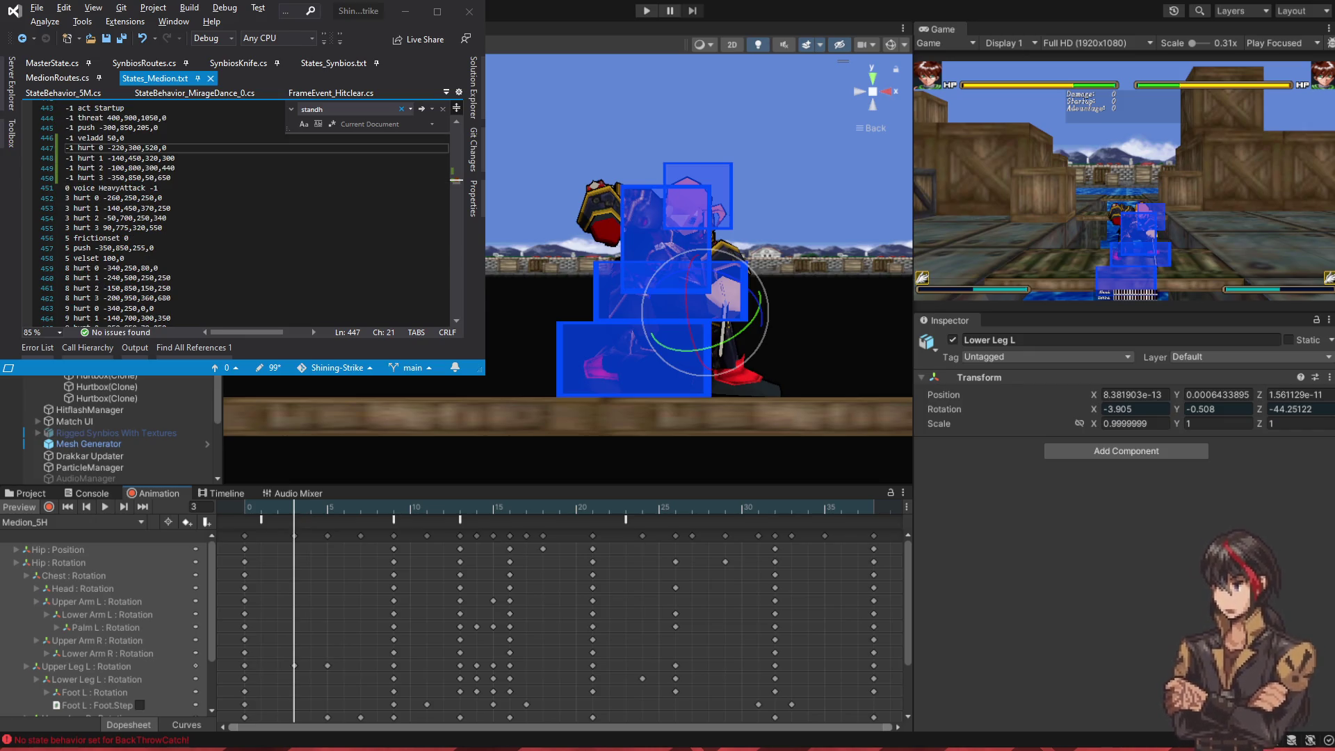
left_click(166, 277)
scroll(247, 186, "down", 6)
scroll(246, 186, "down", 5)
left_click(248, 195)
scroll(247, 196, "down", 4)
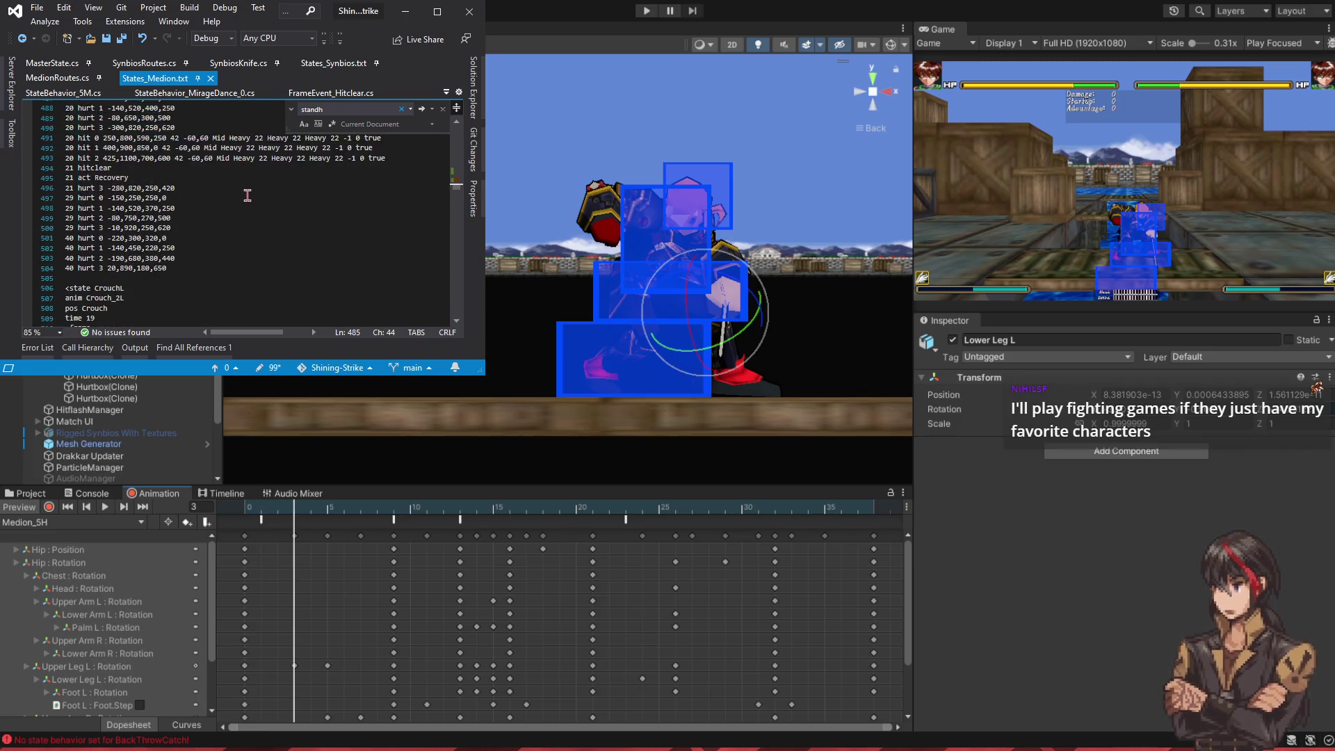
left_click(221, 267, "shift")
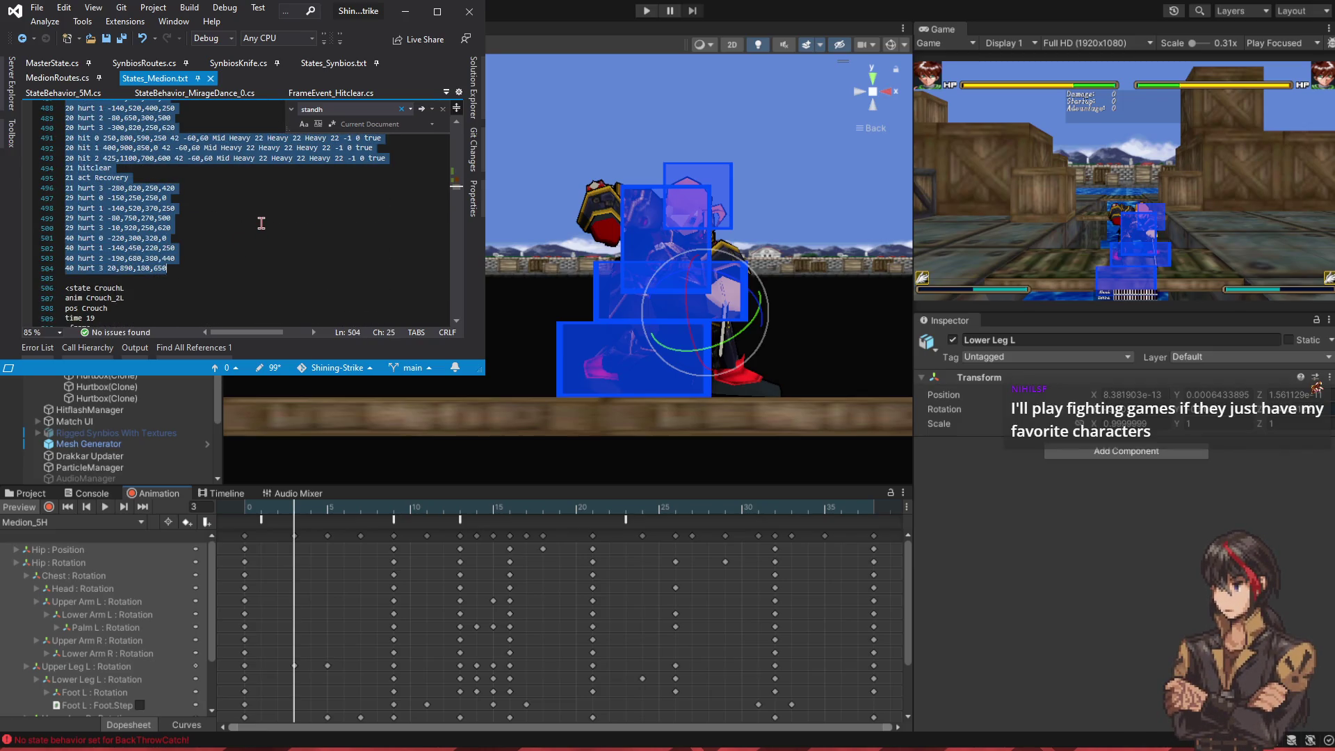
key("ctrl+v")
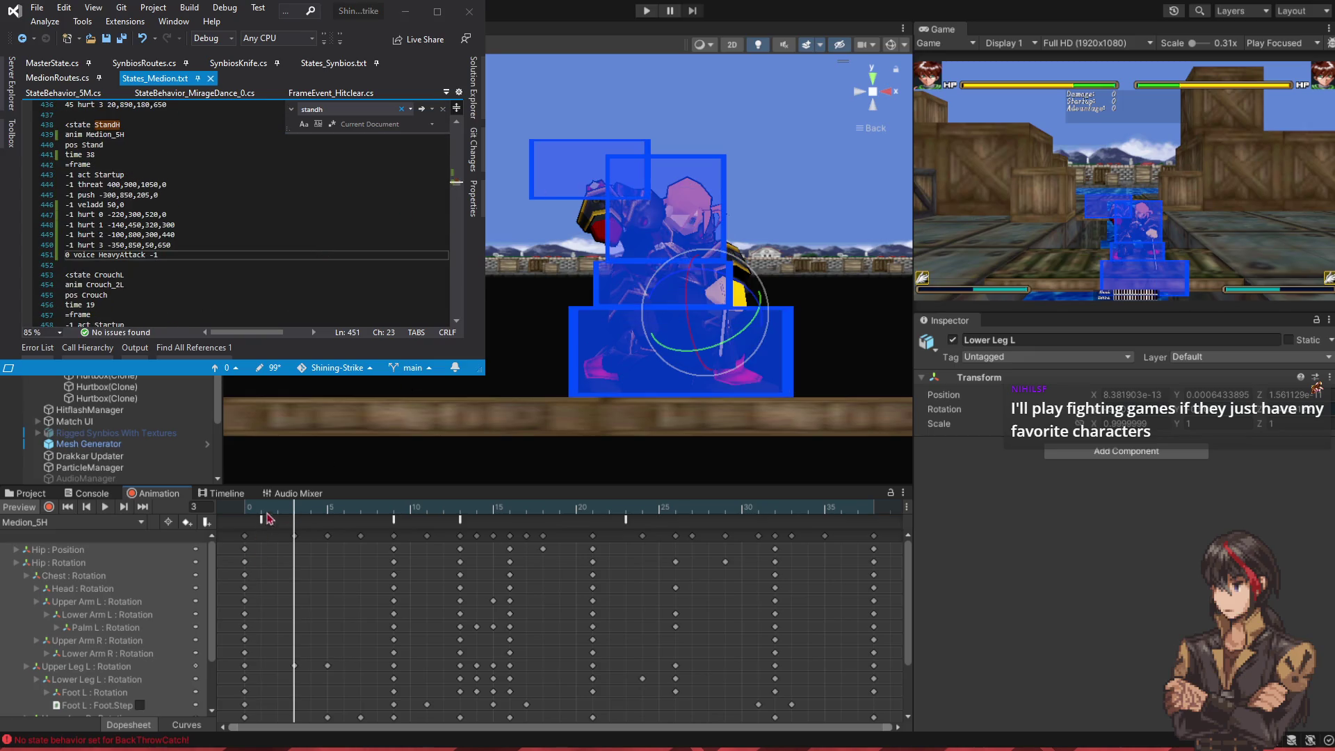
- Compare the frame 3 and frame 4 poses, then select the hurt 3 line for copying
mouse_move(303, 510)
left_mouse_down()
mouse_move(328, 515)
mouse_move(279, 513)
mouse_move(292, 512)
left_mouse_up()
left_click_drag(293, 512, 302, 513)
left_click_drag(188, 246, 191, 239)
key("ctrl+c")
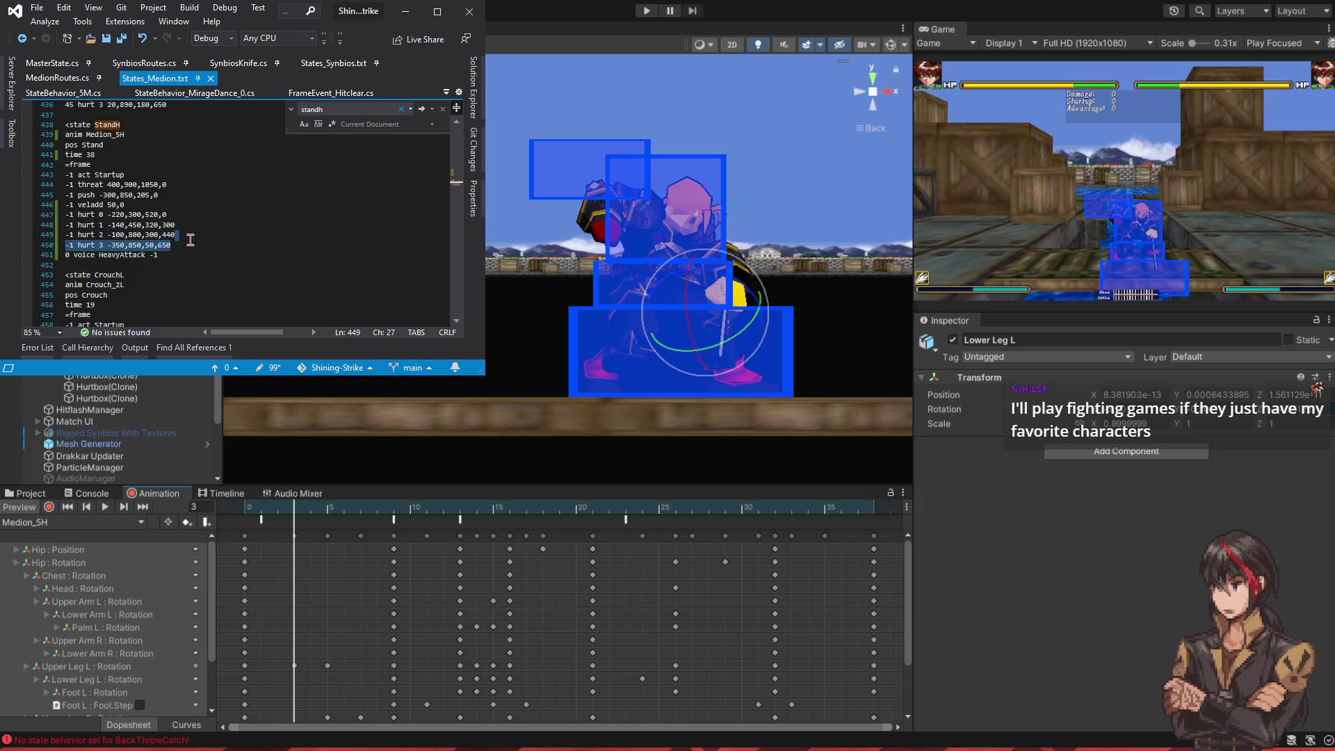
- Paste a copy of the hurt 3 line below and change its frame from -1 to 3
left_click(181, 255)
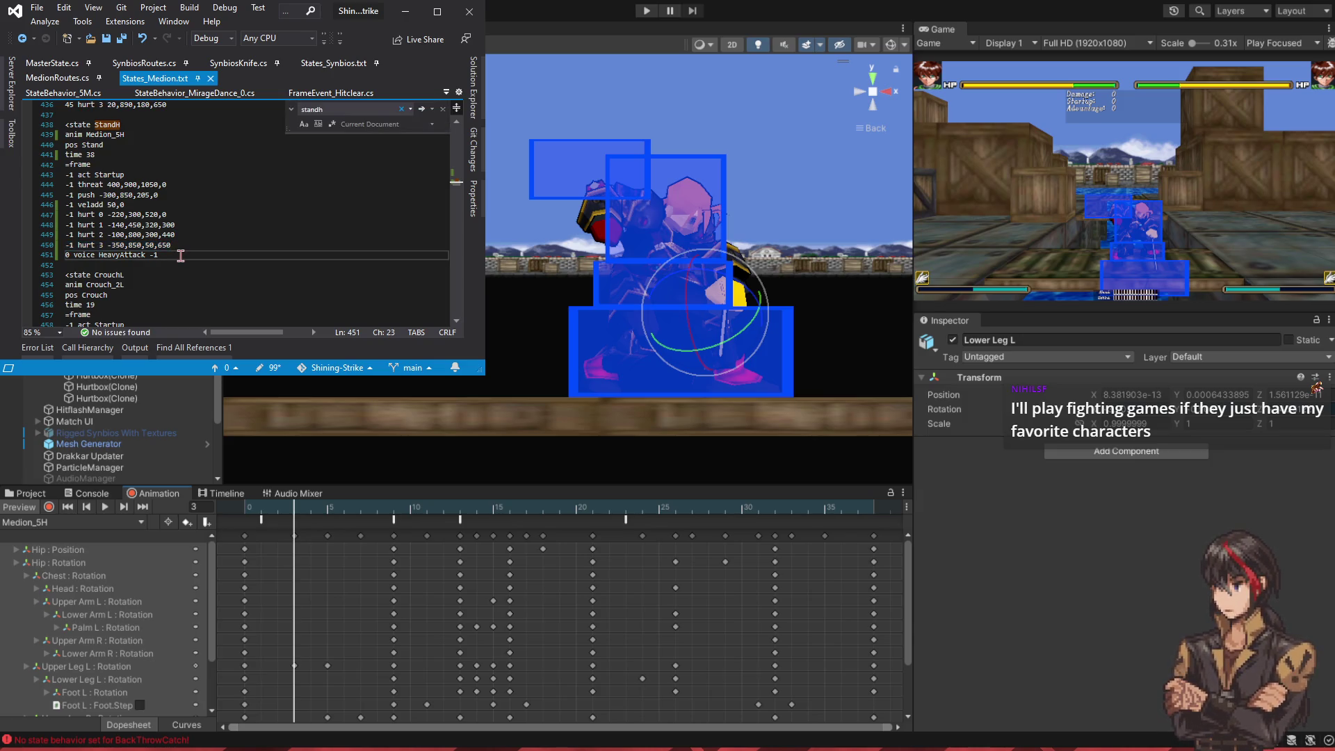
key("ctrl+v")
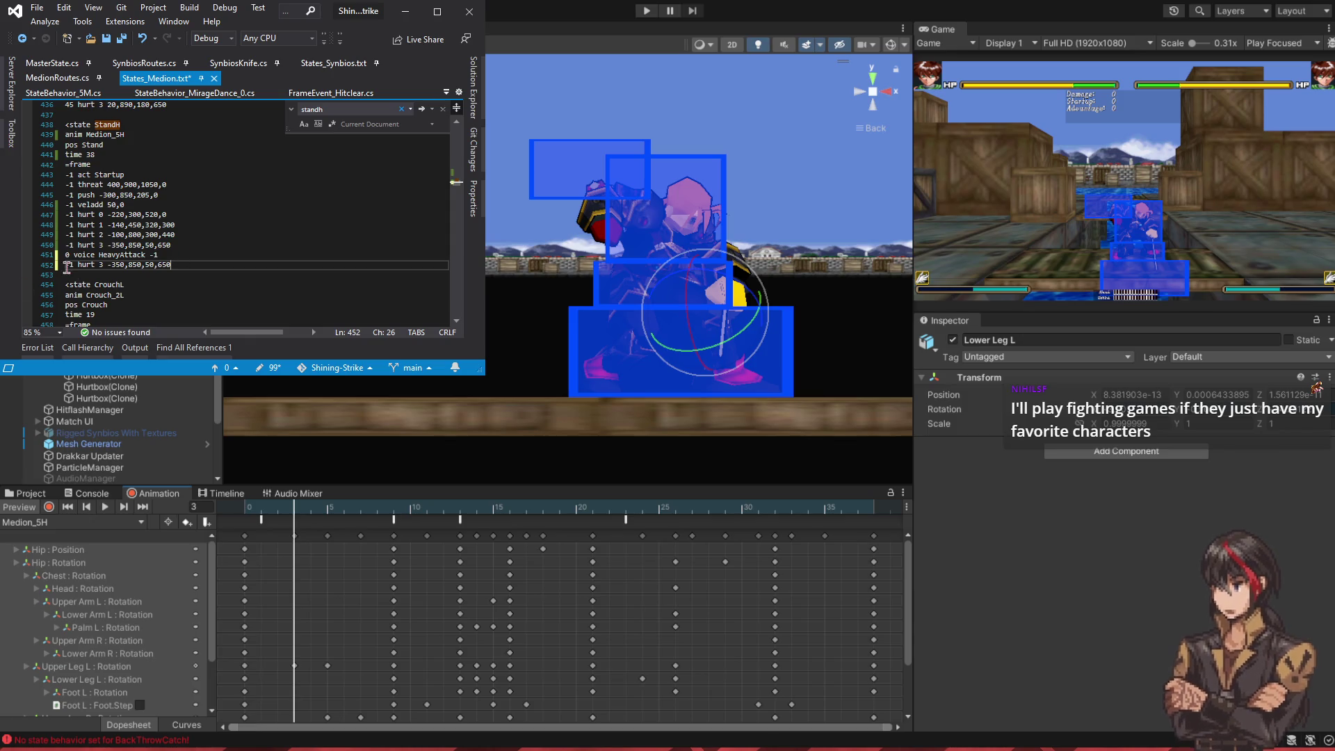
double_click(73, 264)
type("3")
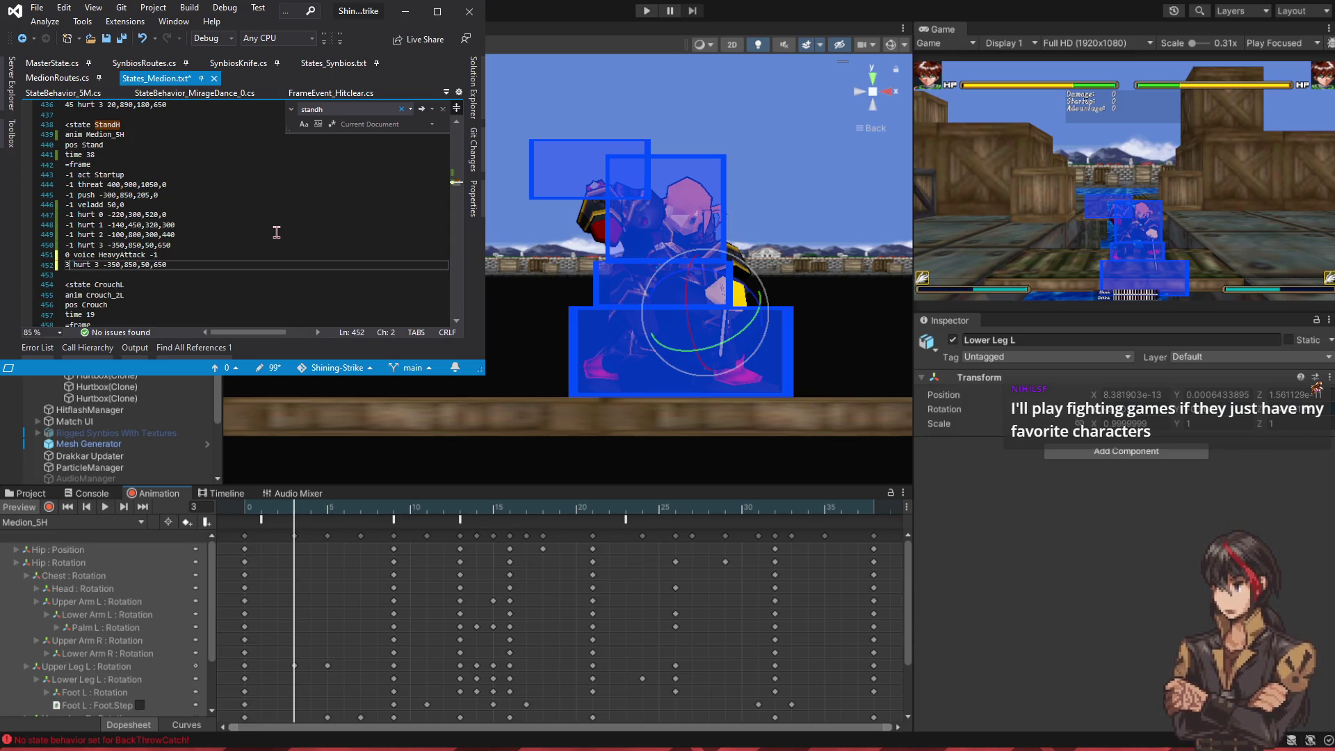
key("ctrl+s")
- Set the frame-3 hurt 3 values to -250,700,50,450, saving after each edit
left_click(125, 265)
key("Delete")
type("6")
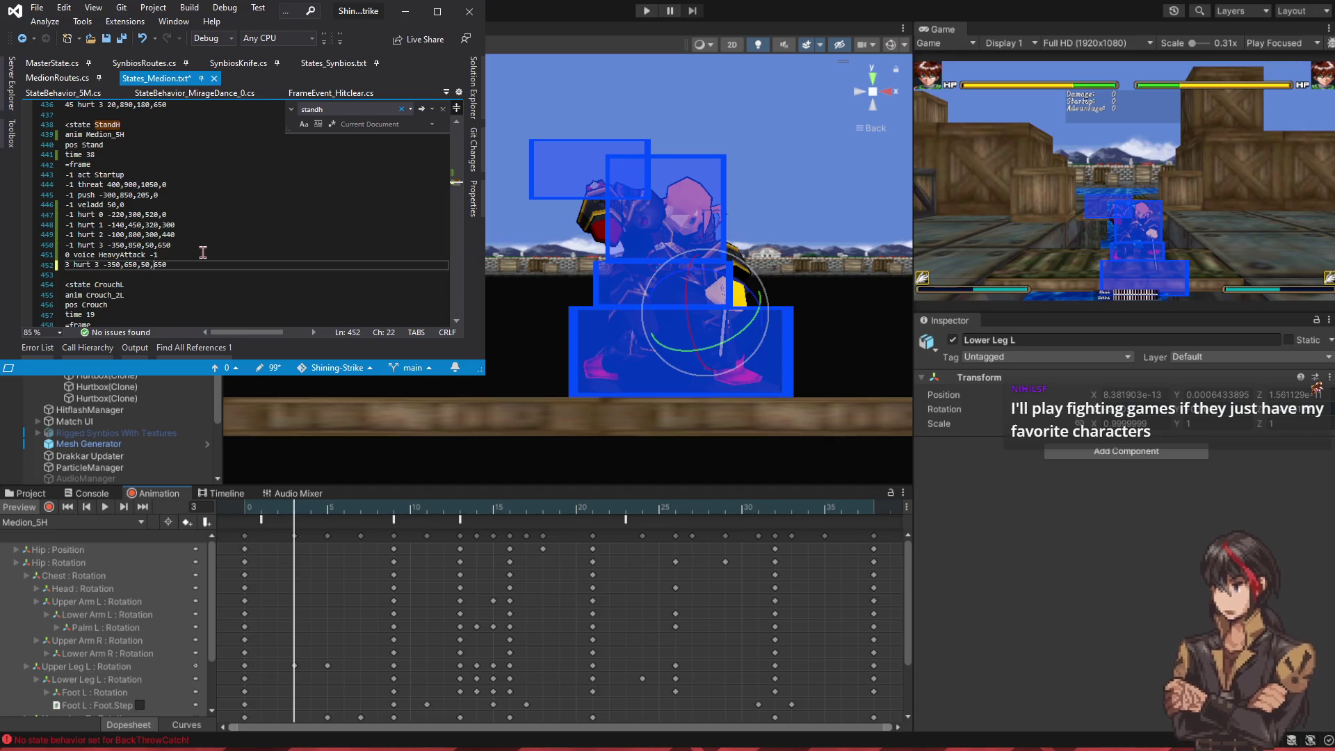
key("BackSpace")
type("4")
key("ctrl+s")
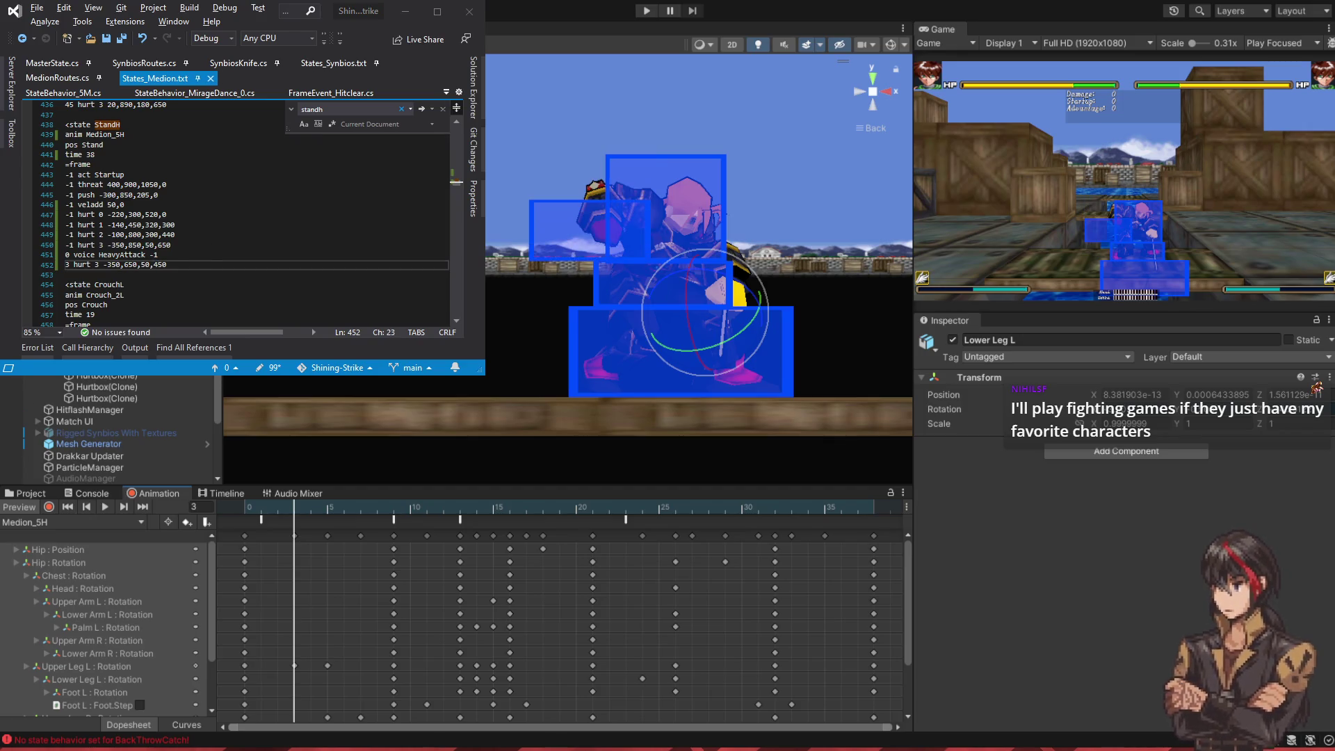
key("Left")
key("shift+Left")
key("shift+Left")
type("70")
key("ctrl+s")
key("Left")
key("Left")
key("Left")
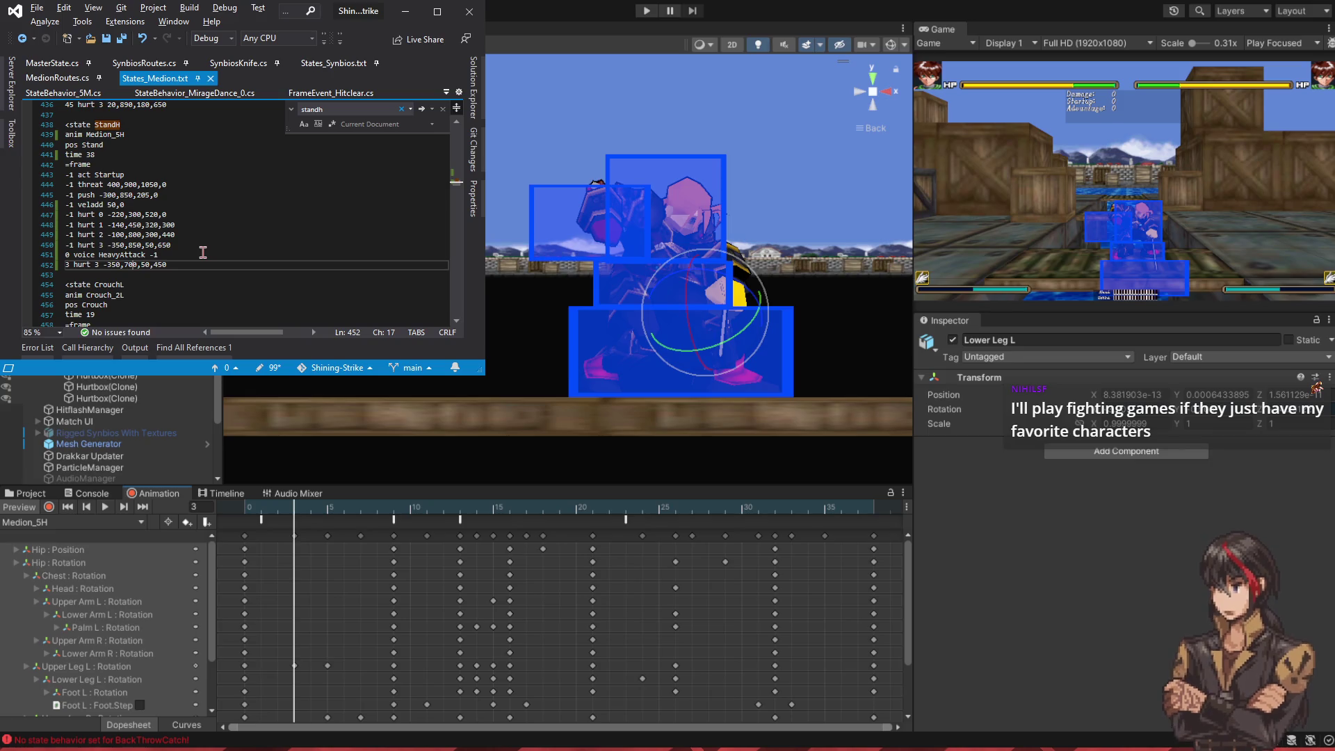
key("shift+Left")
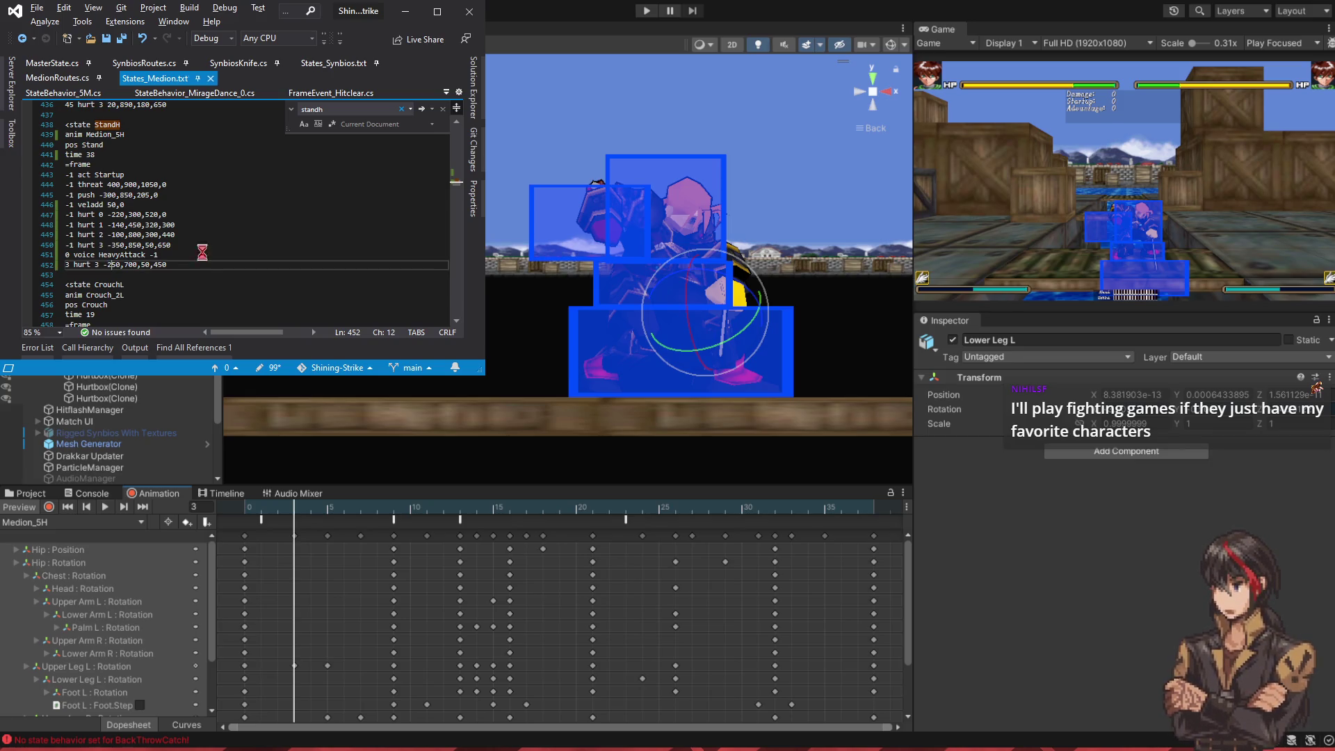
type("2")
key("ctrl+s")
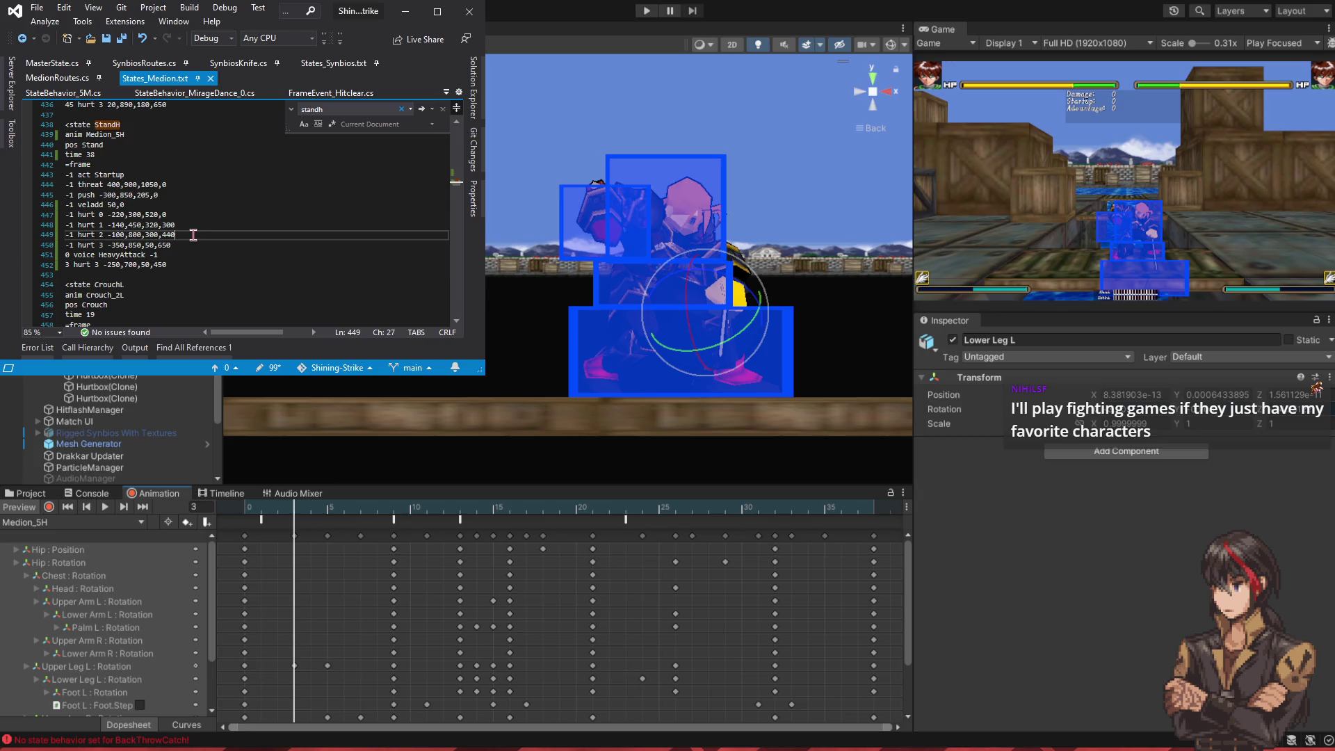
- Add a frame-3 hurt 2 line copied from hurt 2 with height changed to 750
left_click(184, 256)
key("Return")
type("-1 hurt 2 -100,800,300,440")
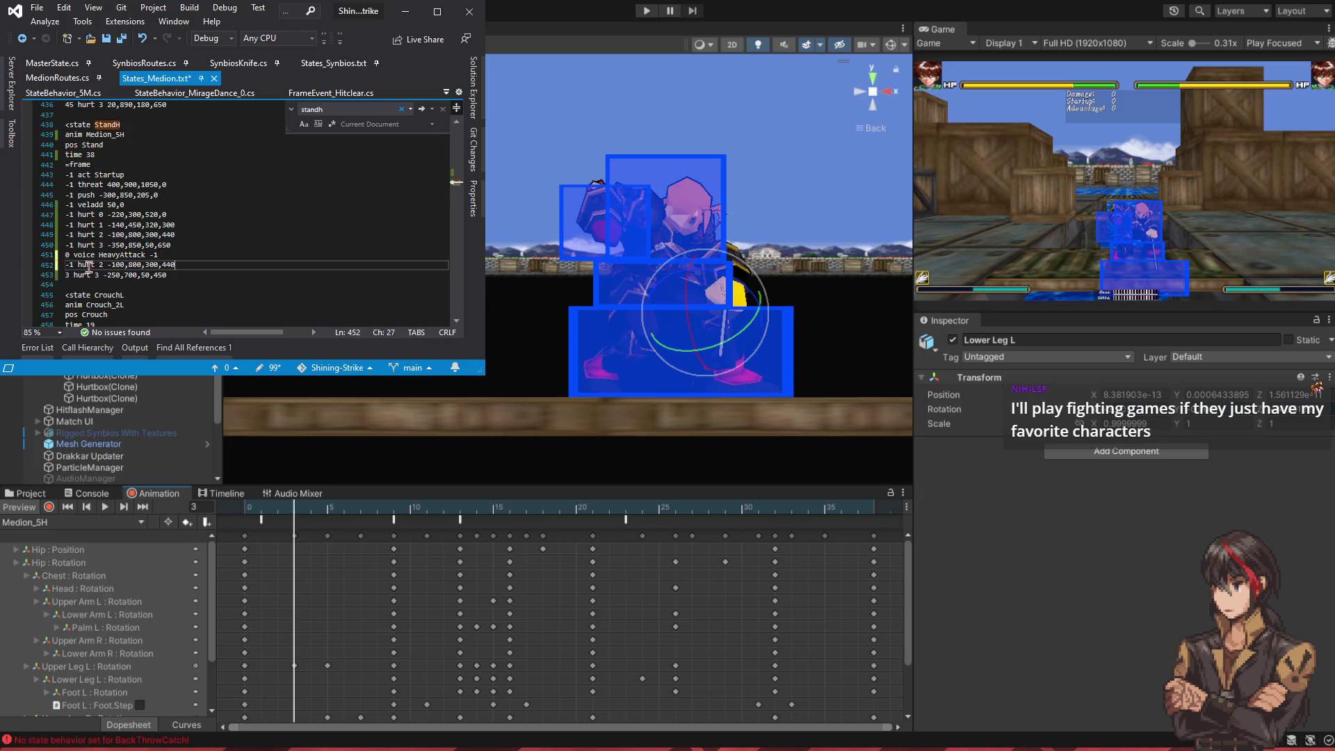
key("BackSpace")
key("BackSpace")
type("3")
key("Right")
key("Right")
key("Right")
key("BackSpace")
key("BackSpace")
type("75")
key("ctrl+s")
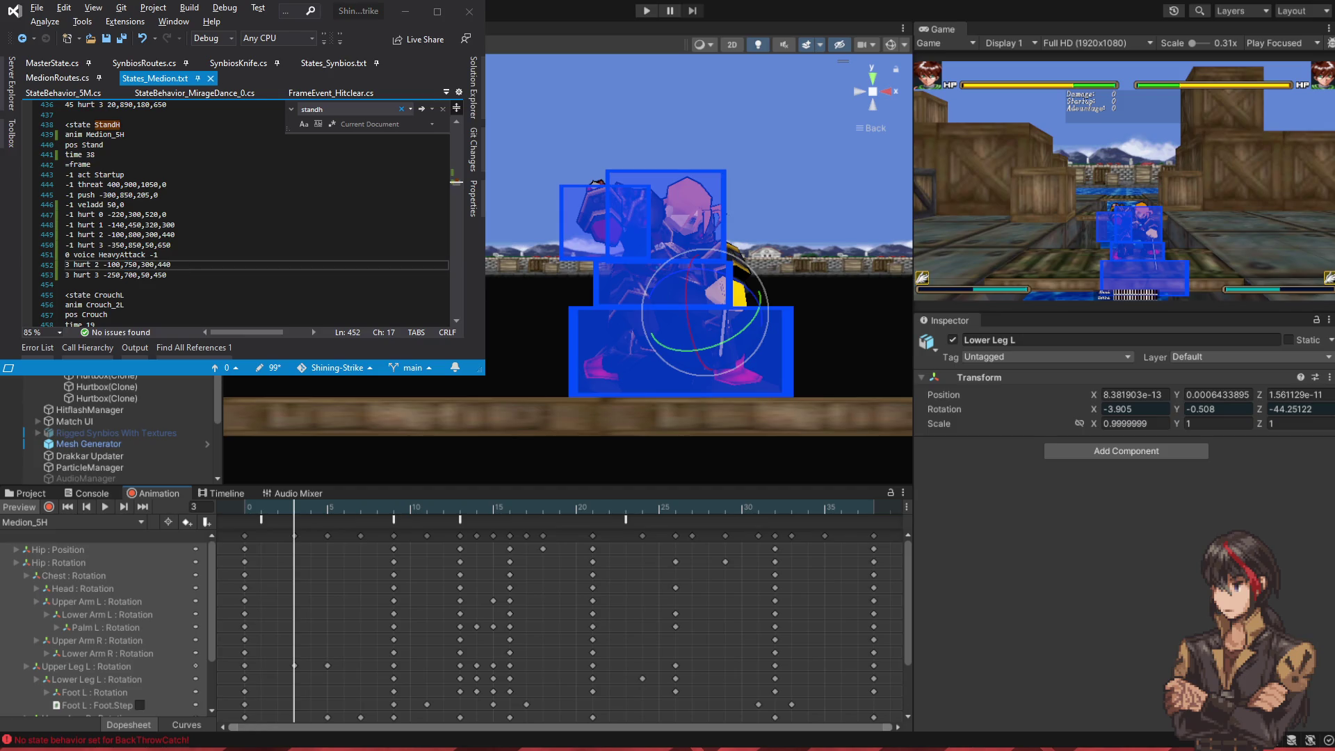
mouse_move(294, 516)
left_mouse_down()
mouse_move(328, 517)
mouse_move(311, 517)
left_mouse_up()
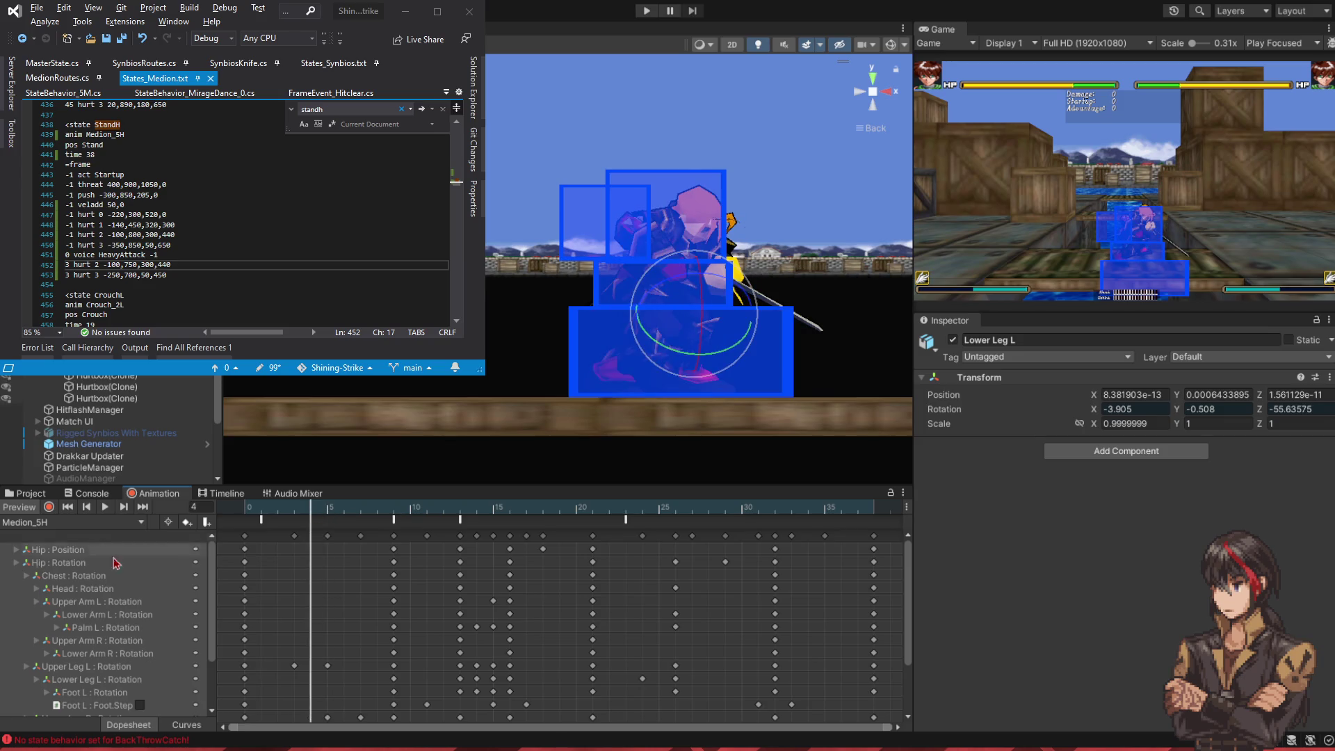
- Duplicate the frame-3 hurtbox lines and the hurt 0 and hurt 1 lines below them
left_click_drag(194, 275, 198, 208)
key("ctrl+c")
left_click(193, 272)
key("ctrl+v")
key("ctrl+c")
left_click(200, 274)
key("ctrl+v")
- Renumber the pasted hurt 0, hurt 1 and hurt 3 lines to frame 4 and save
key("Up")
key("Home")
key("Right")
key("Right")
key("BackSpace")
key("BackSpace")
type("4")
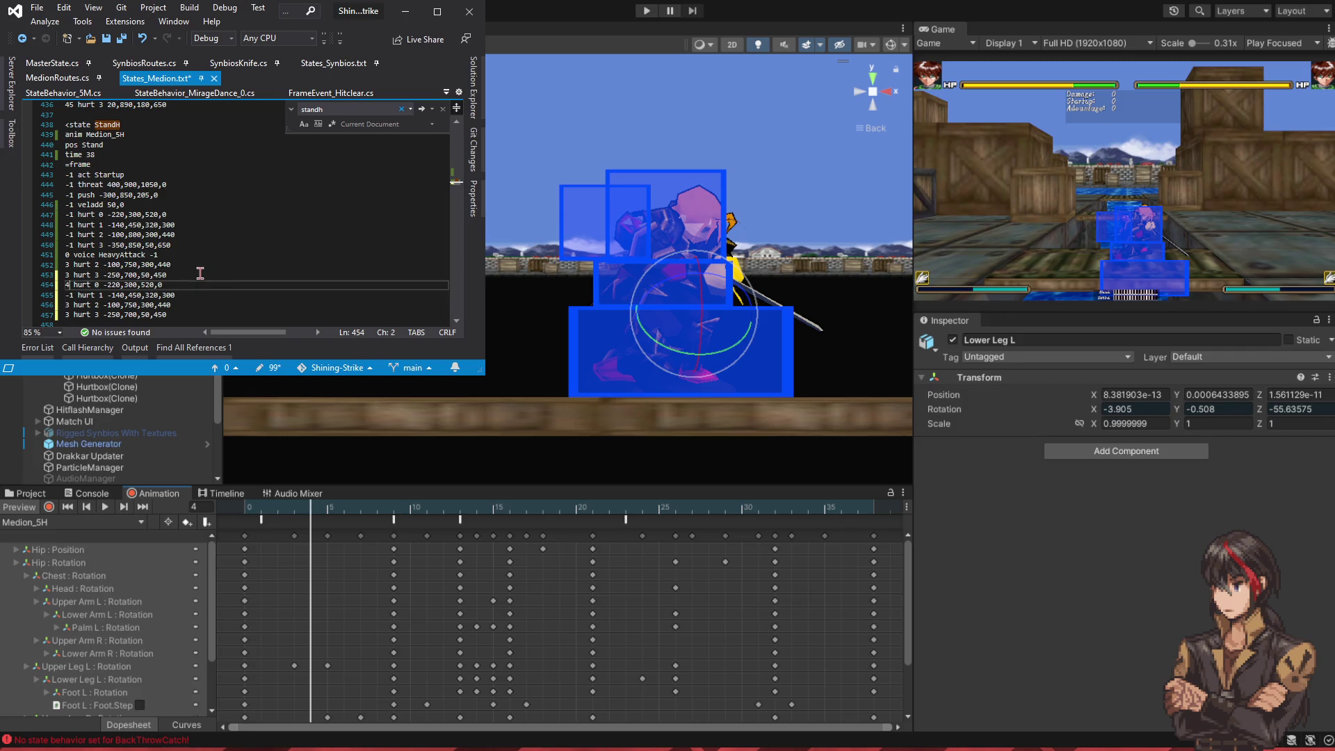
key("Down")
key("Right")
key("BackSpace")
key("BackSpace")
type("4")
key("Down")
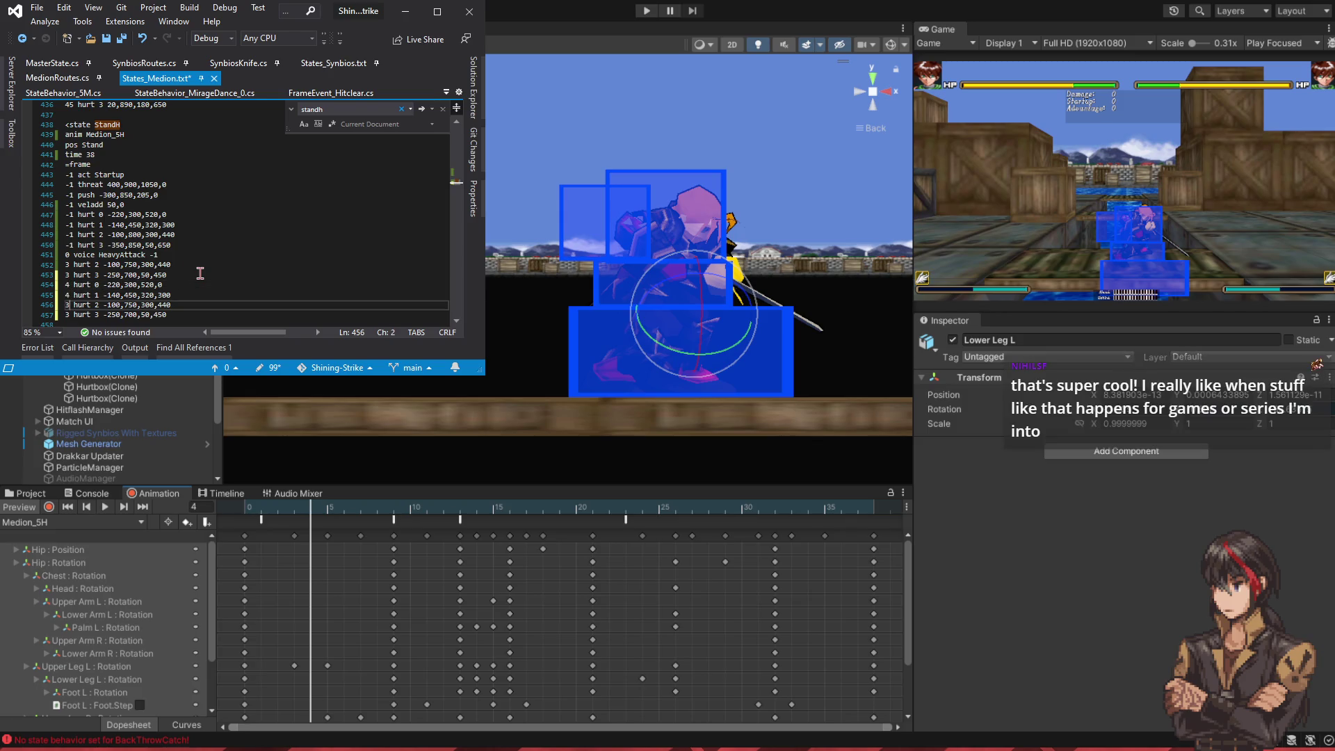
key("Down")
key("BackSpace")
type("4")
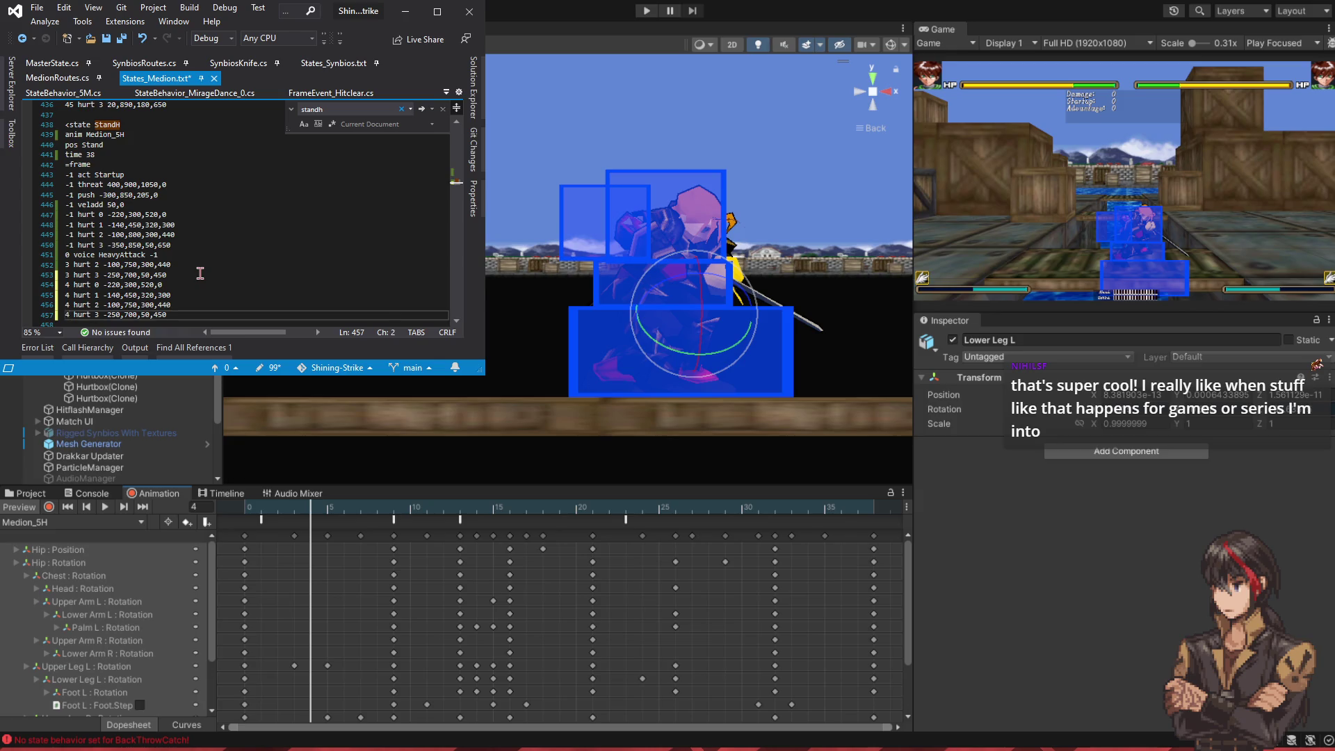
key("ctrl+s")
- Change the frame-4 hurt 3 second value to 720 and save
key("alt+Tab")
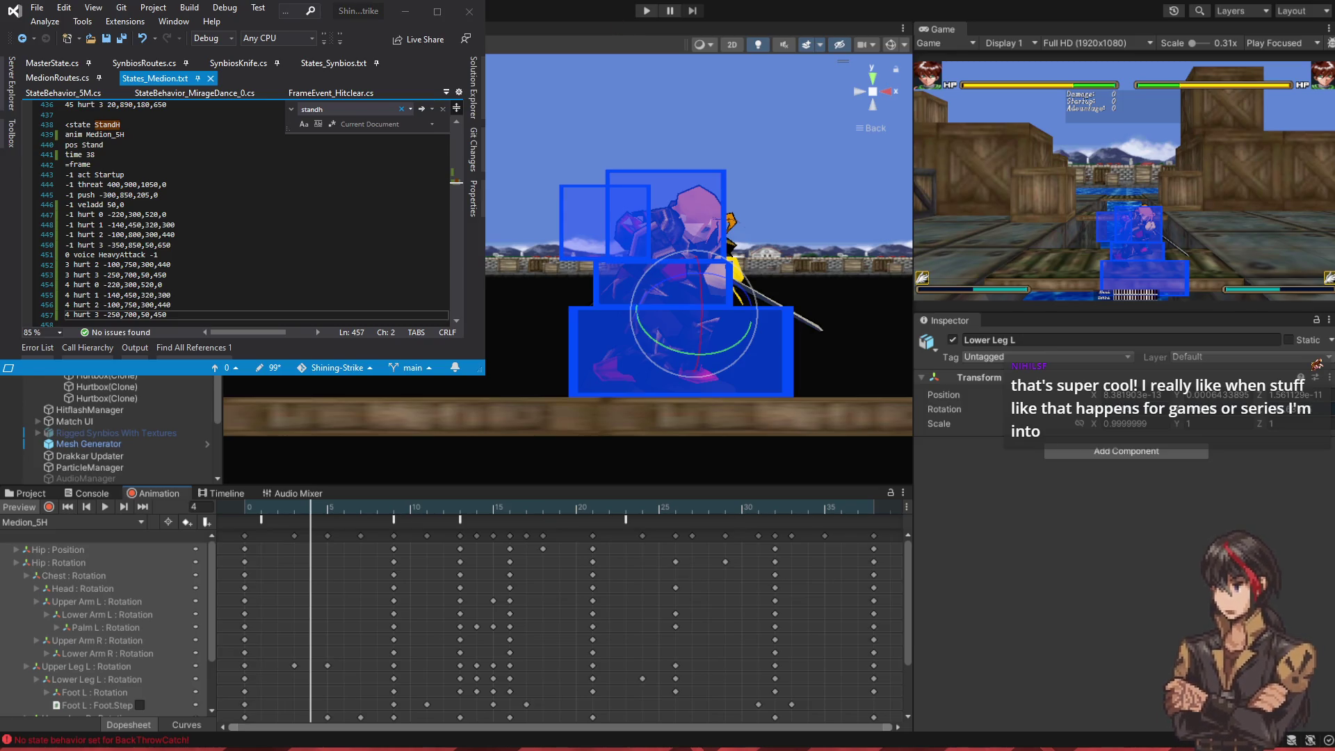
left_click(109, 314)
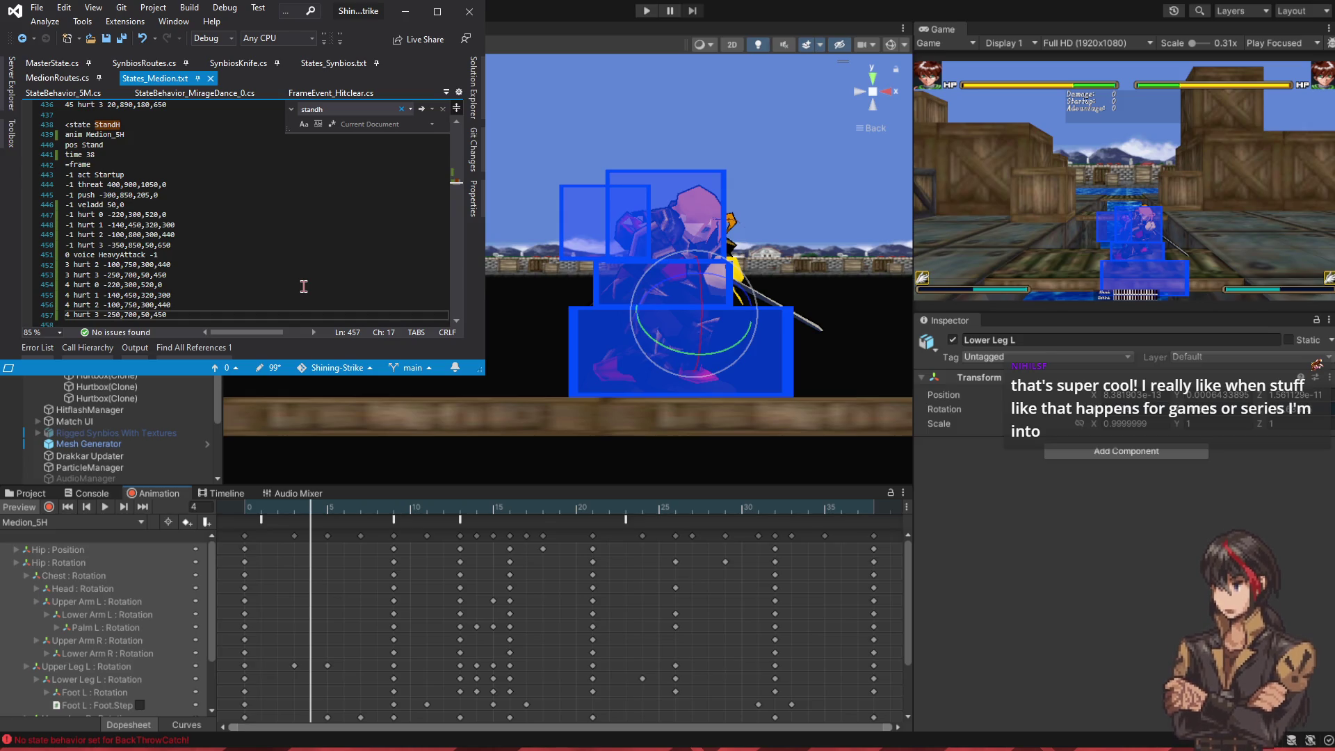
key("BackSpace")
type("2")
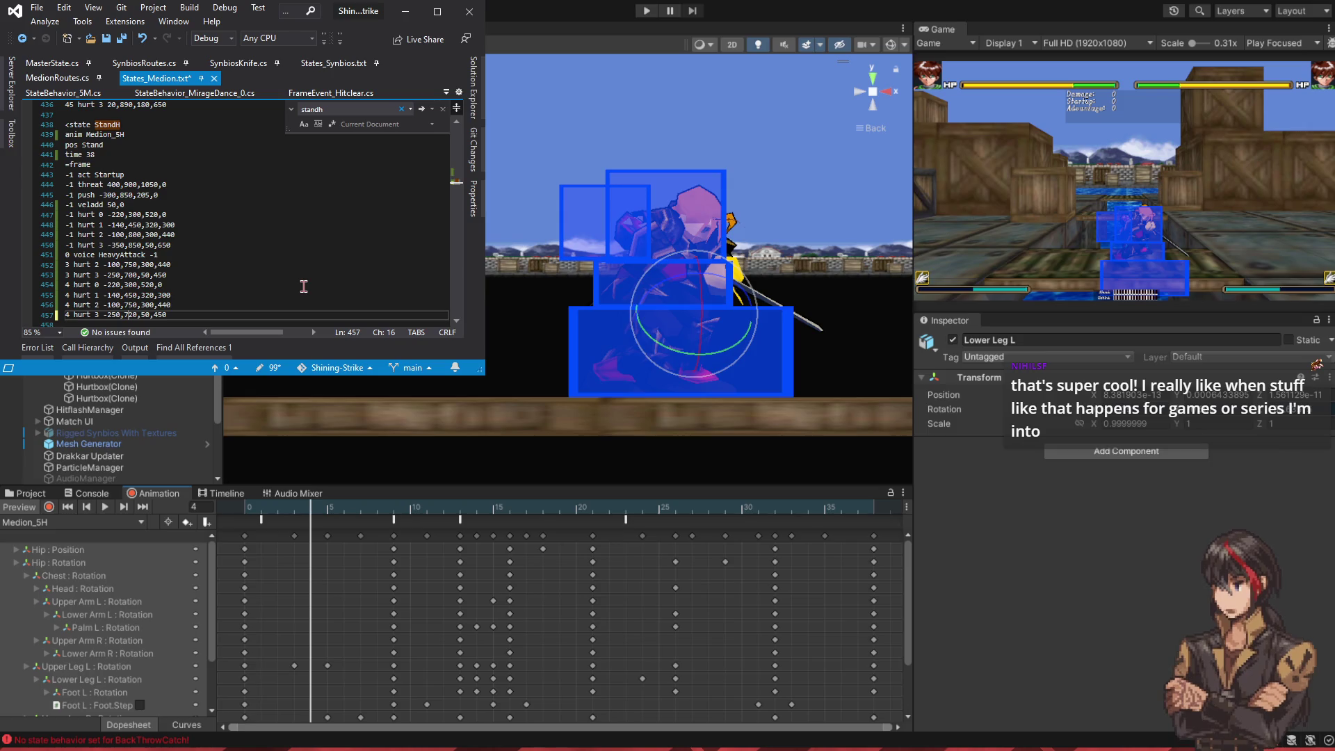
key("BackSpace")
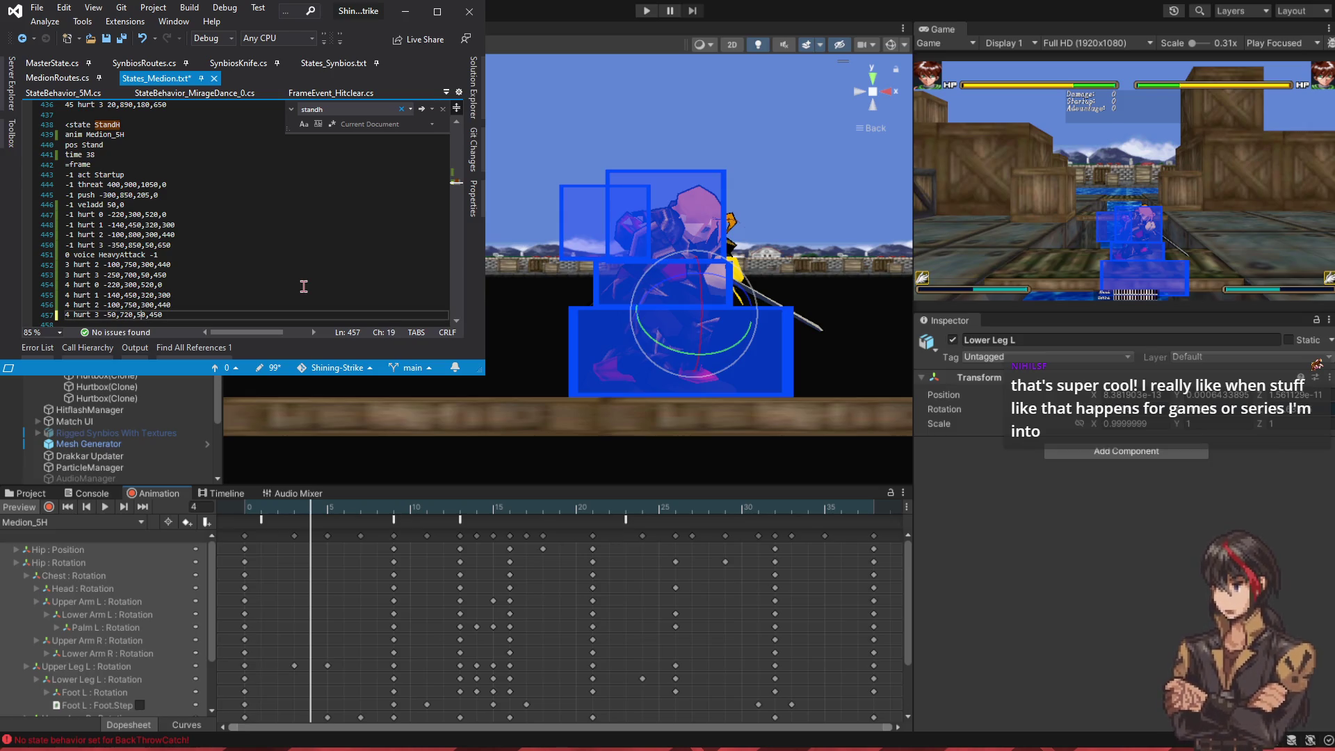
type("2")
key("ctrl+s")
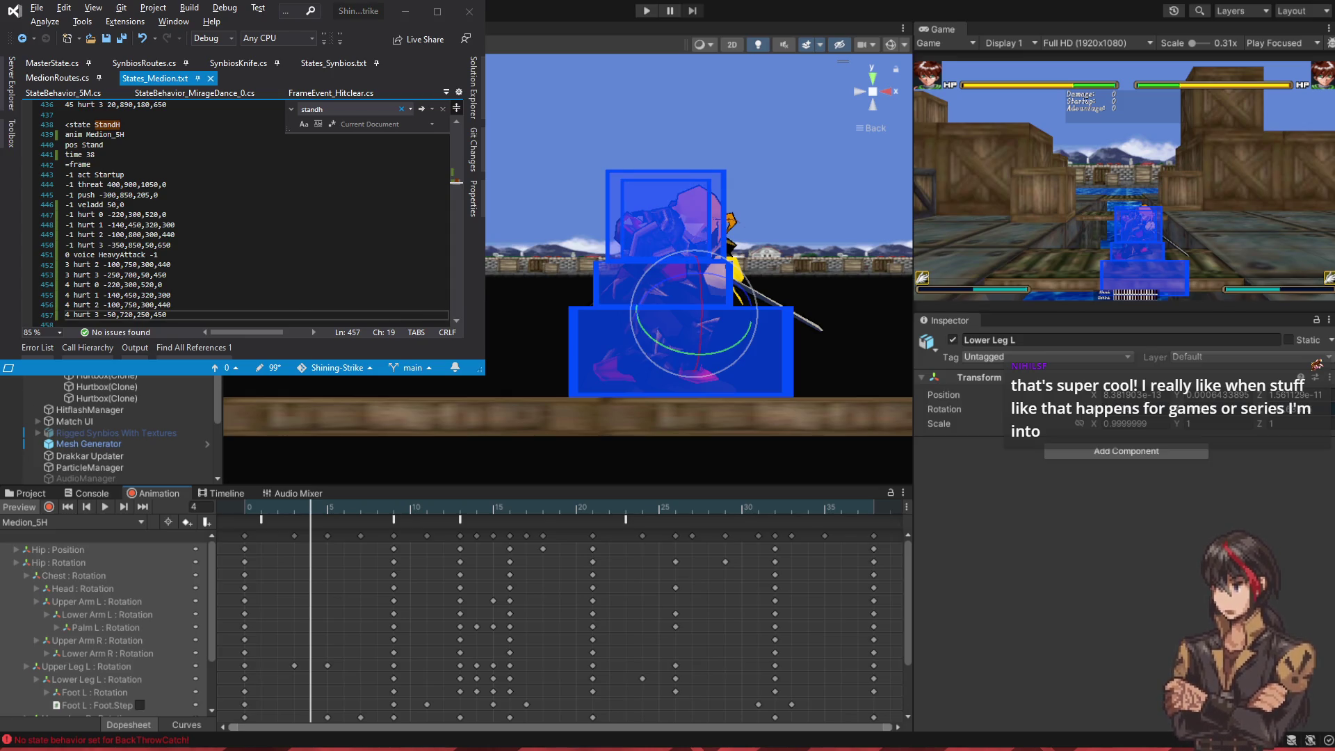
- Change hurt 2 from 750 to 550 and make hurt 3's x offset positive, saving each
key("Up")
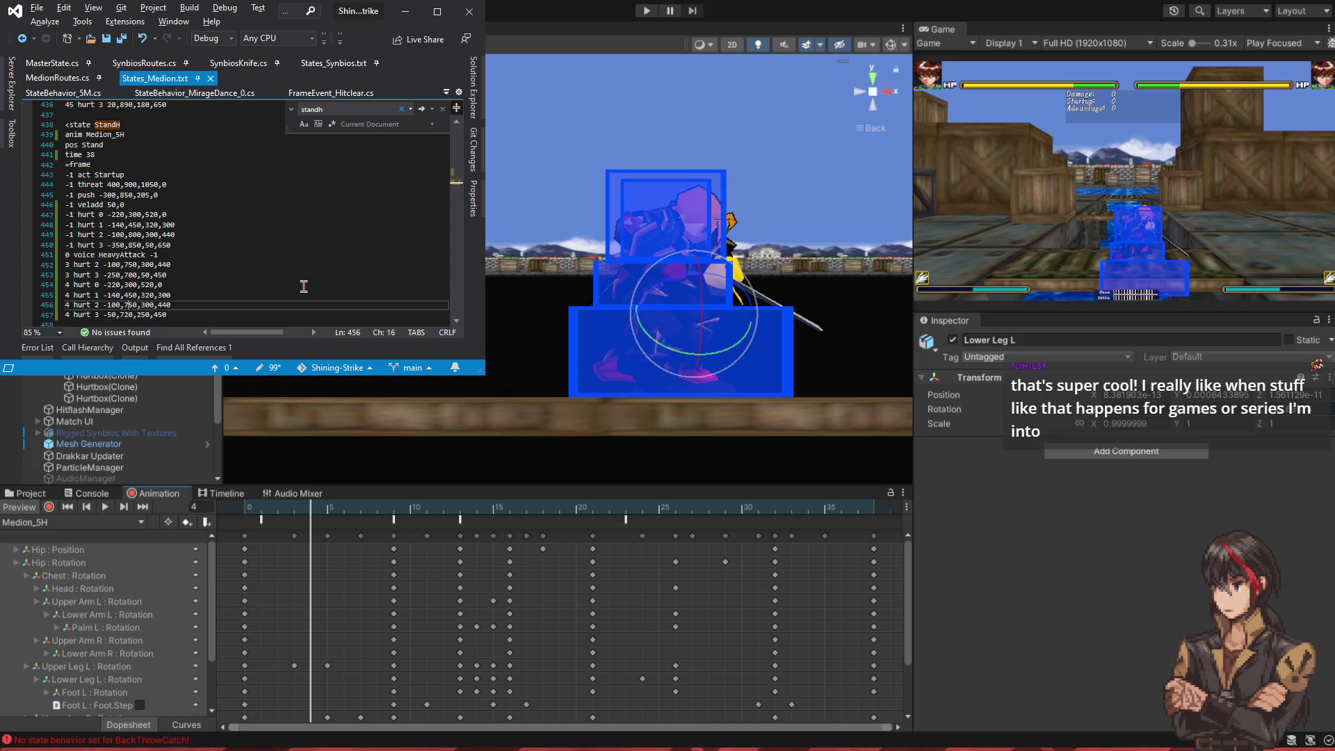
key("BackSpace")
type("5")
key("ctrl+s")
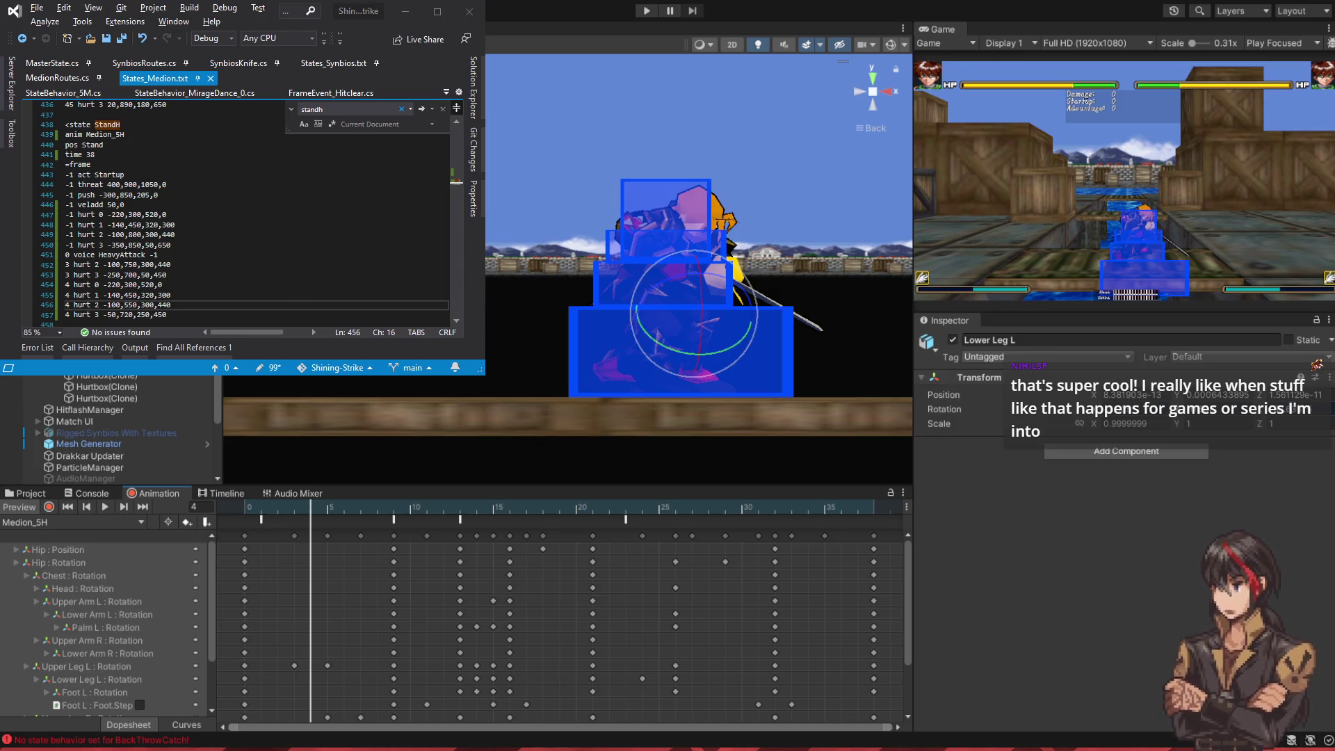
key("Down")
key("Left")
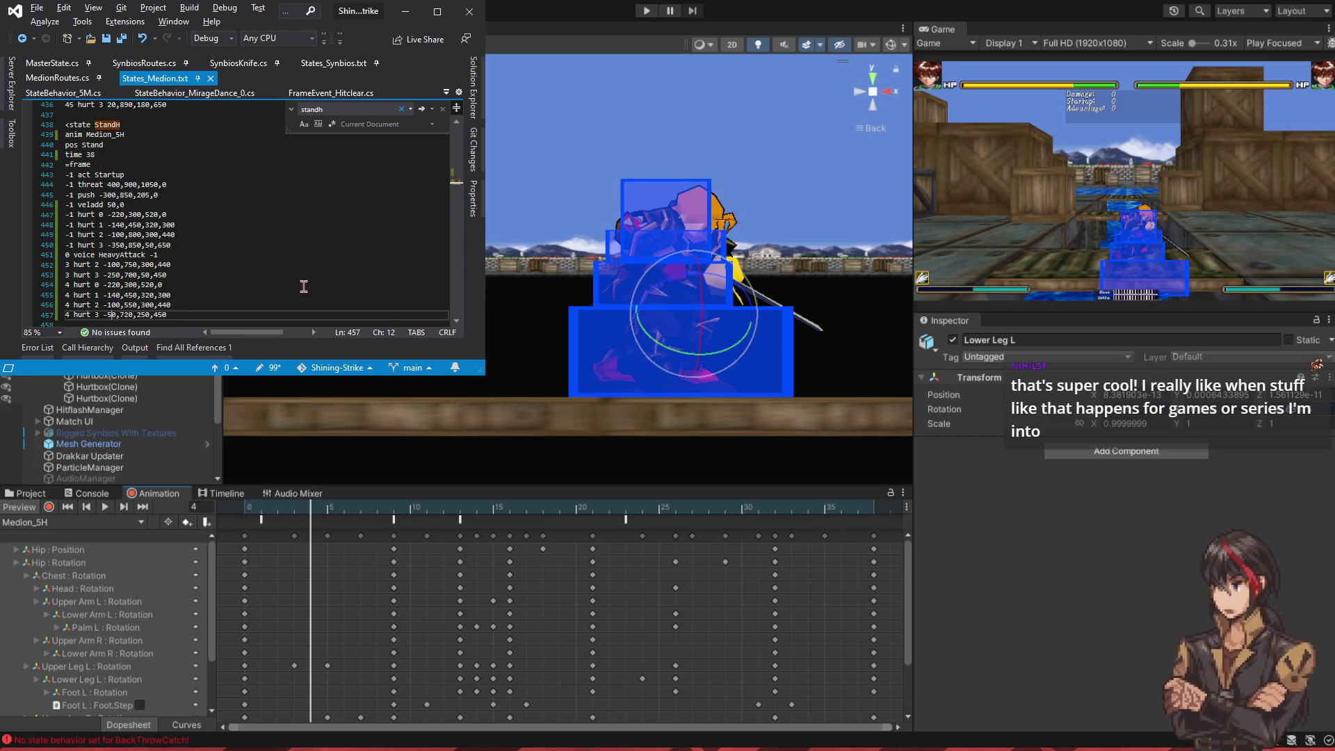
key("BackSpace")
key("ctrl+s")
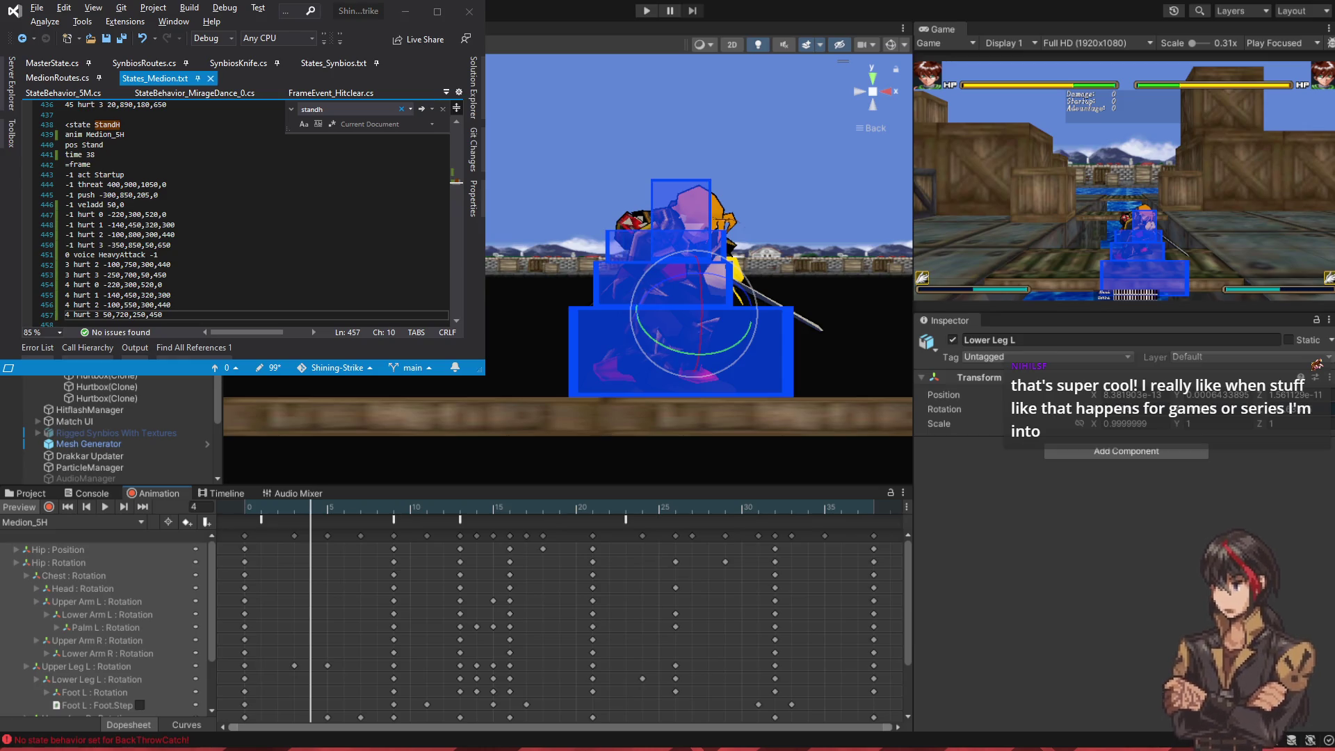
- Set hurt 3 to 80,720,320,450 and save to preview in Unity
key("Left")
key("Right")
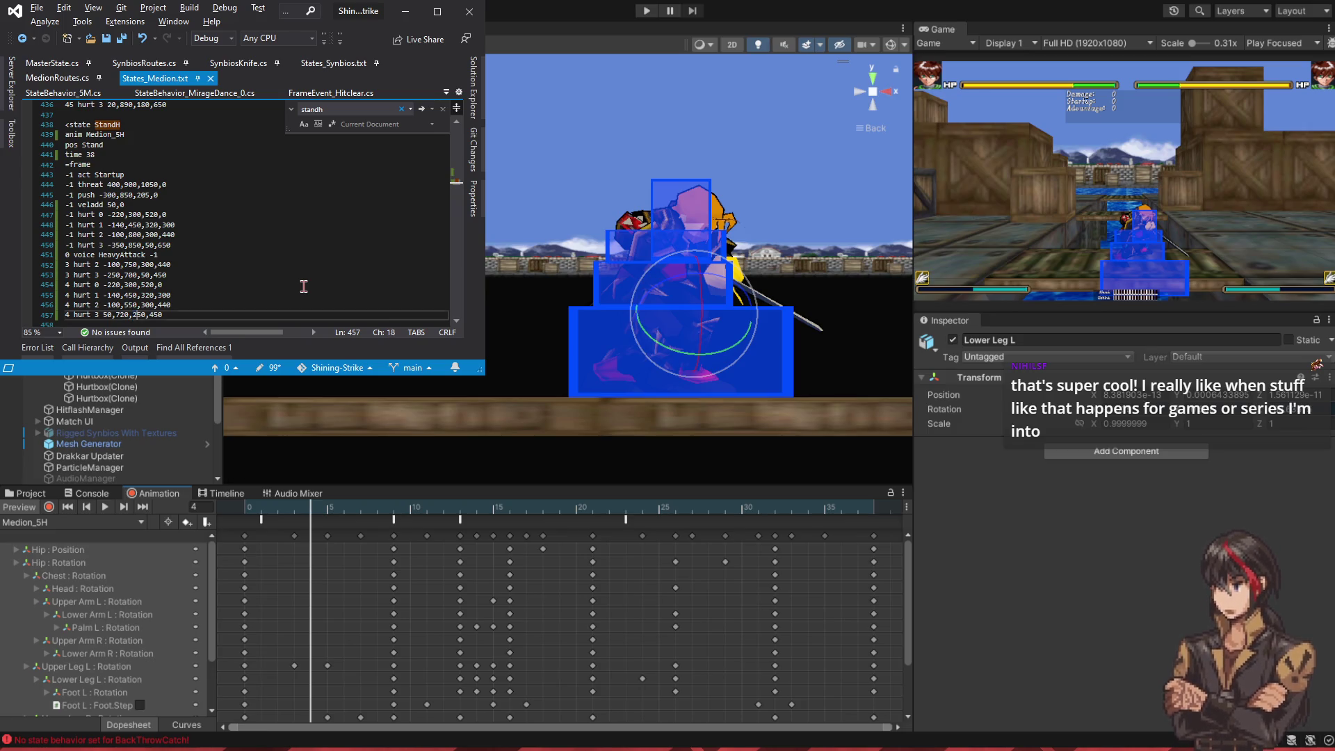
key("BackSpace")
key("BackSpace")
type("32")
key("Left")
key("Left")
key("Left")
key("BackSpace")
type("8")
key("ctrl+s")
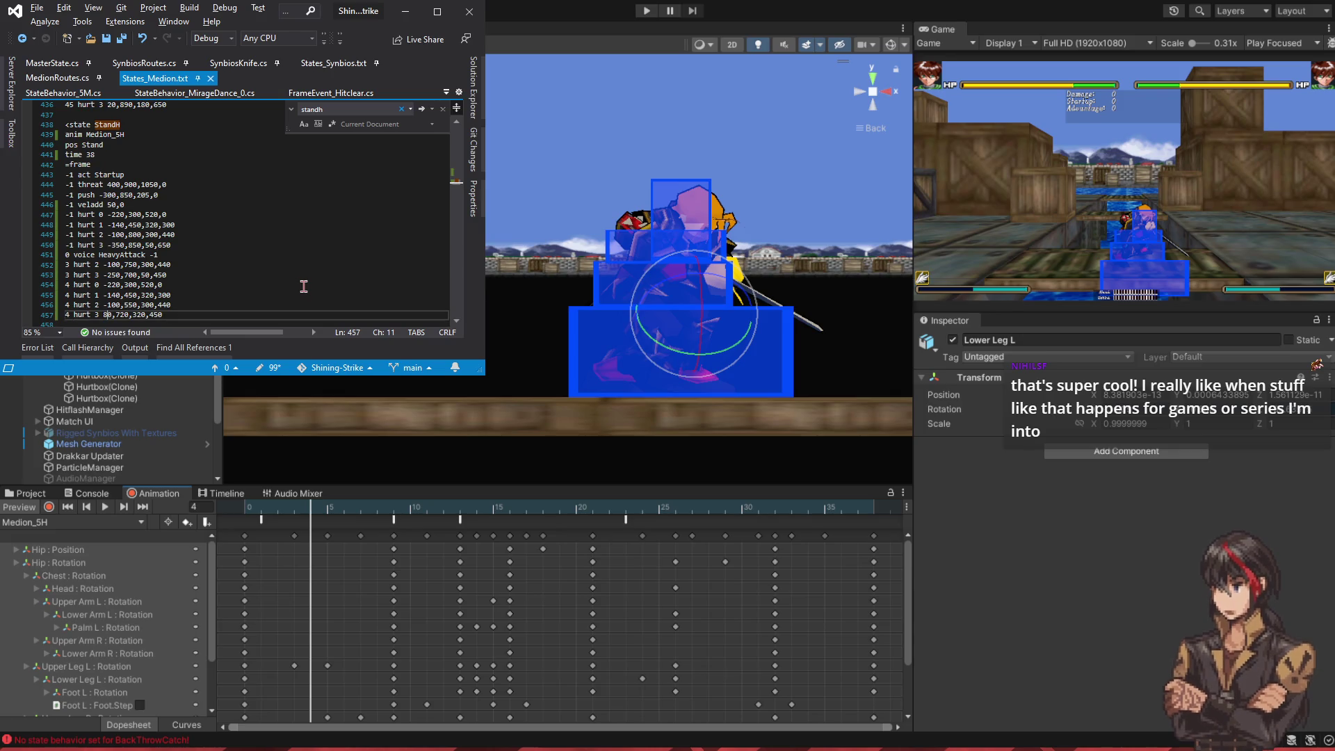
key("alt+Tab")
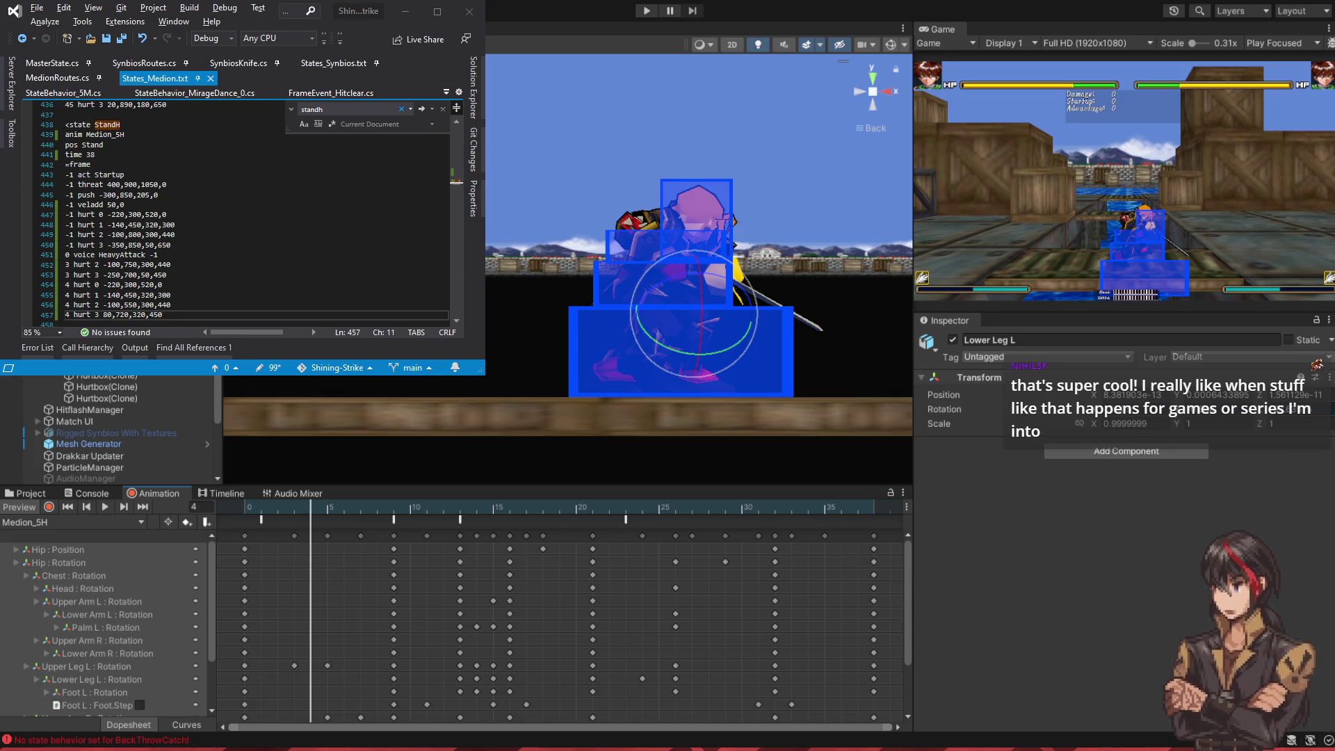
- Raise hurt 2's second value from 550 to 570, then 590, checking each in Unity
key("alt+Tab")
key("Up")
key("Right")
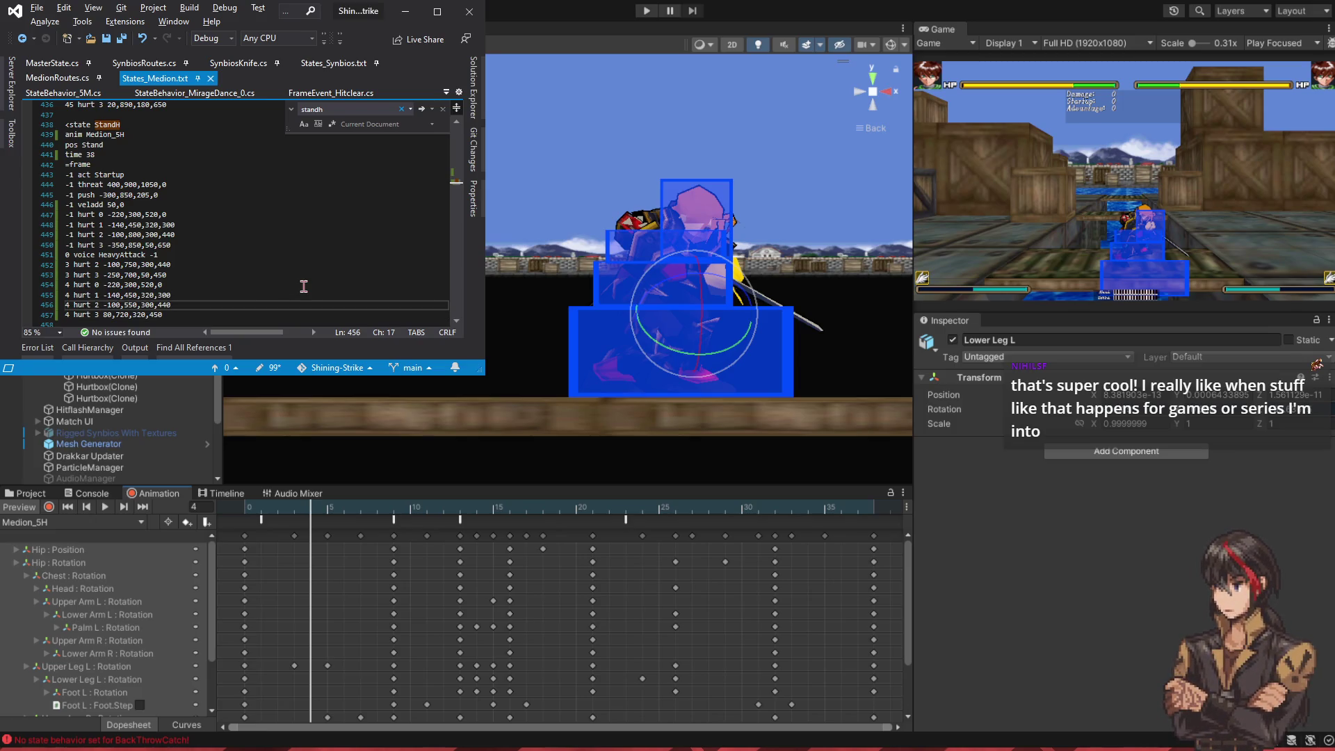
key("BackSpace")
type("7")
key("ctrl+s")
key("alt+Tab")
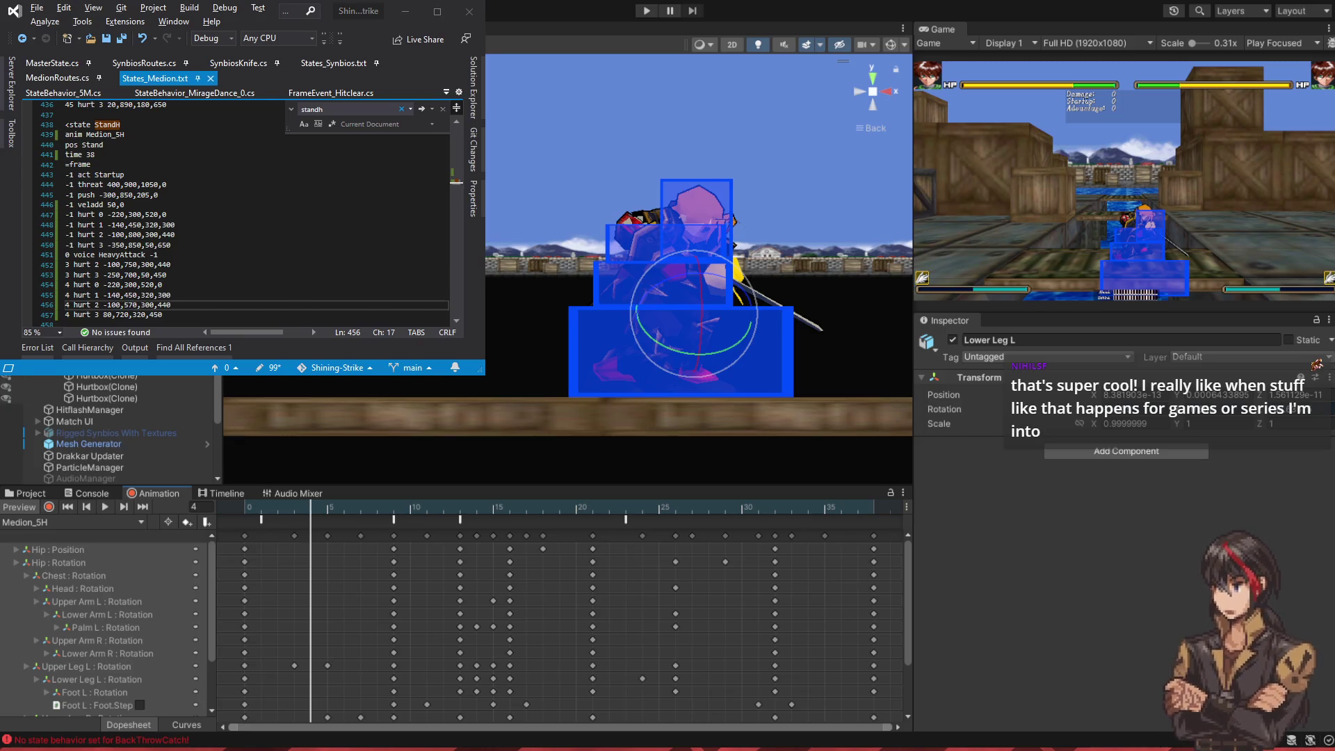
key("alt+Tab")
key("Left")
key("Delete")
type("9")
key("ctrl+s")
key("alt+Tab")
key("alt+Tab")
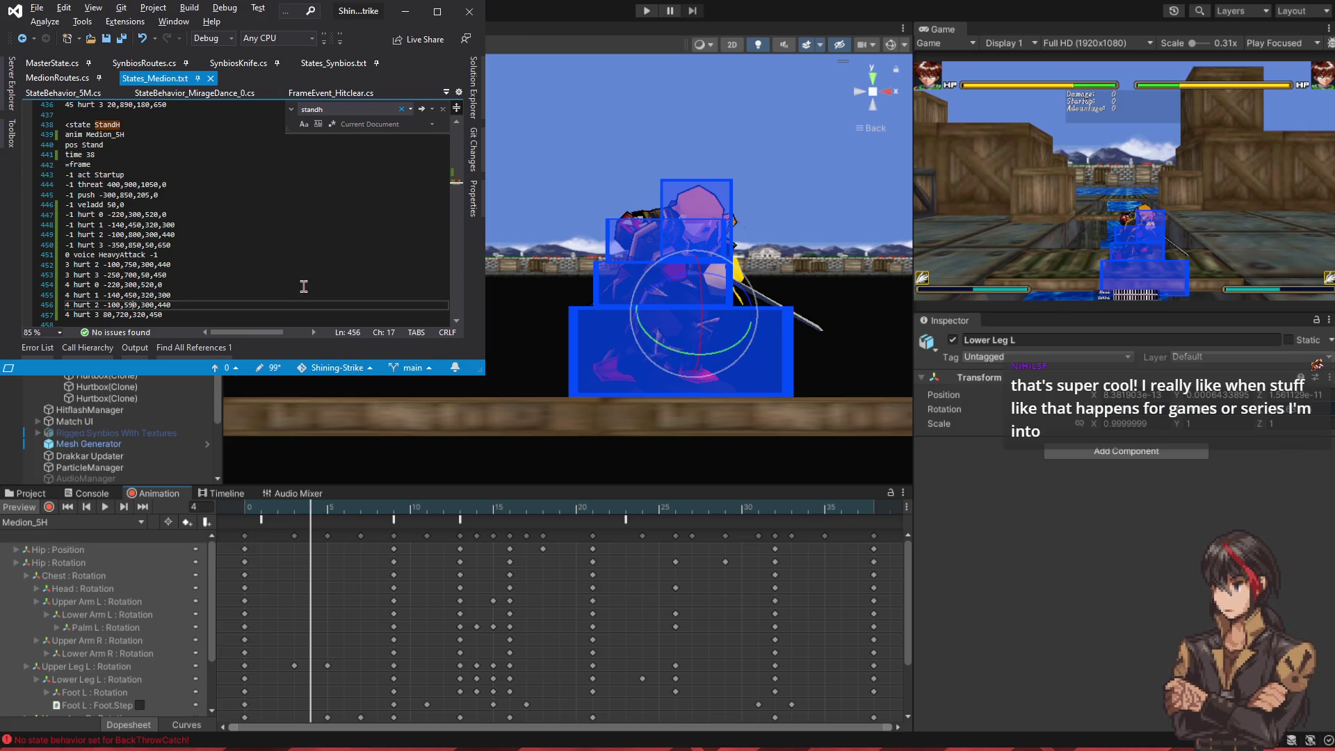
- Change the frame-4 hurt 0 line's 520 to 320, save, and scrub frames 3–5
key("Up")
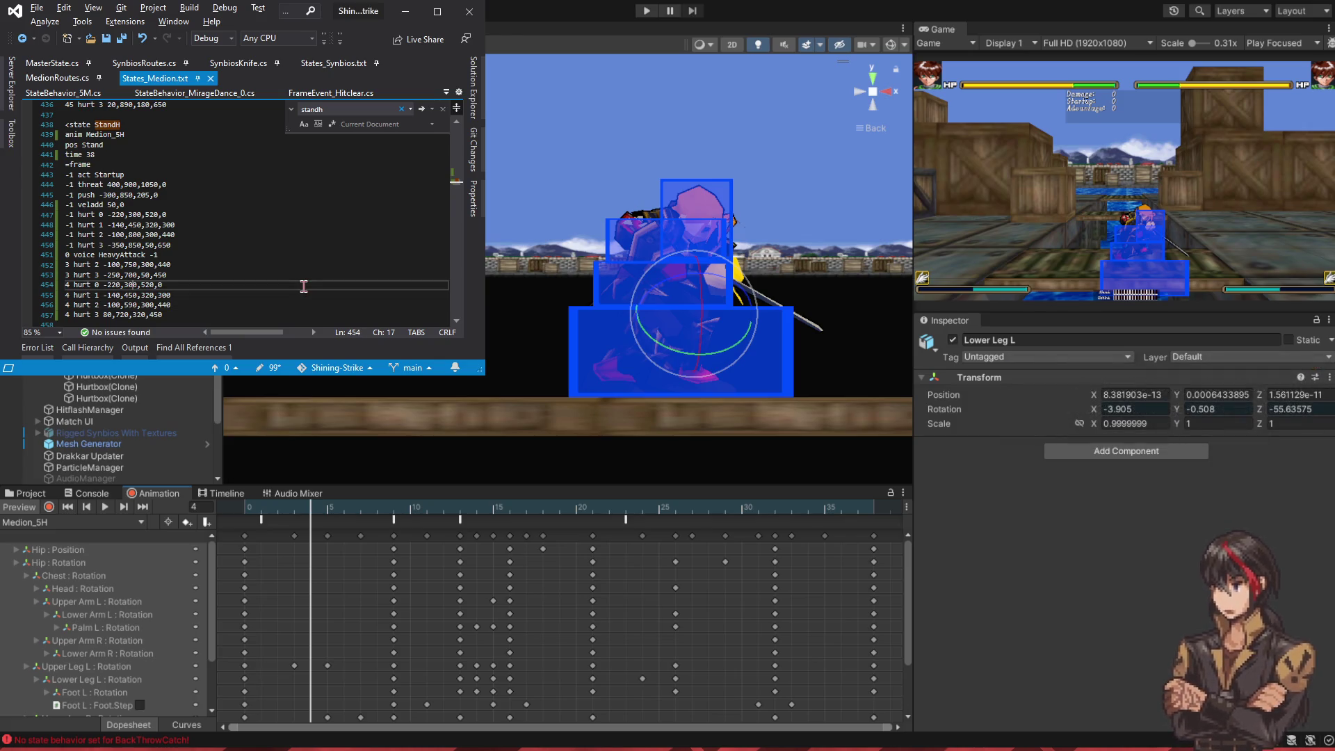
left_click(304, 286)
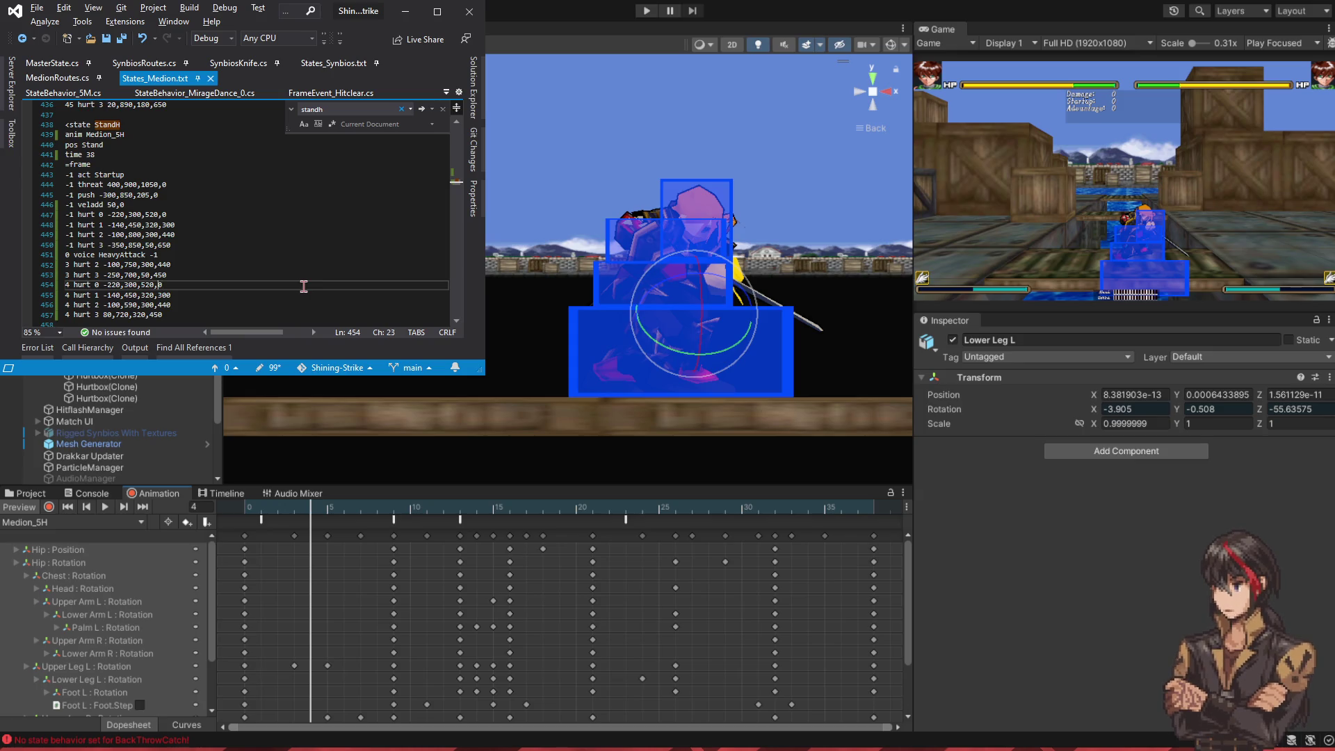
key("BackSpace")
type("3")
key("ctrl+s")
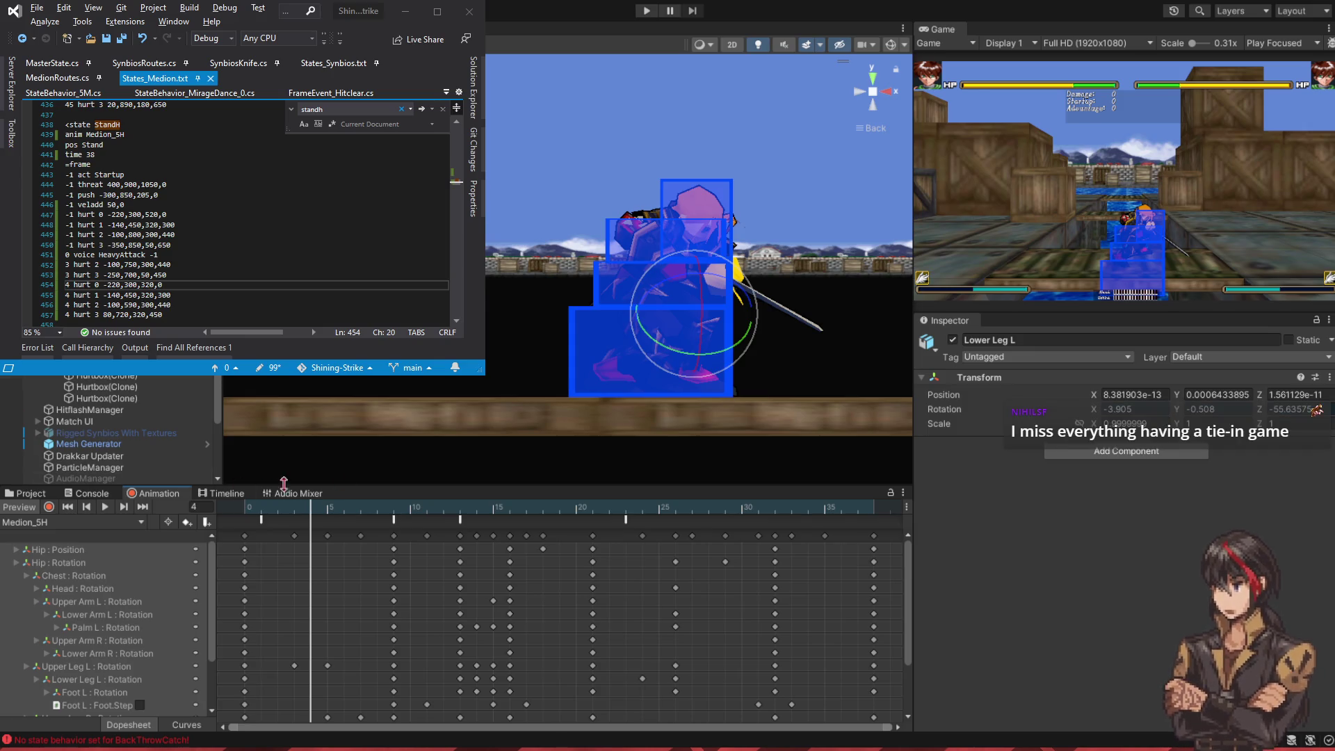
left_click(298, 513)
left_click_drag(298, 515, 393, 519)
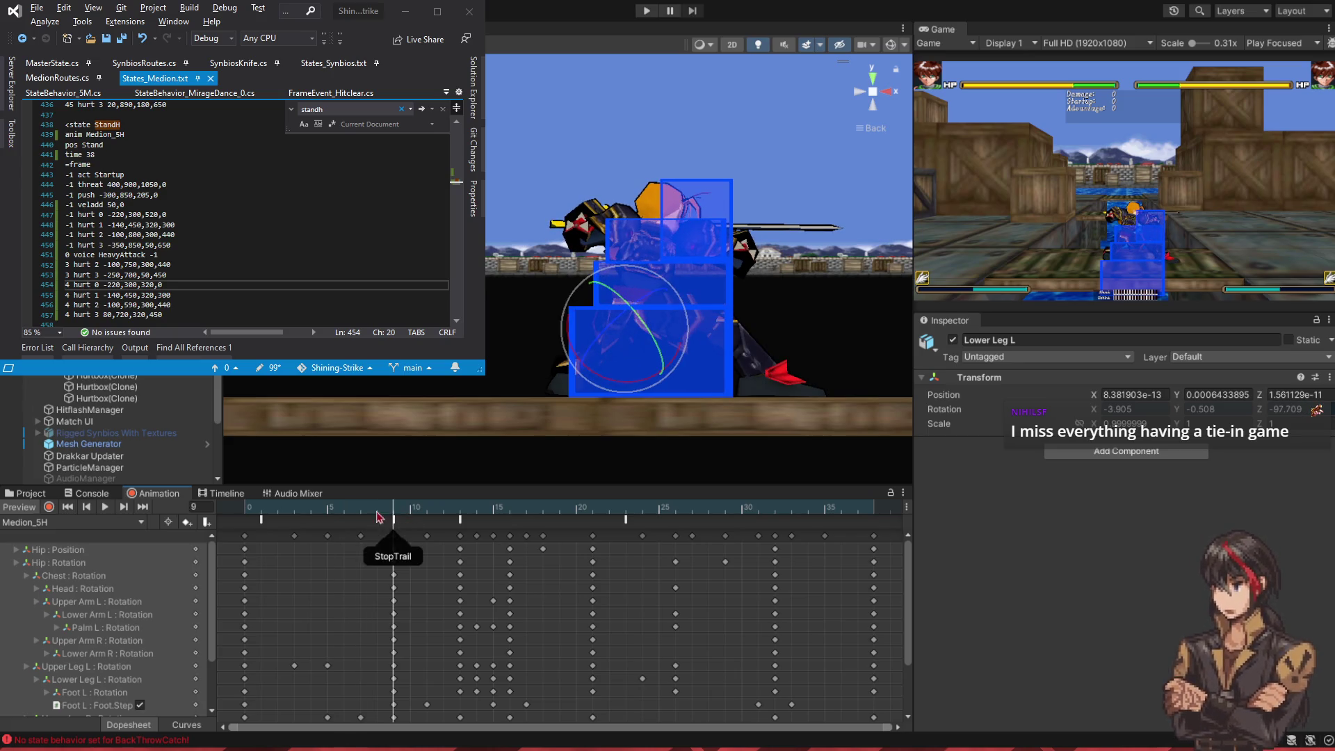
- Scrub the preview to frame 7 and duplicate the four frame-4 hurtbox lines
left_click(355, 507)
mouse_move(342, 508)
left_mouse_down()
mouse_move(331, 510)
mouse_move(394, 518)
left_mouse_up()
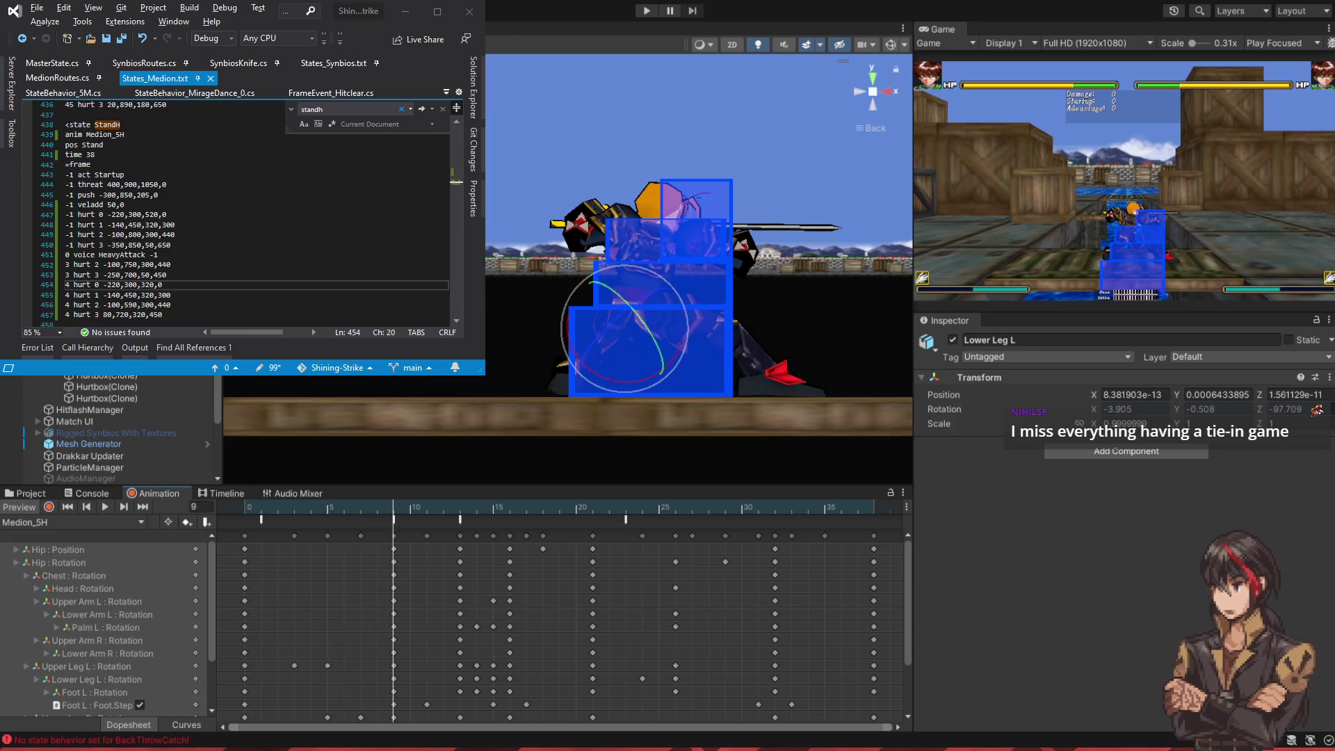
mouse_move(177, 314)
left_mouse_down()
mouse_move(209, 288)
mouse_move(193, 319)
mouse_move(207, 285)
left_mouse_up()
key("shift+Home")
key("ctrl+c")
left_click(178, 314)
key("Return")
key("ctrl+v")
- Renumber the four copied hurtbox lines to frame 7
left_click(186, 290)
key("Home")
key("Delete")
type("7")
key("Down")
key("BackSpace")
type("7")
key("Down")
key("BackSpace")
type("7")
key("Down")
key("BackSpace")
type("7")
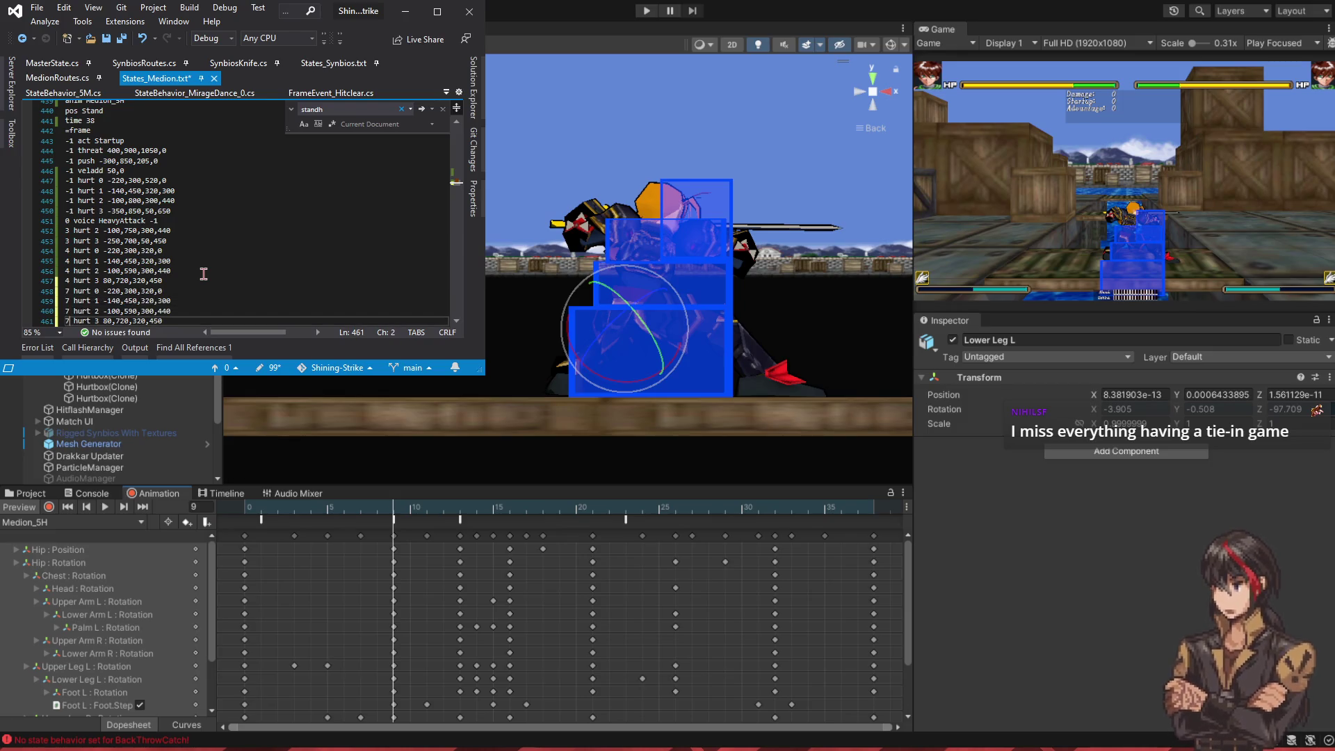
- Resize the frame-7 hurt 0 box's values and save to reload it
left_click(145, 291)
key("BackSpace")
type("5")
key("ctrl+s")
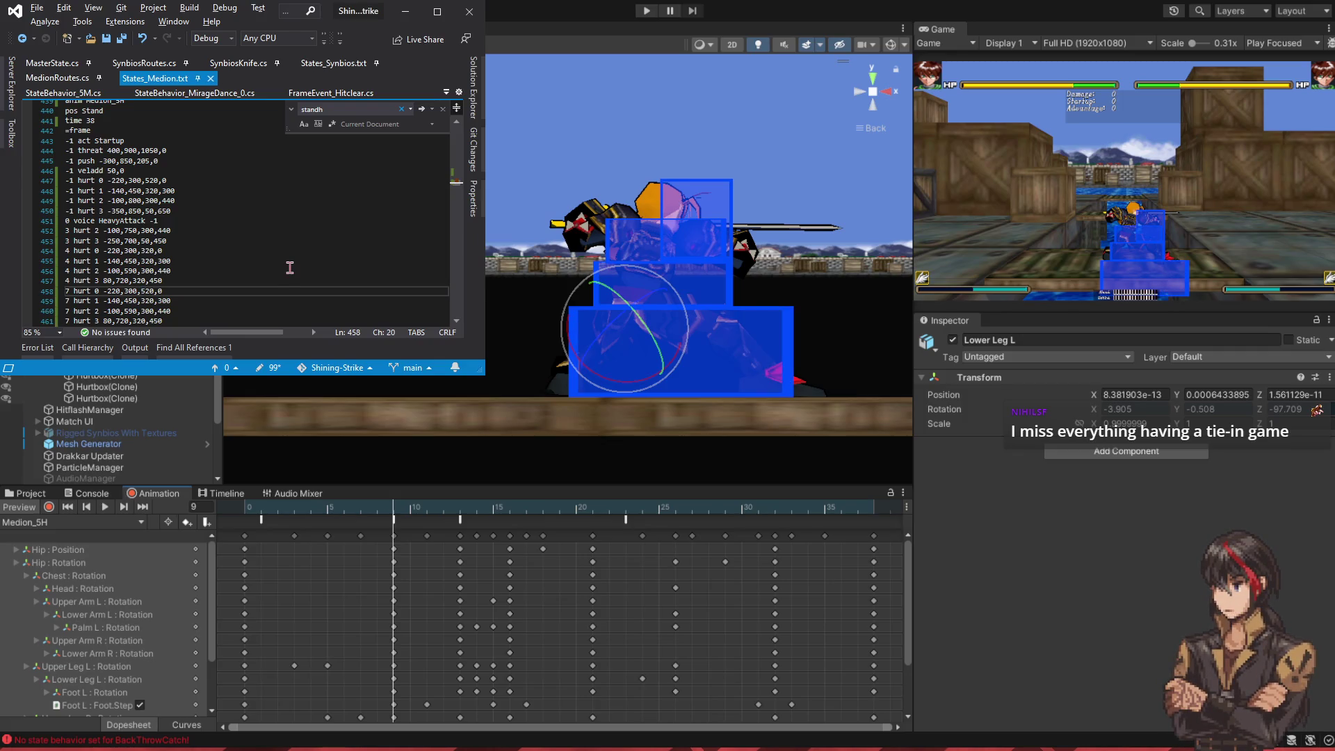
key("BackSpace")
key("BackSpace")
type("25")
key("ctrl+s")
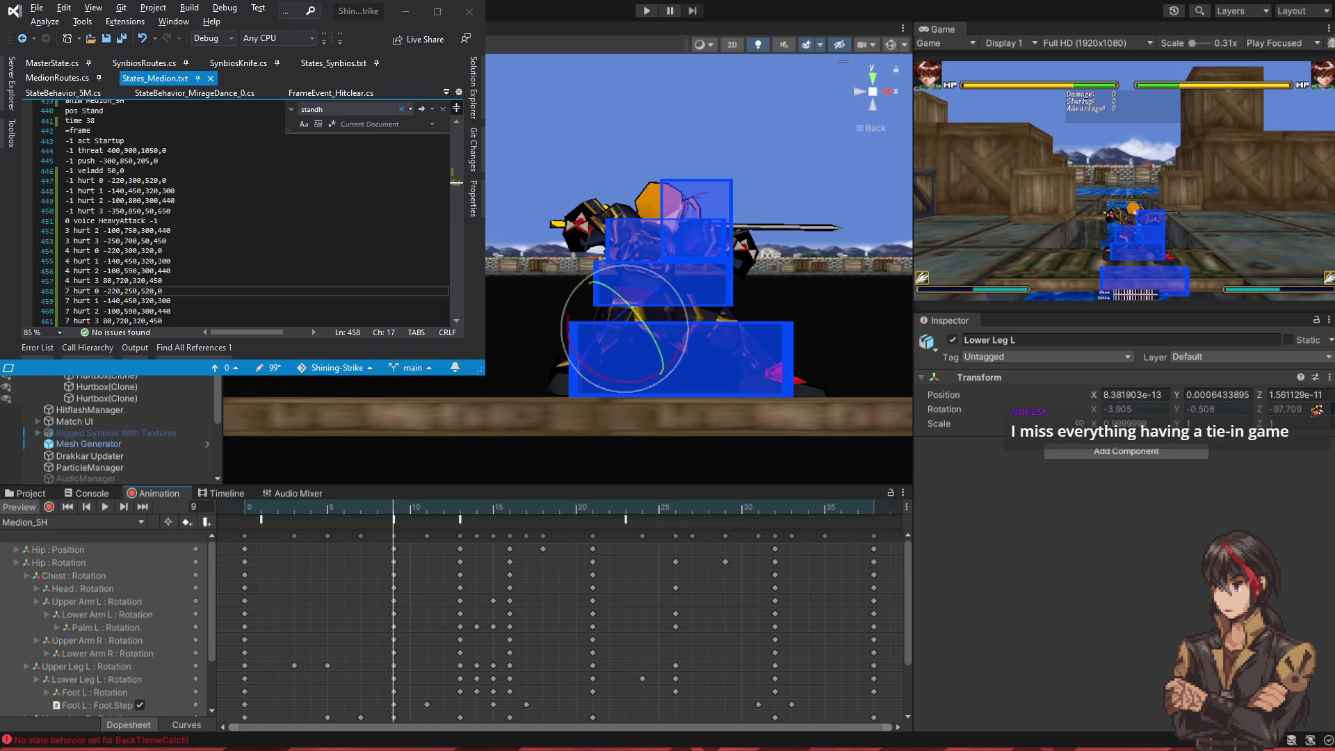
- Adjust the frame-7 hurt 1 box's values, including 350 changed to 40, and save
key("Down")
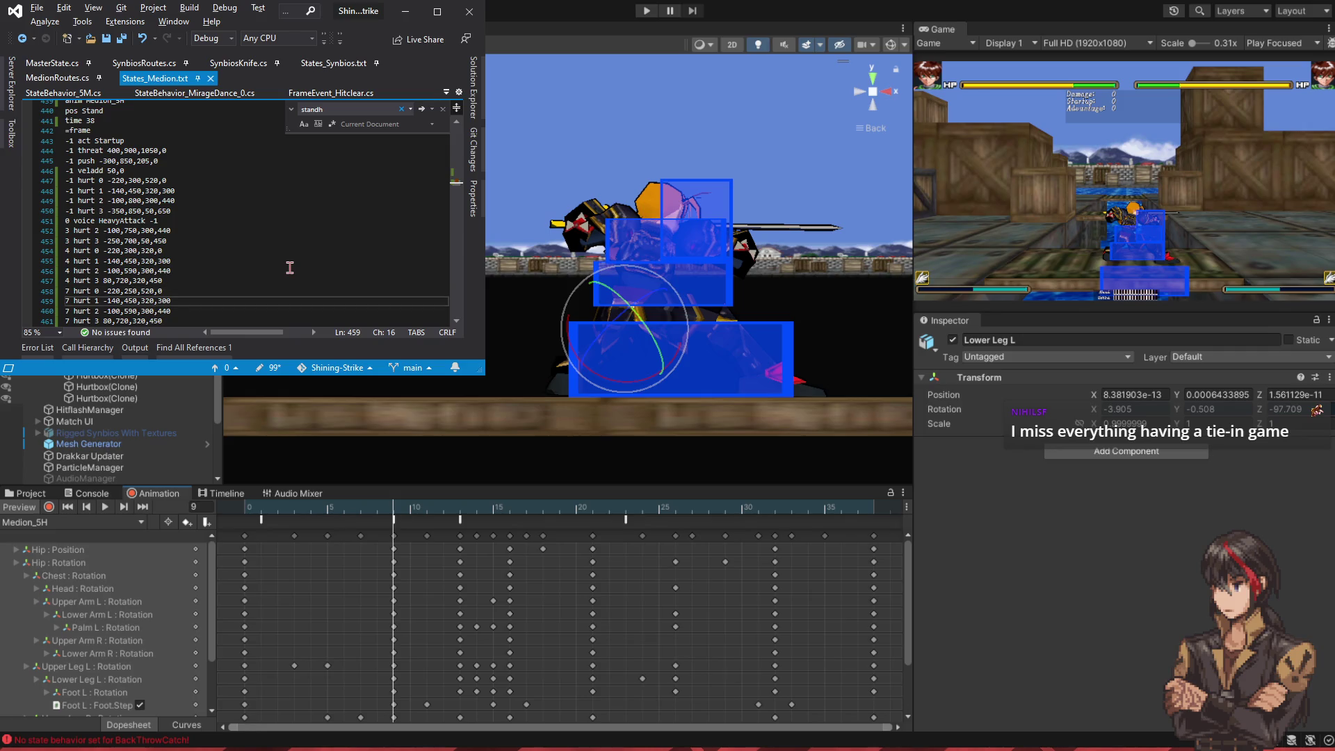
key("Delete")
type("3")
key("BackSpace")
type("2")
key("ctrl+s")
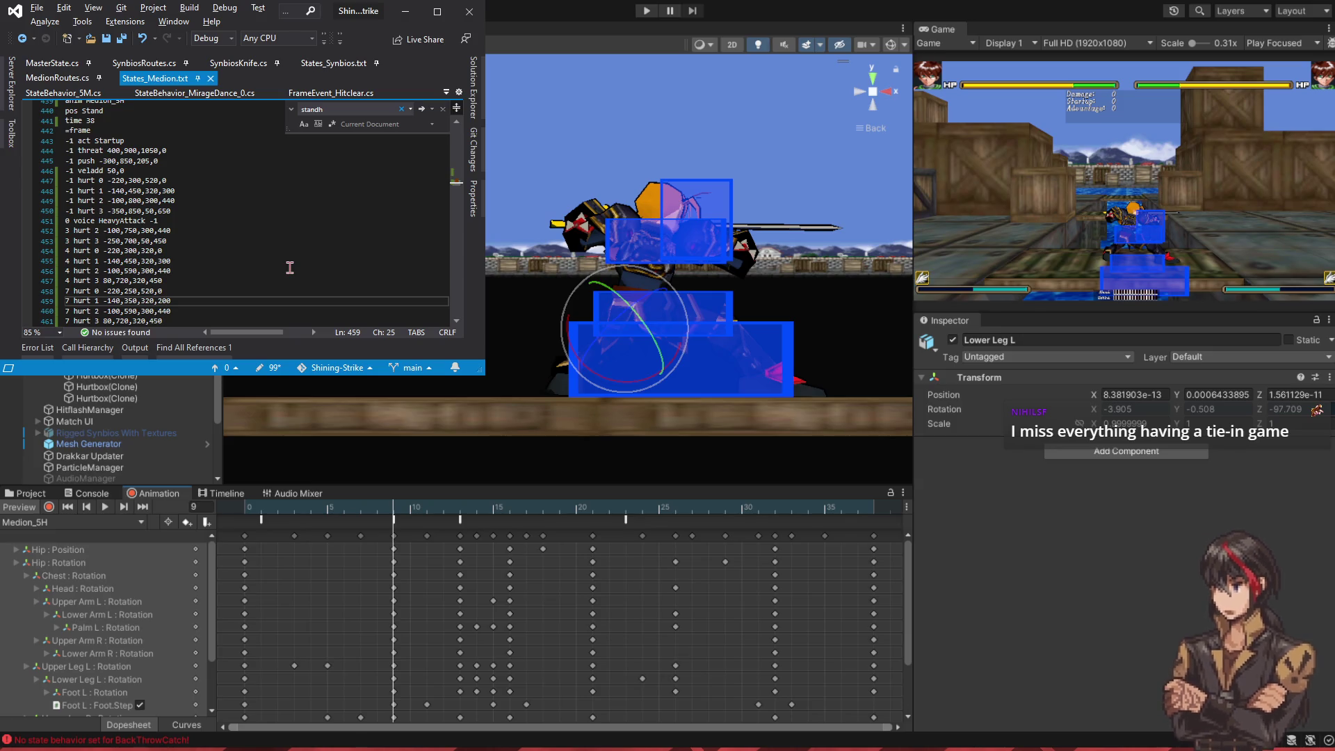
key("Left")
key("Left")
key("Left")
key("Left")
type("29")
key("Left")
key("Left")
key("Left")
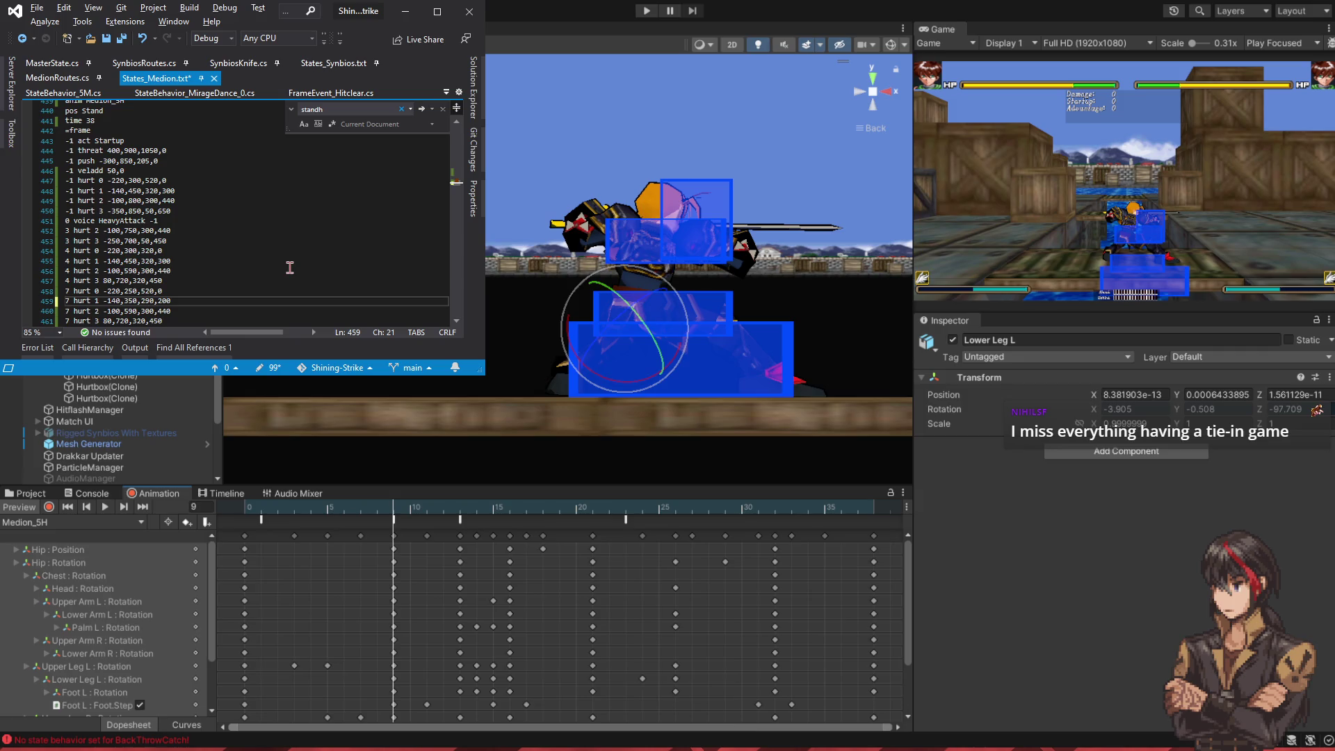
key("shift+Left")
key("shift+Left")
type("40")
key("ctrl+s")
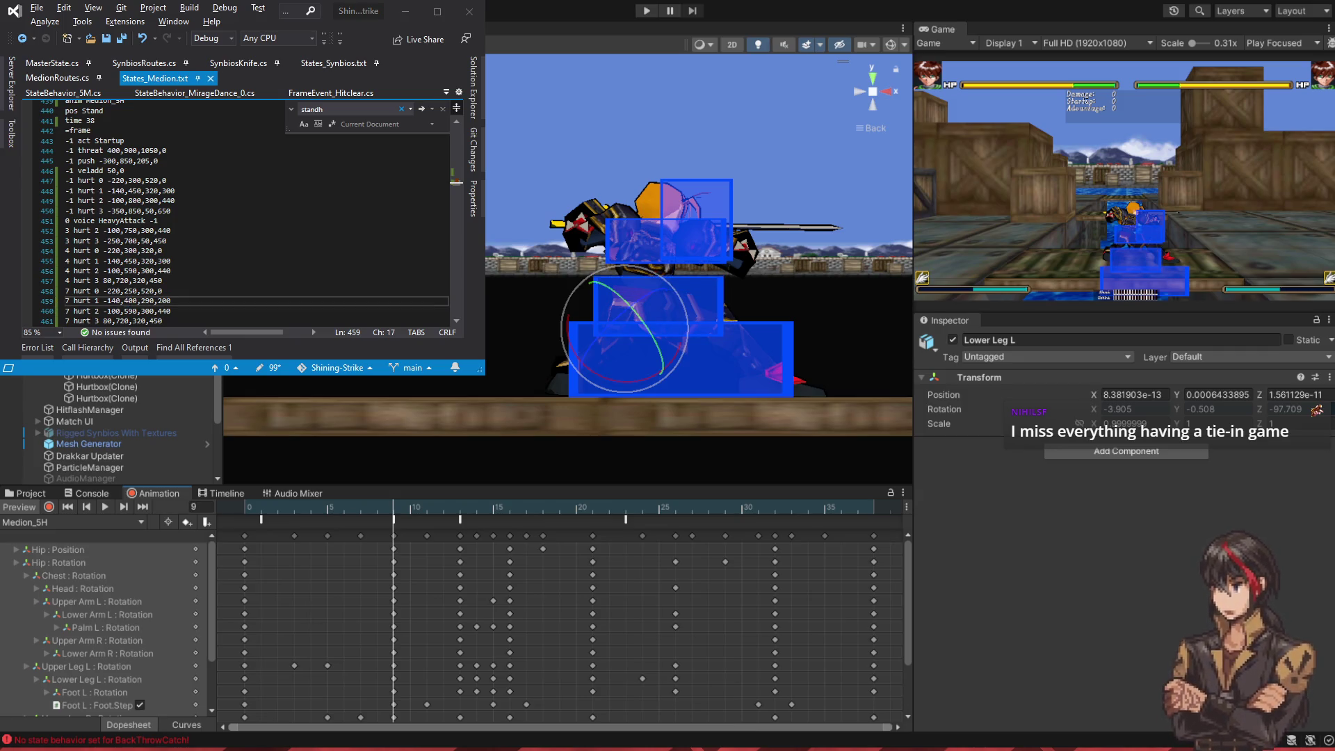
- Adjust the frame-7 hurt 2 box's position, width and height values
key("Down")
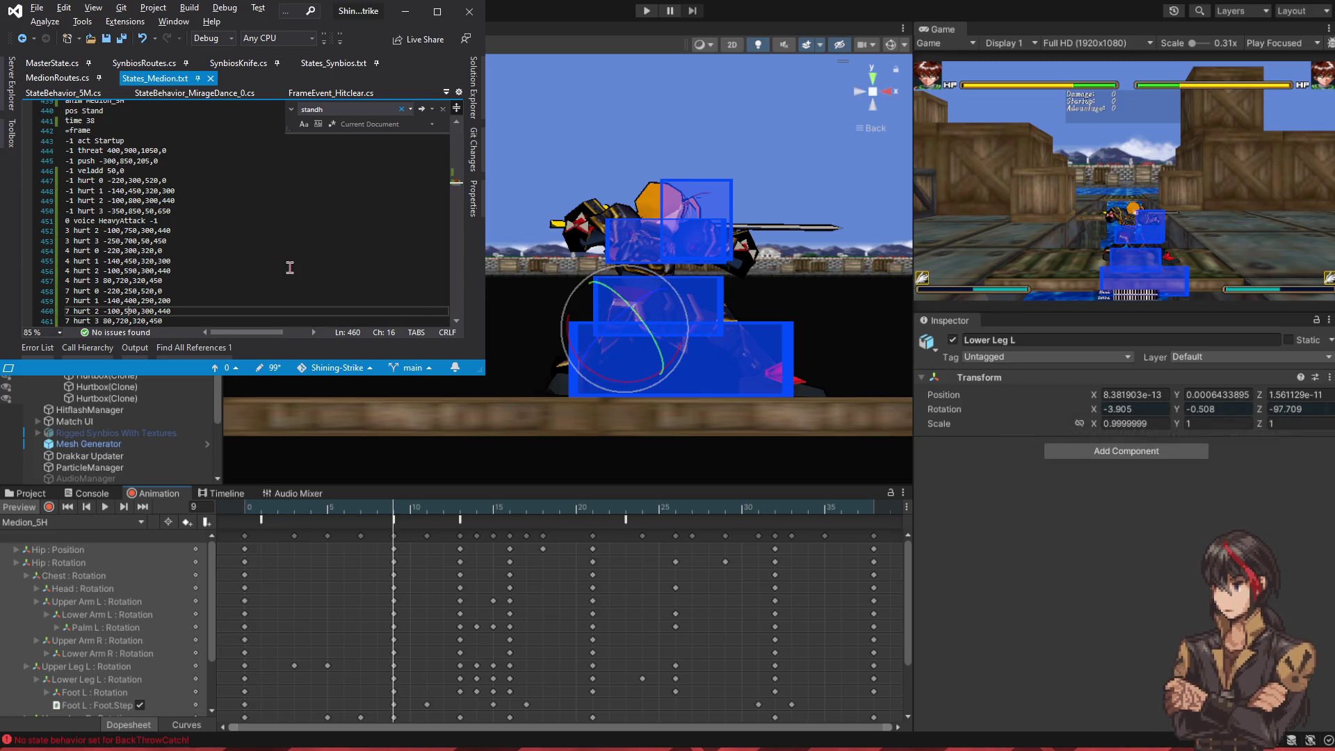
key("BackSpace")
type("2")
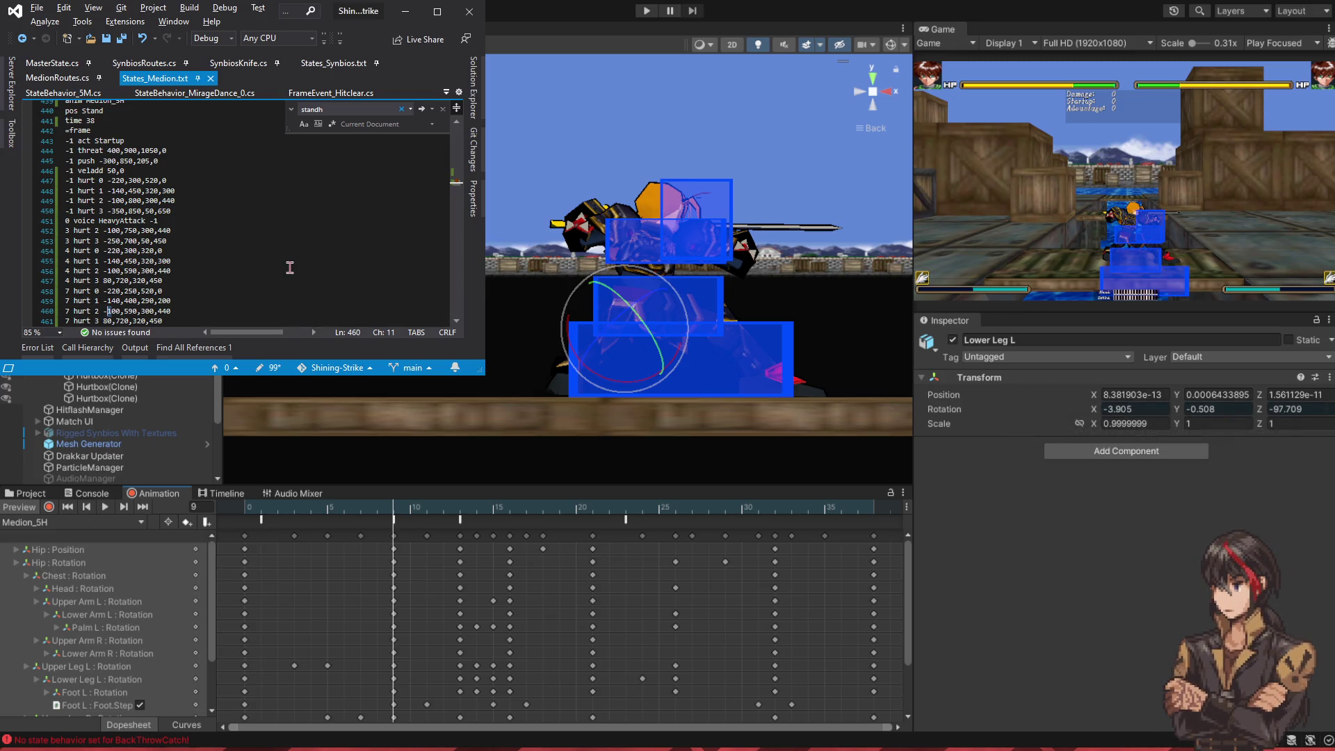
key("Delete")
type("5")
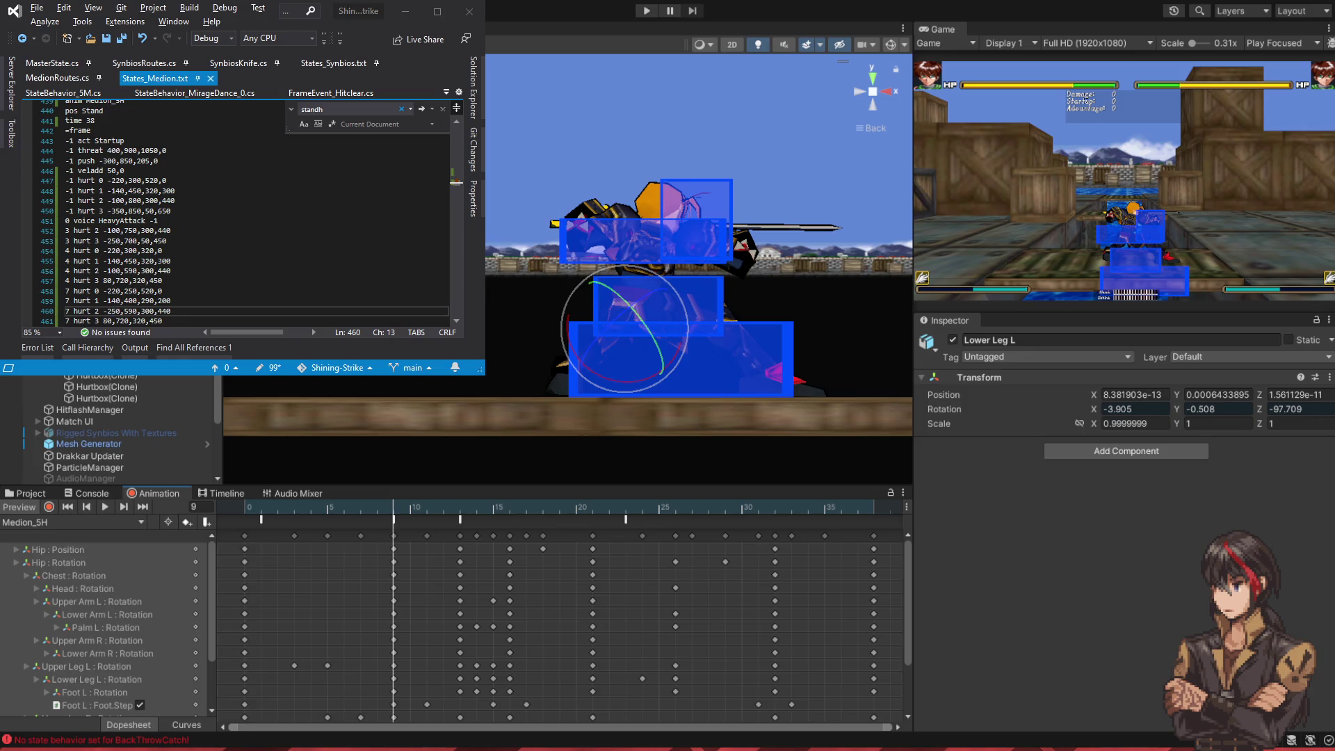
key("Left")
key("Left")
key("Delete")
type("4")
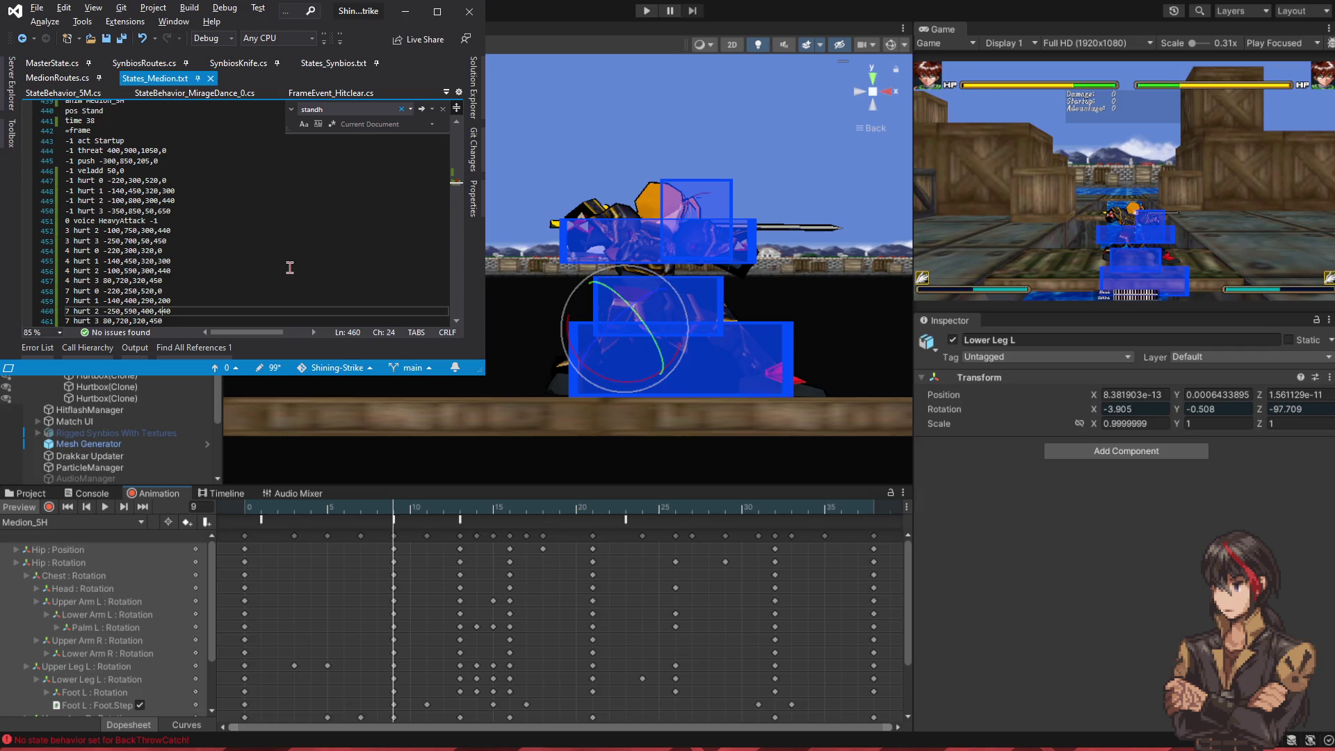
key("BackSpace")
type("3")
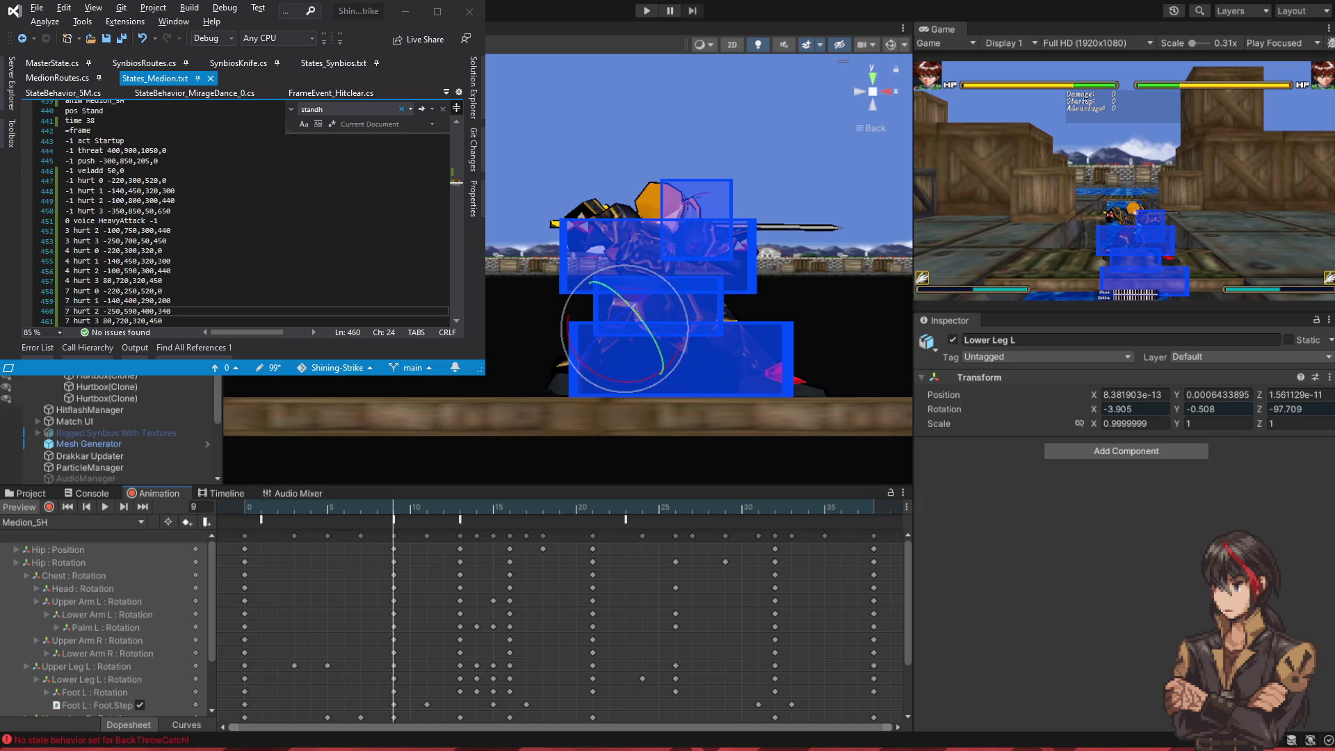
key("Delete")
type("9")
- Narrow hurt 3 to -30,720,190,450 and scrub frames to check the hurtboxes
key("Left")
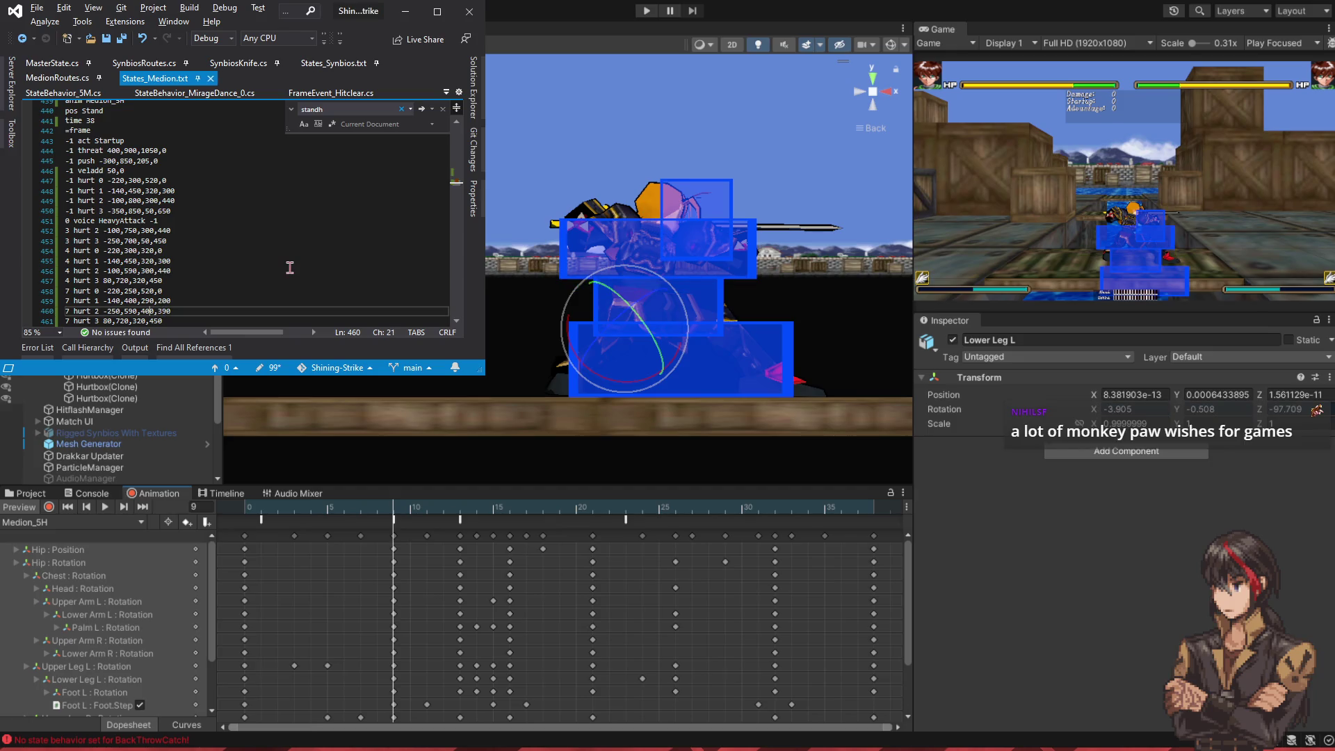
key("Left")
key("Left")
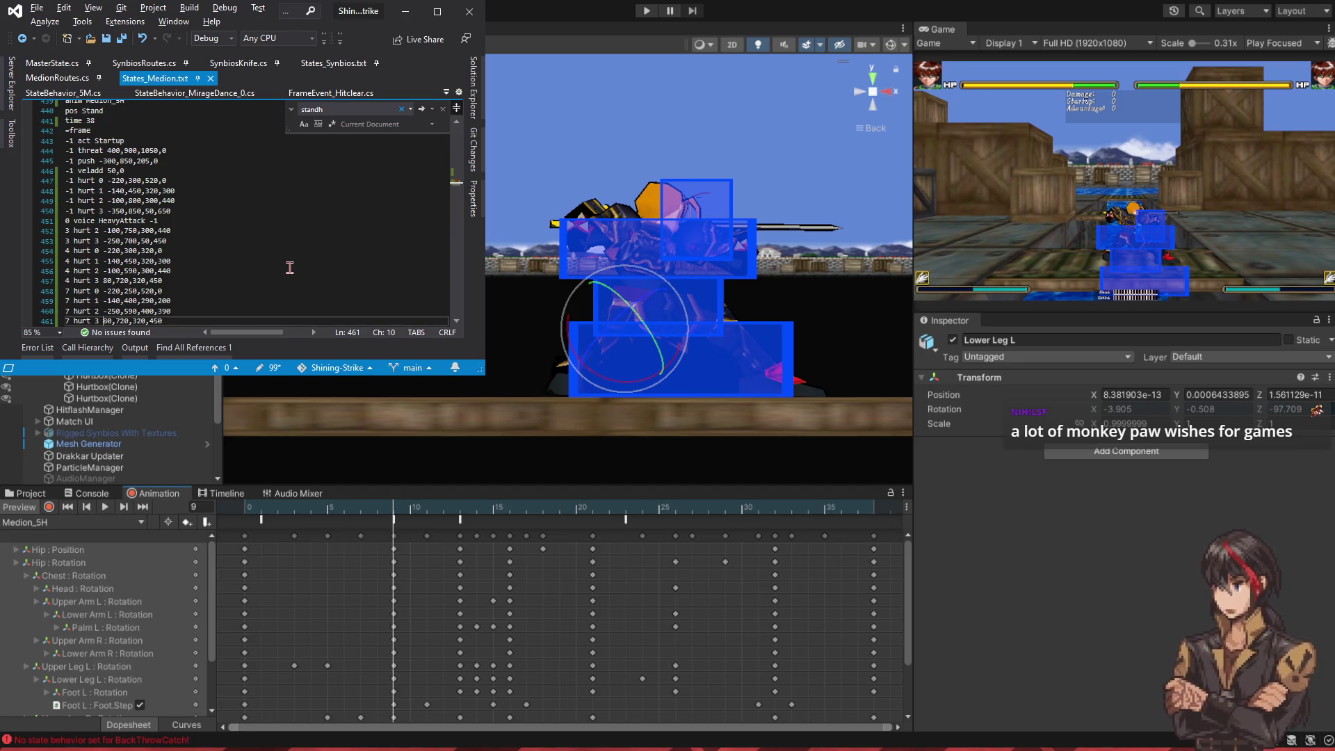
key("BackSpace")
type("-3")
key("ctrl+s")
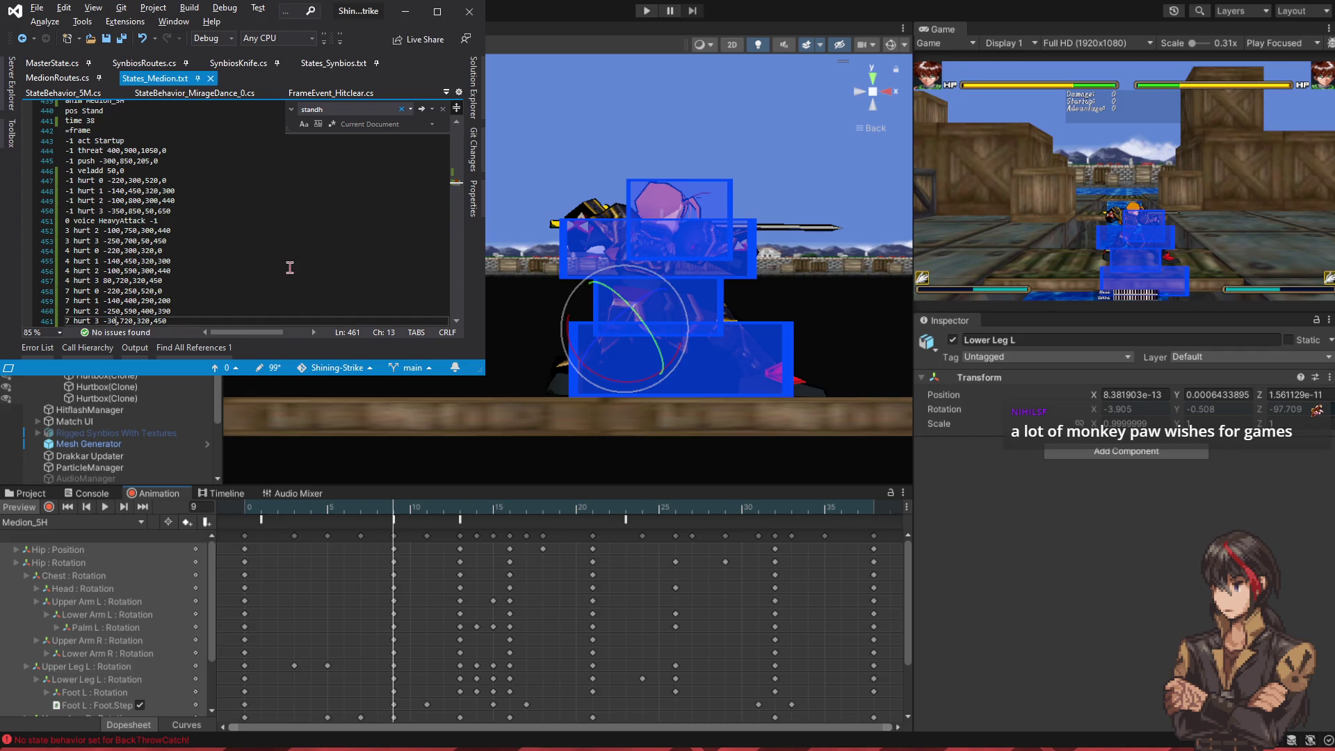
key("BackSpace")
type("2")
key("ctrl+s")
key("Delete")
key("BackSpace")
type("19")
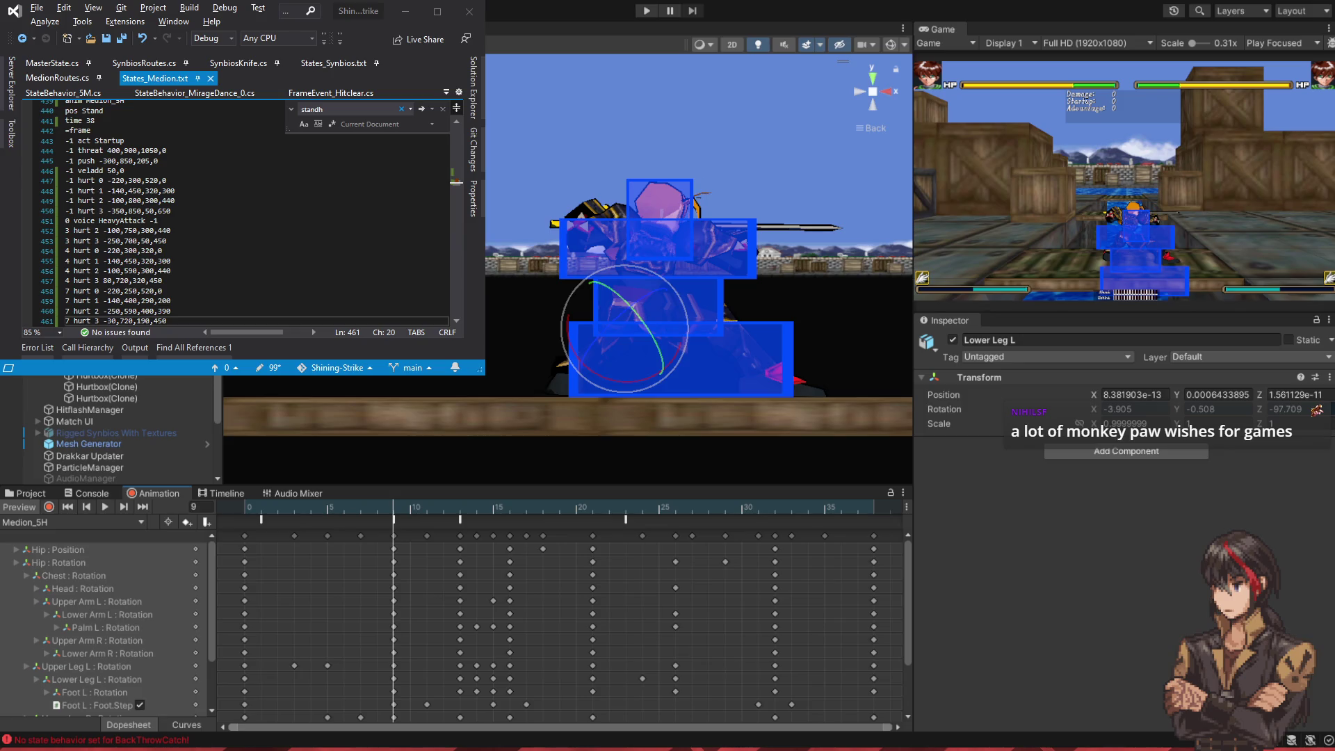
mouse_move(385, 514)
left_mouse_down()
mouse_move(348, 513)
mouse_move(495, 525)
left_mouse_up()
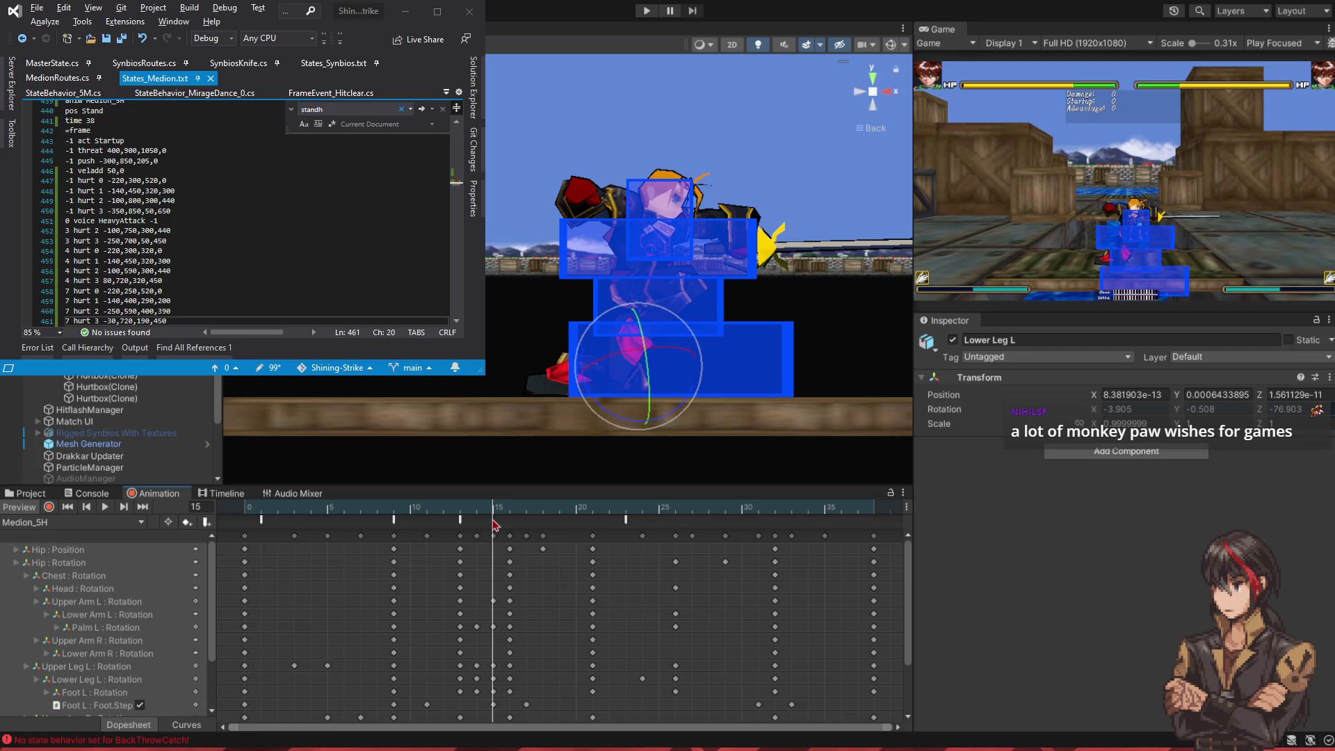
- View the frame-15 pose, then duplicate the four frame-7 hurtbox lines in States_Medion.txt
mouse_move(495, 525)
left_mouse_down()
mouse_move(508, 523)
mouse_move(492, 515)
left_mouse_up()
left_click_drag(726, 335, 516, 346)
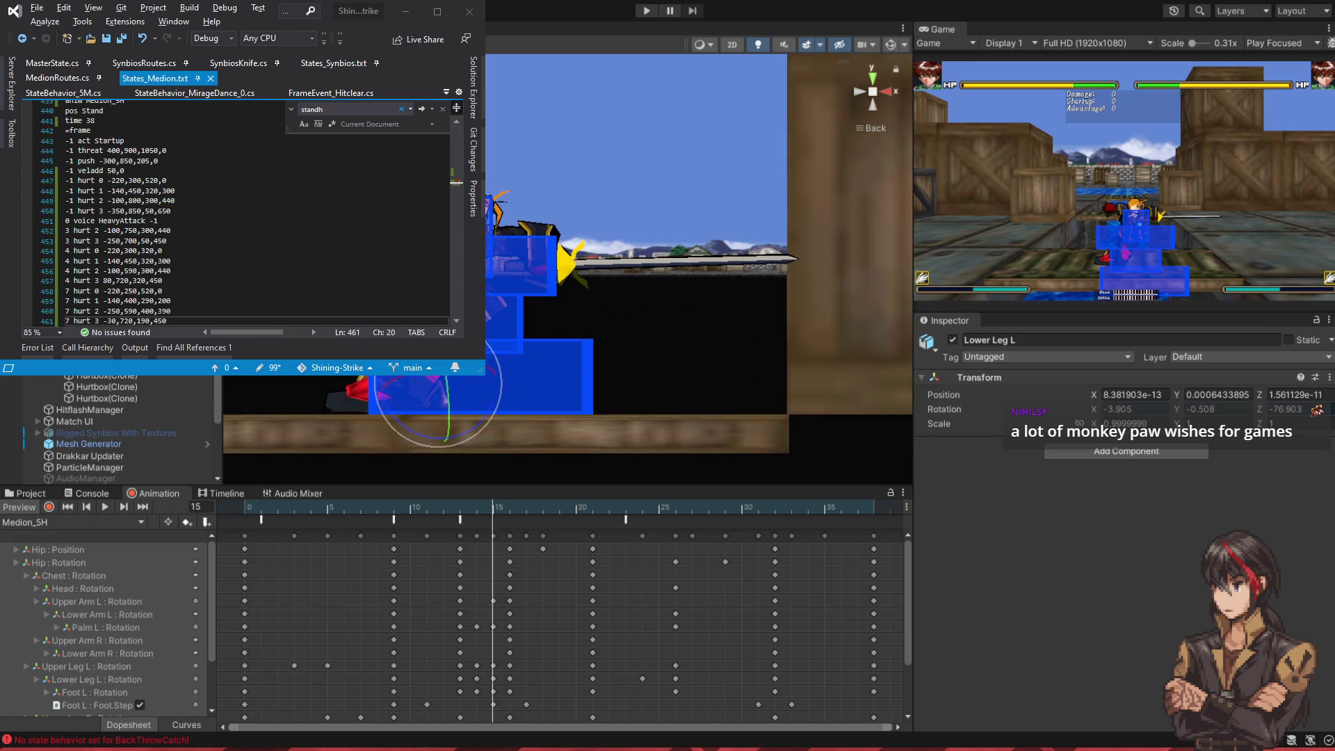
scroll(236, 209, "down", 1)
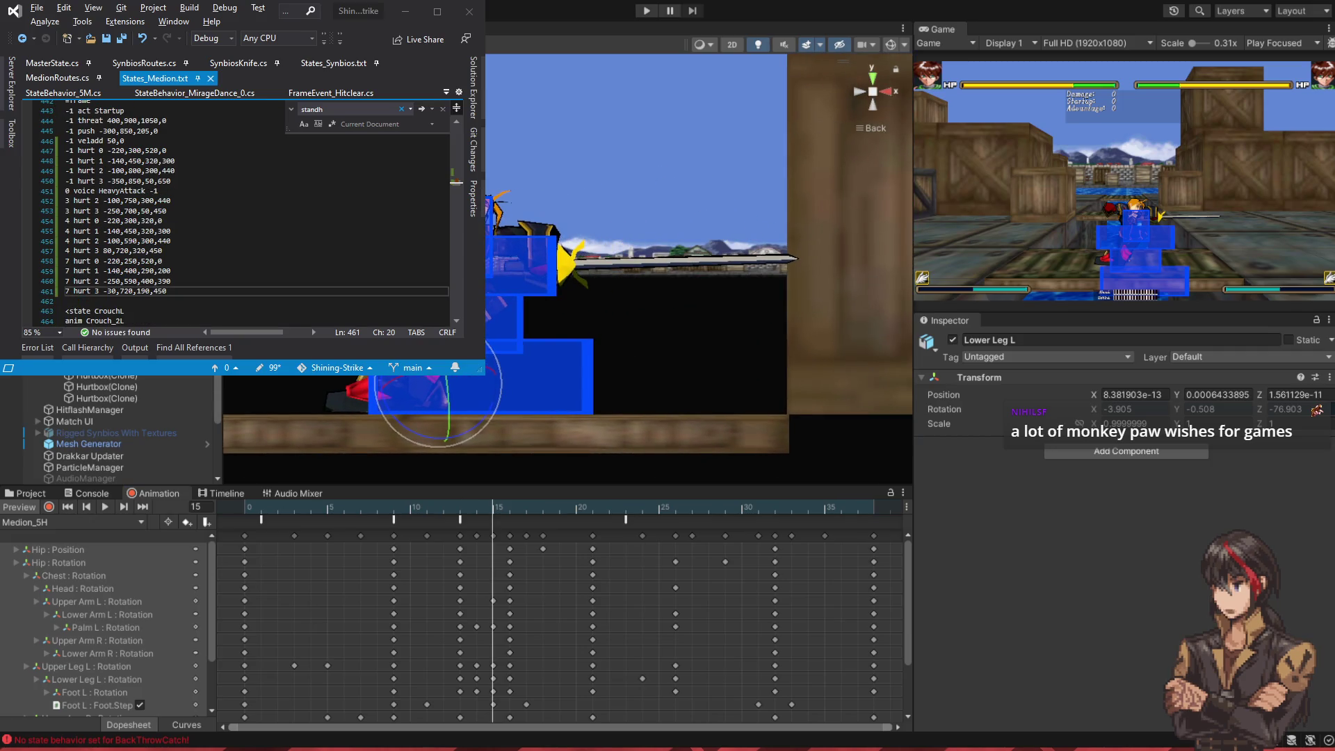
left_click_drag(194, 291, 194, 253)
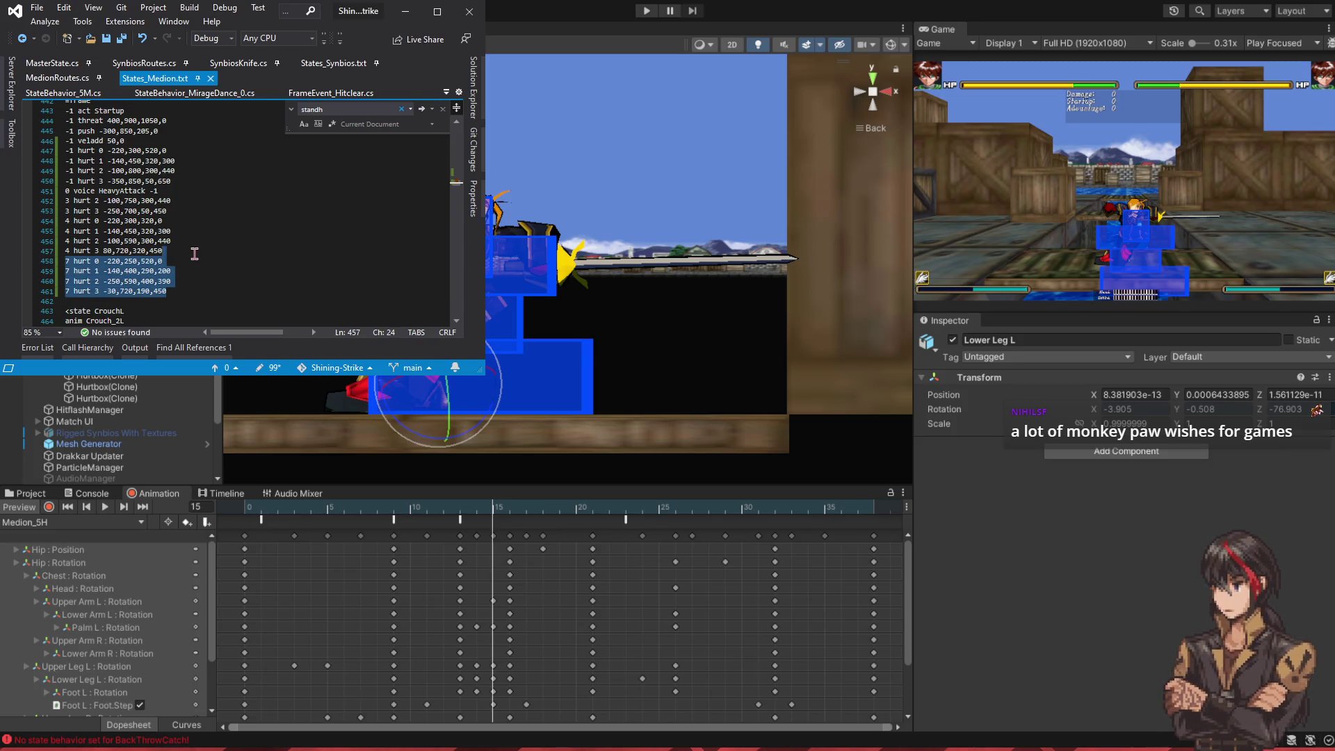
key("ctrl+c")
left_click(178, 291)
key("ctrl+v")
scroll(225, 276, "up", 2)
scroll(225, 276, "down", 4)
- Renumber the four duplicated hurtbox lines from frame 7 to frame 15
left_click(70, 230)
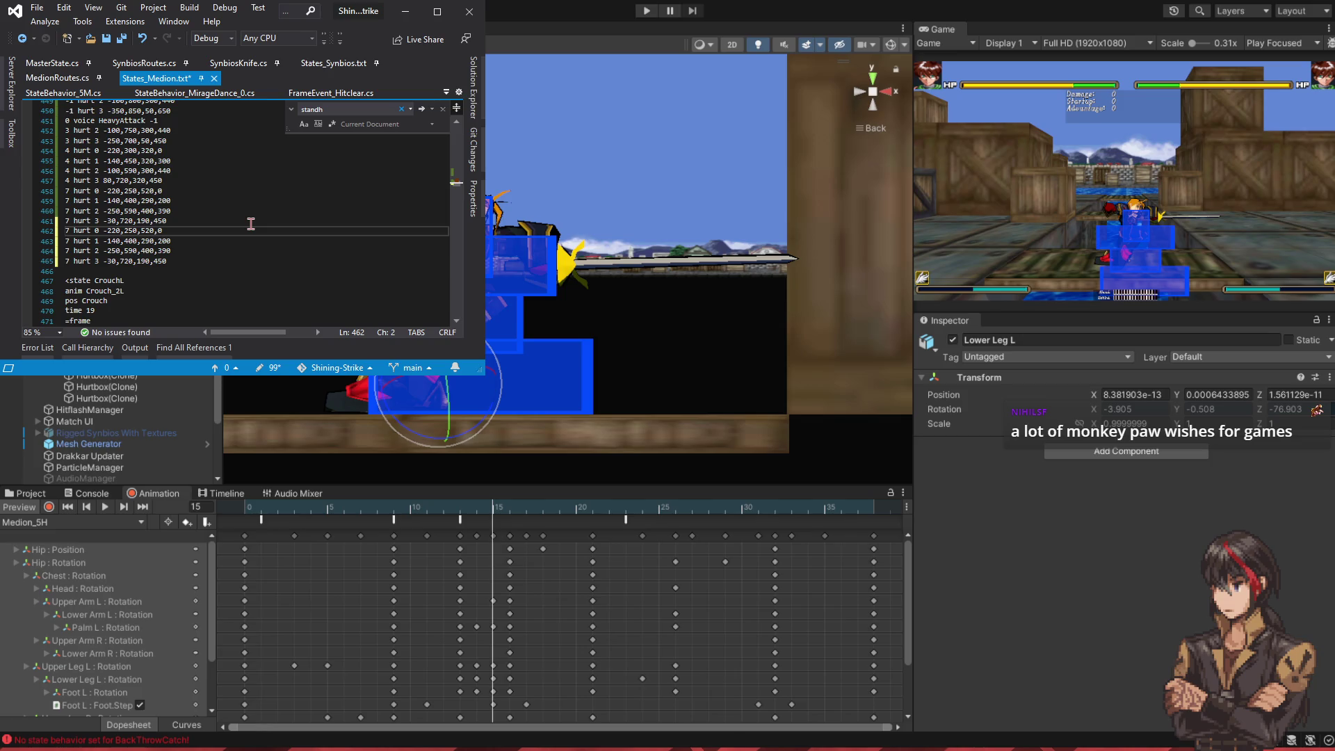
key("BackSpace")
type("15")
key("Down")
key("Left")
key("BackSpace")
type("15")
key("Down")
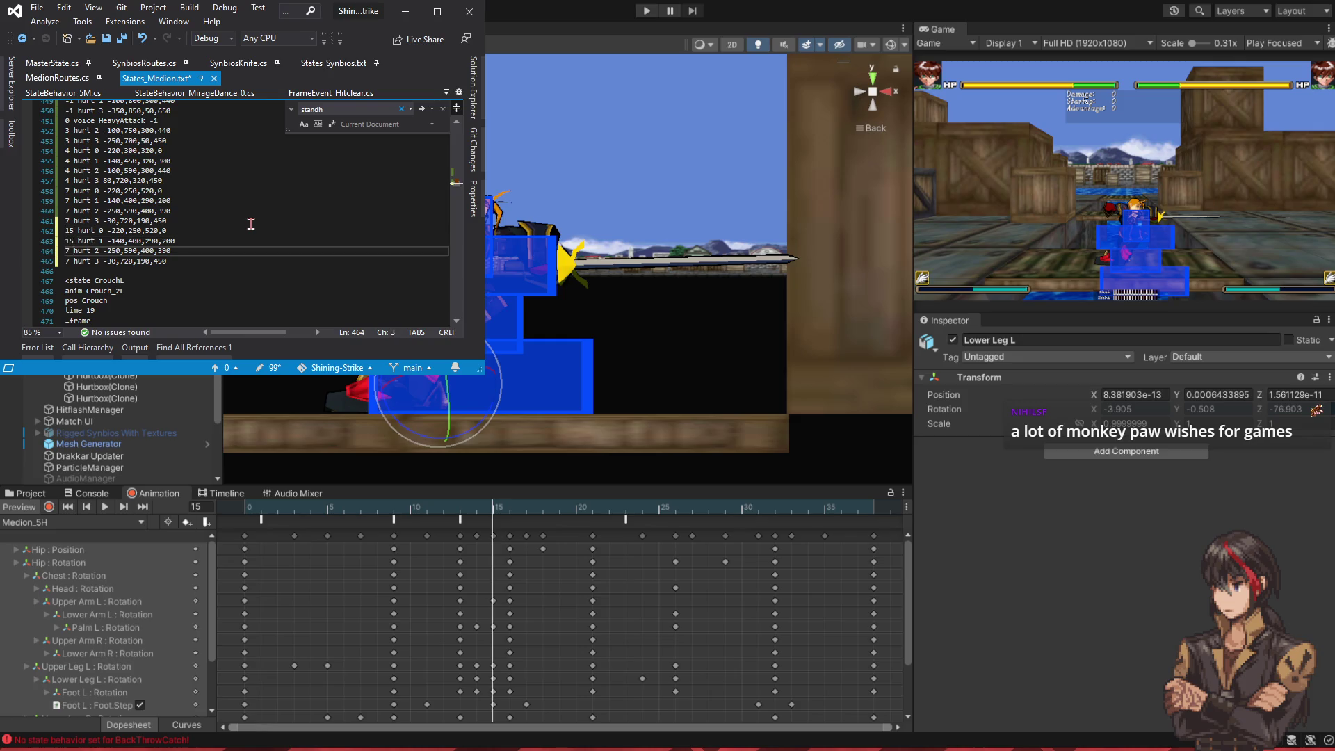
type("5")
key("Down")
key("Left")
key("BackSpace")
type("15")
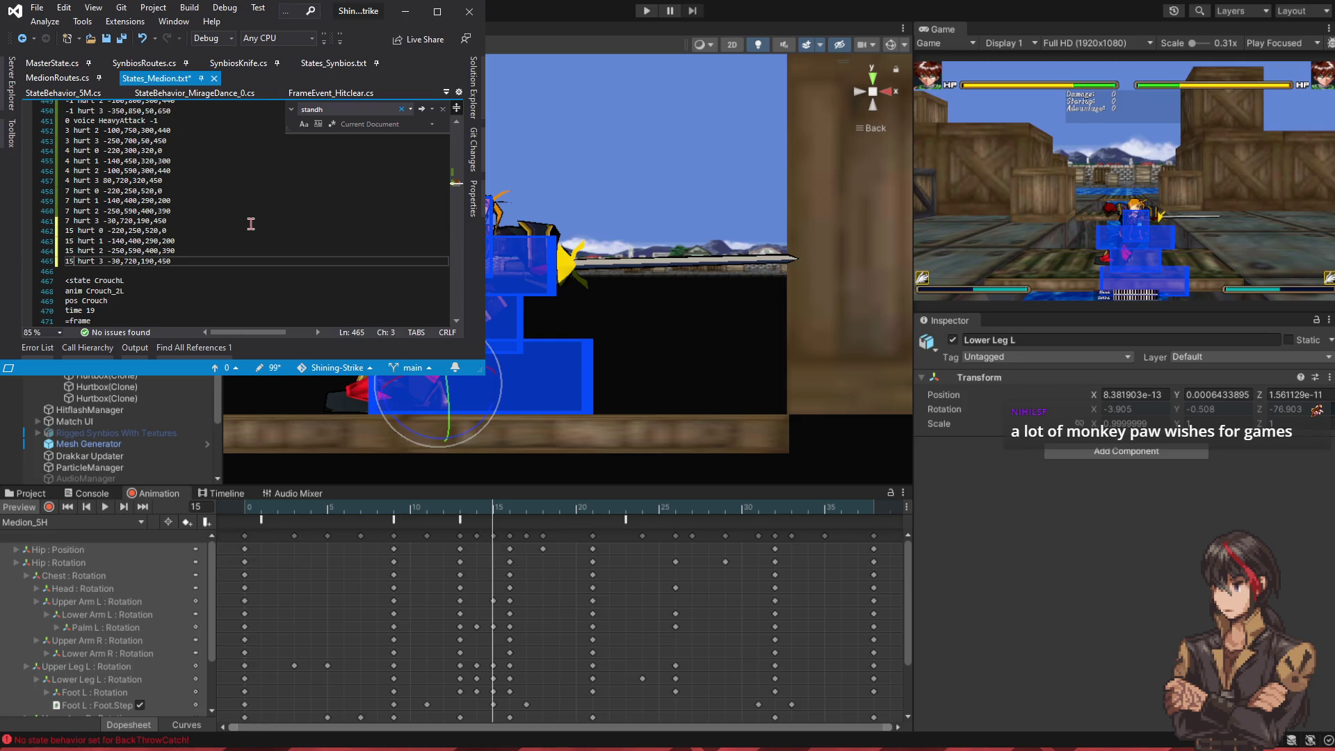
- Adjust frame-15 hurt 0, changing 520 to 120 and -220 to -280, and save
left_click(140, 241)
left_click(153, 230)
key("BackSpace")
type("1")
key("ctrl+s")
key("Left")
key("BackSpace")
type("8")
key("ctrl+s")
- Change frame-15 hurt 1's 400 to 450 and hurt 2's 590 and 390 to 650 and 420
key("Down")
key("Delete")
type("5")
key("ctrl+s")
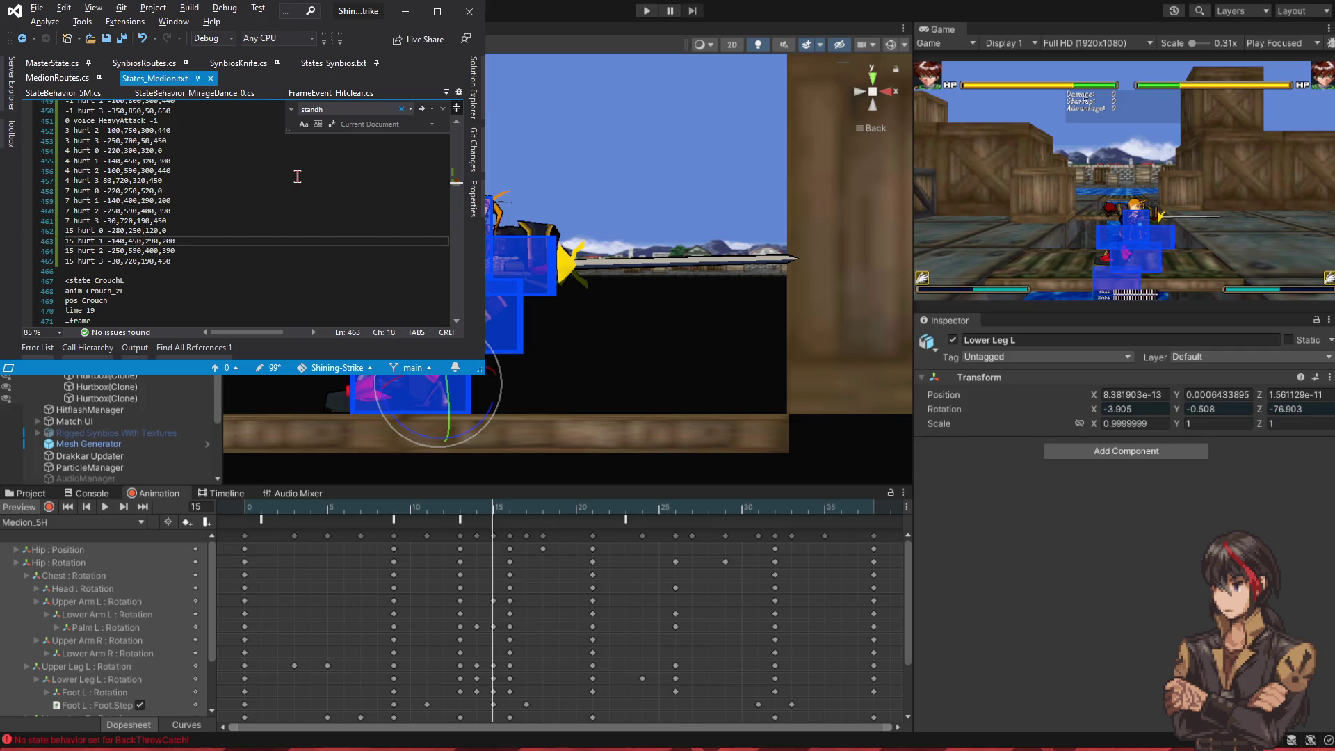
key("Down")
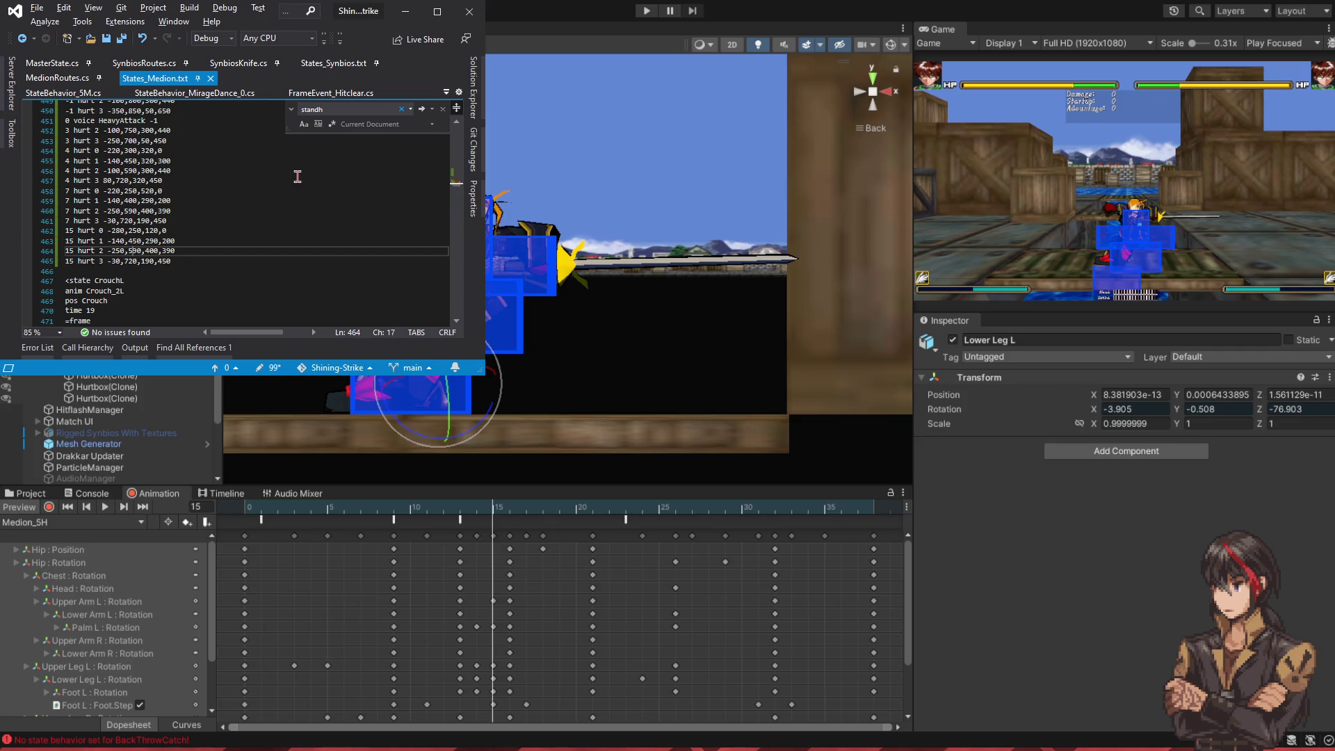
key("BackSpace")
type("65")
key("Delete")
key("BackSpace")
key("BackSpace")
type("42")
key("ctrl+s")
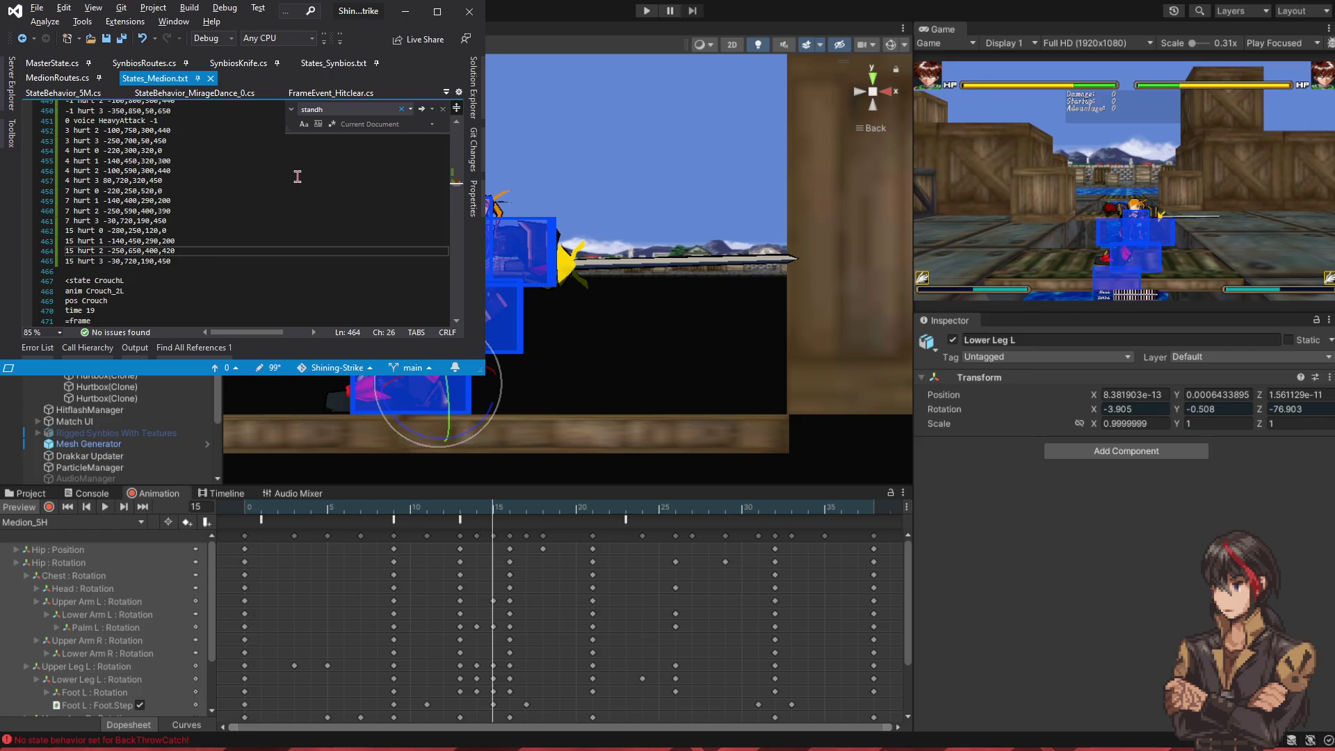
- Change hurt 2's 400 to 550 and hurt 3's 720 to 760 on frame 15
key("Left")
key("Left")
key("Left")
key("Delete")
key("Delete")
type("55")
key("ctrl+s")
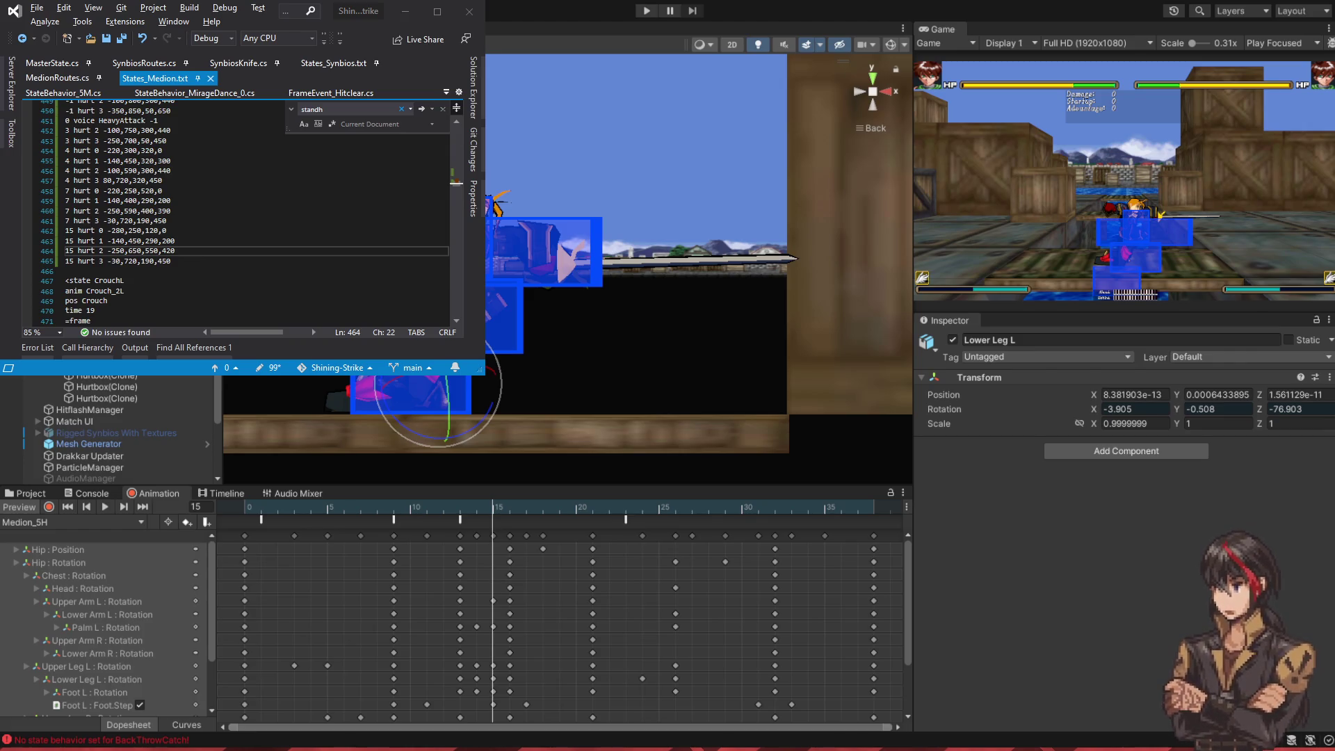
key("Down")
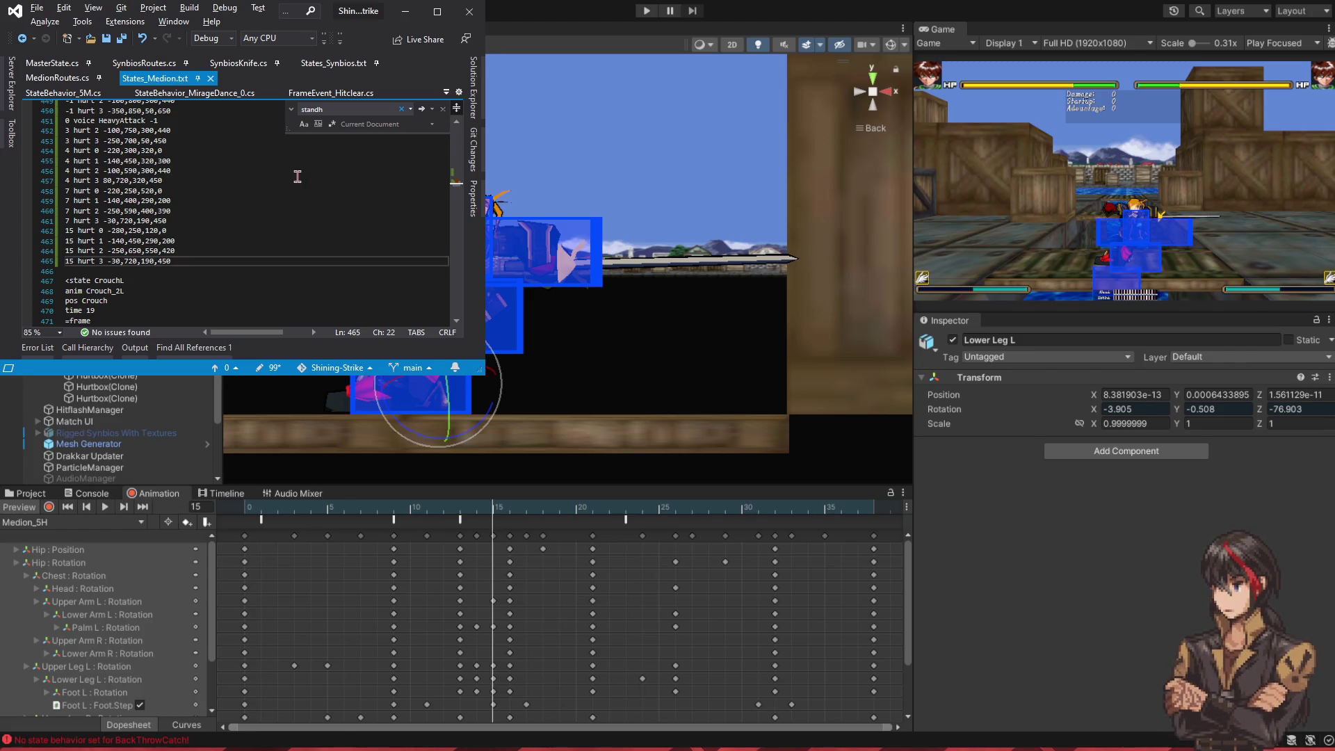
key("Left")
key("BackSpace")
type("6")
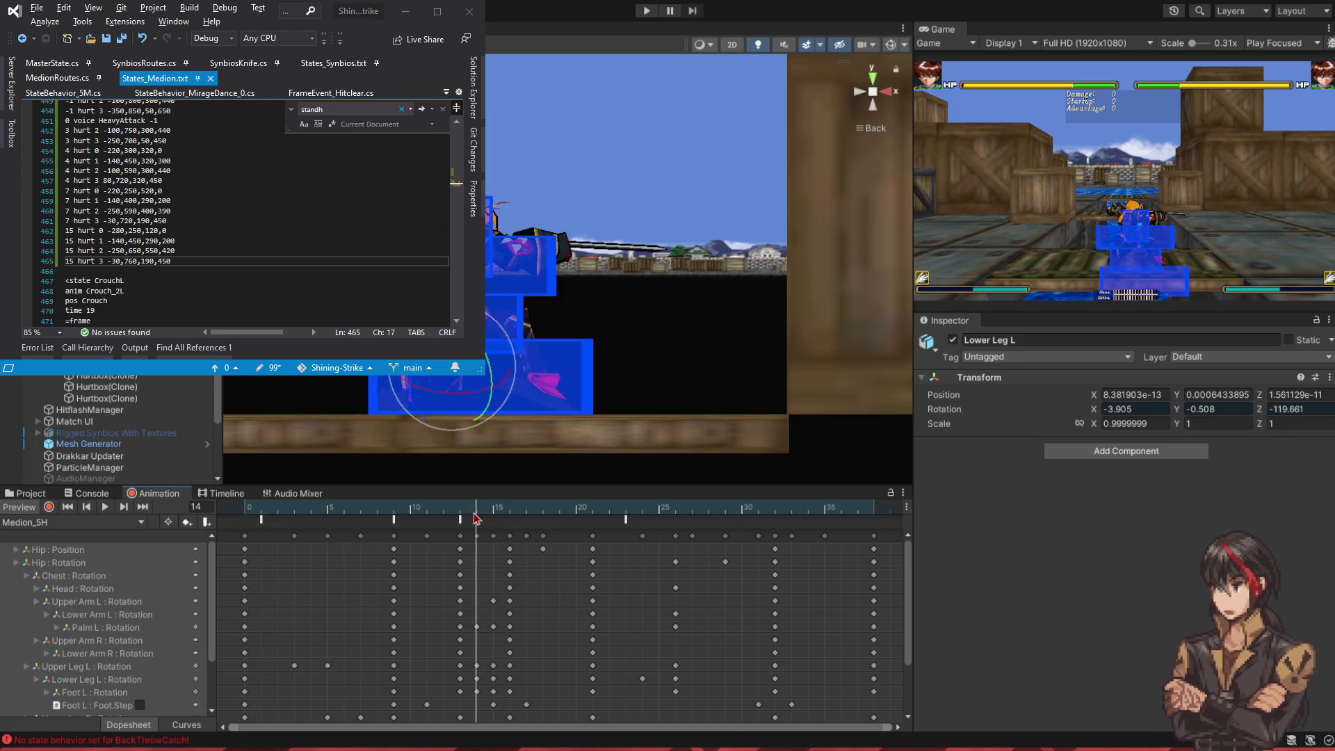
- Step the animation through frames 14, 15 and 16 to compare the poses
left_click(507, 522)
left_click(498, 522)
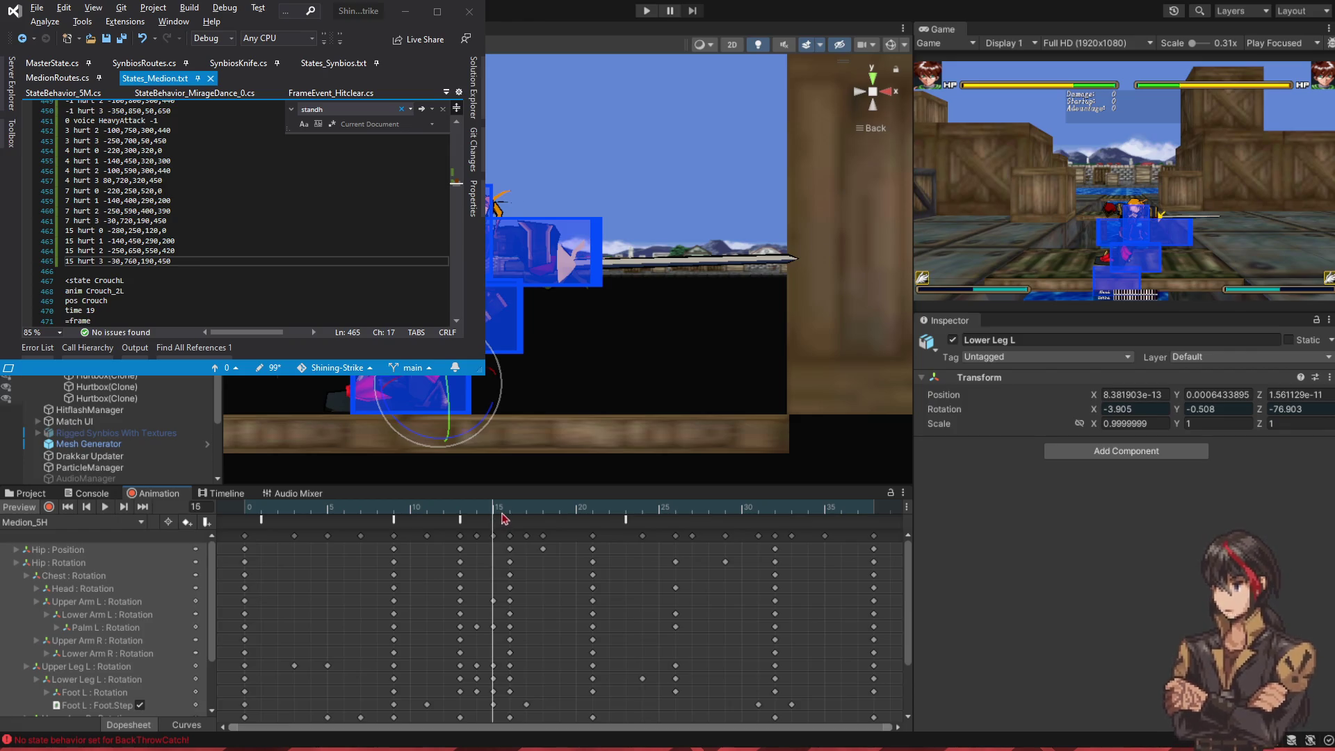
left_click(506, 509)
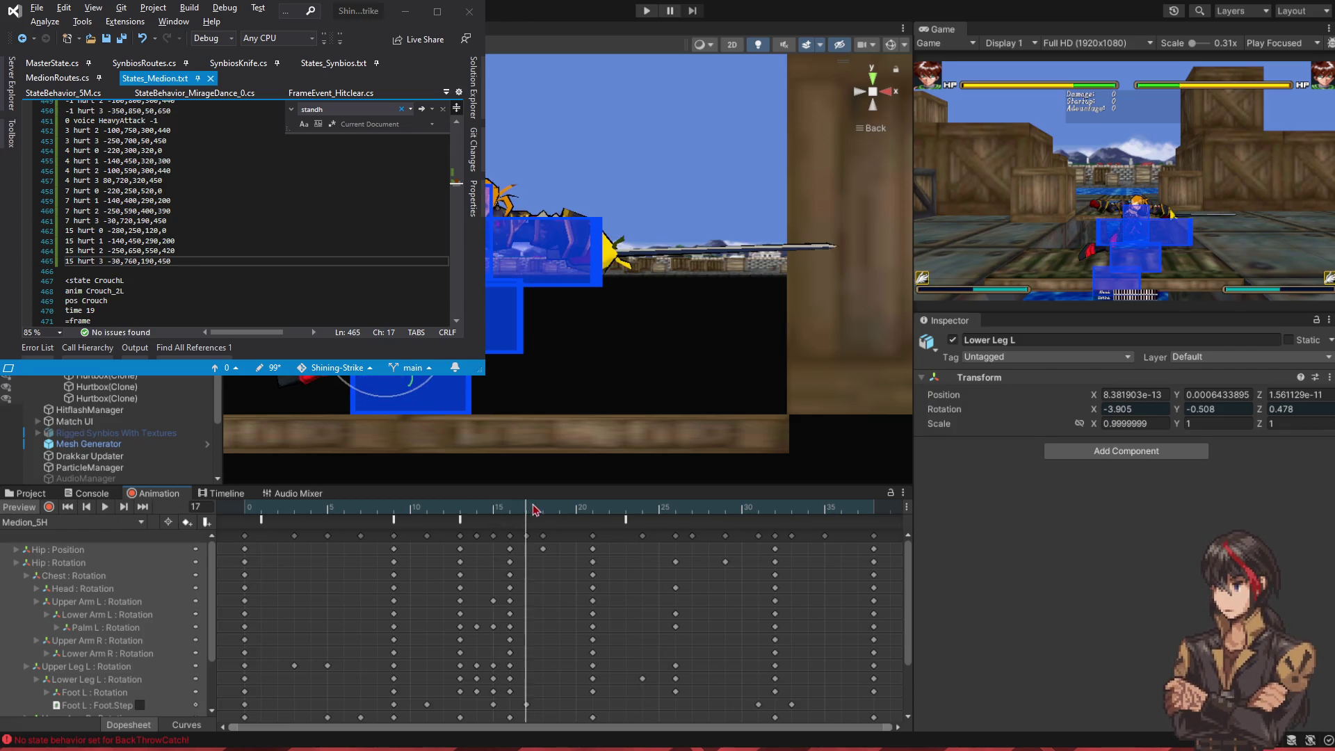
left_click(484, 508)
left_click(488, 508)
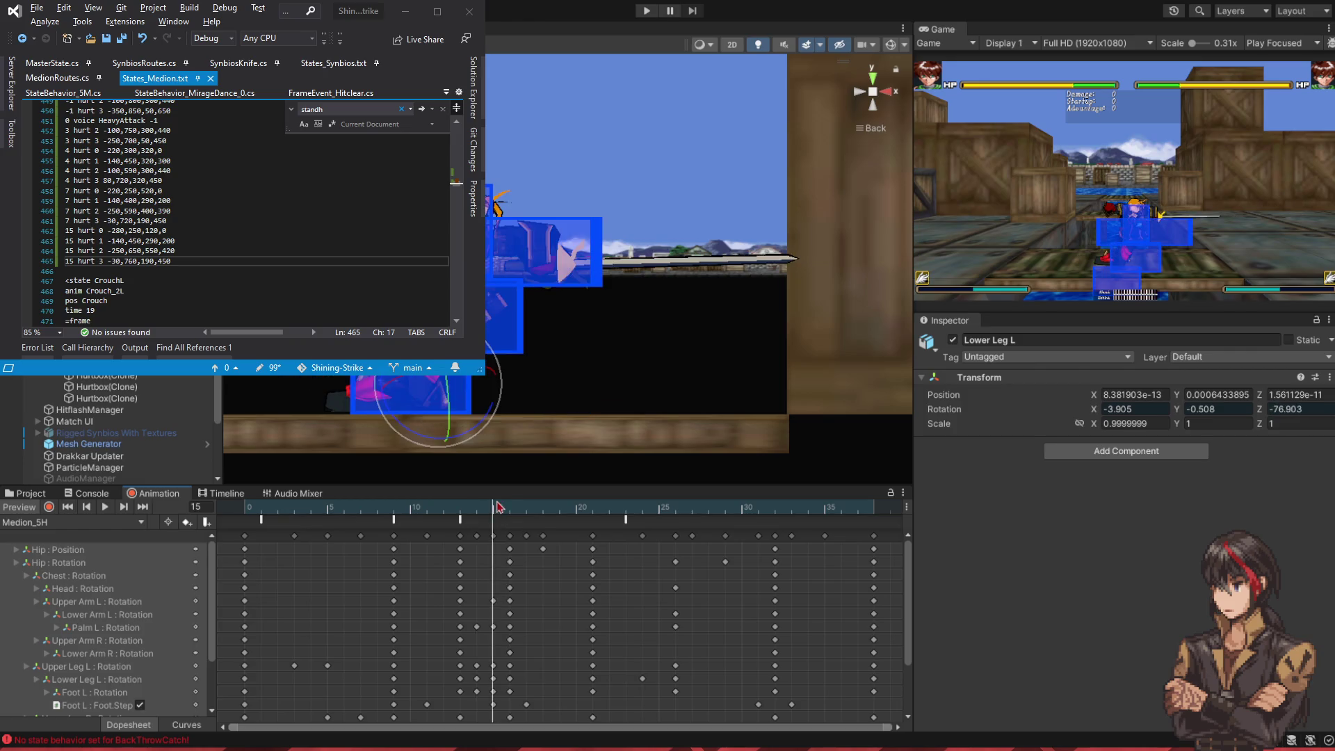
left_click(510, 508)
left_click(489, 508)
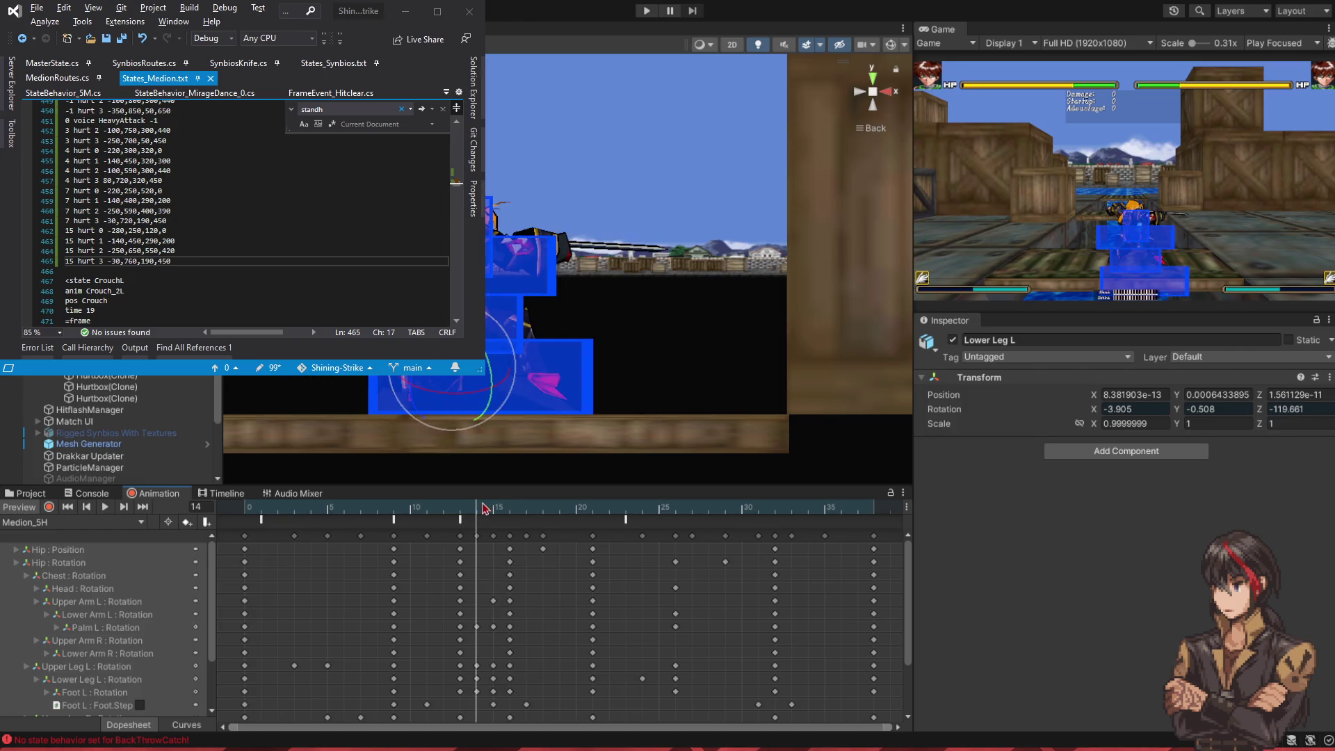
left_click(511, 508)
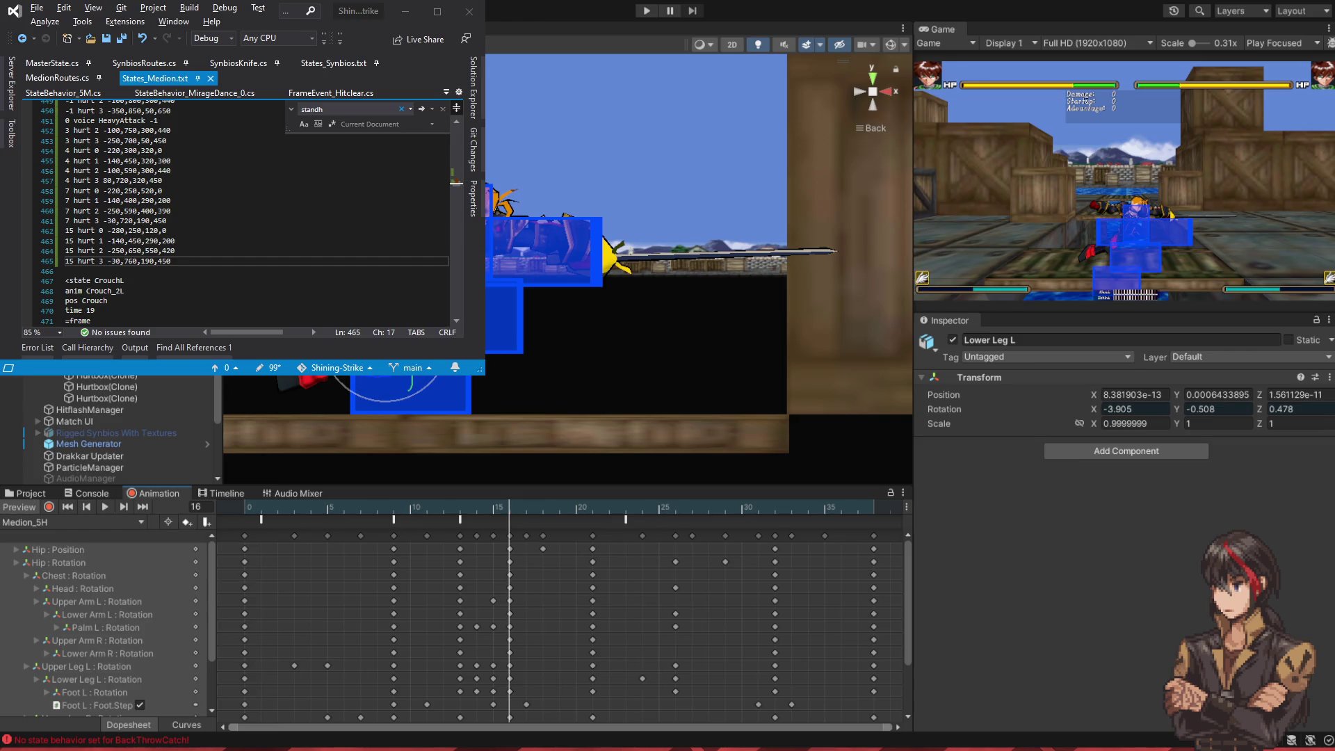
- Duplicate the four frame-15 hurt lines, renumber them to 16, and save
left_click_drag(209, 262, 217, 222)
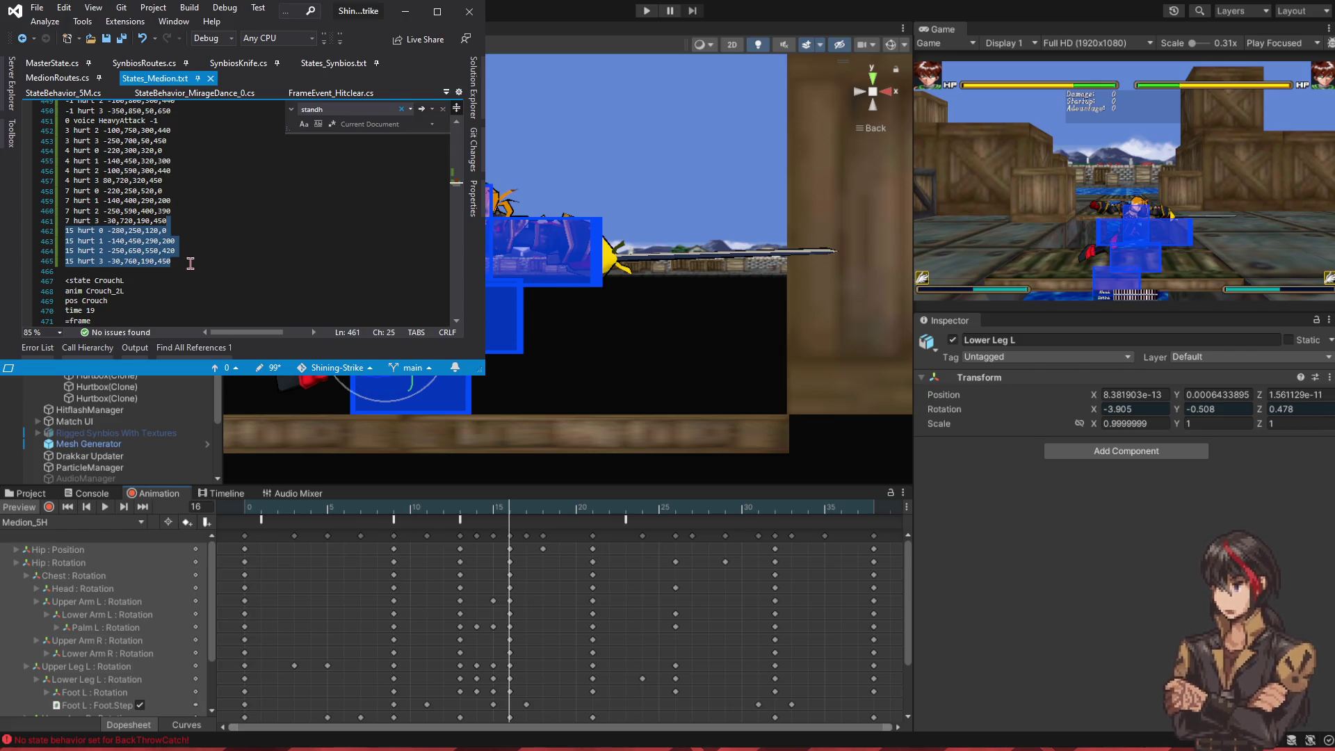
left_click(195, 255)
left_click(187, 262)
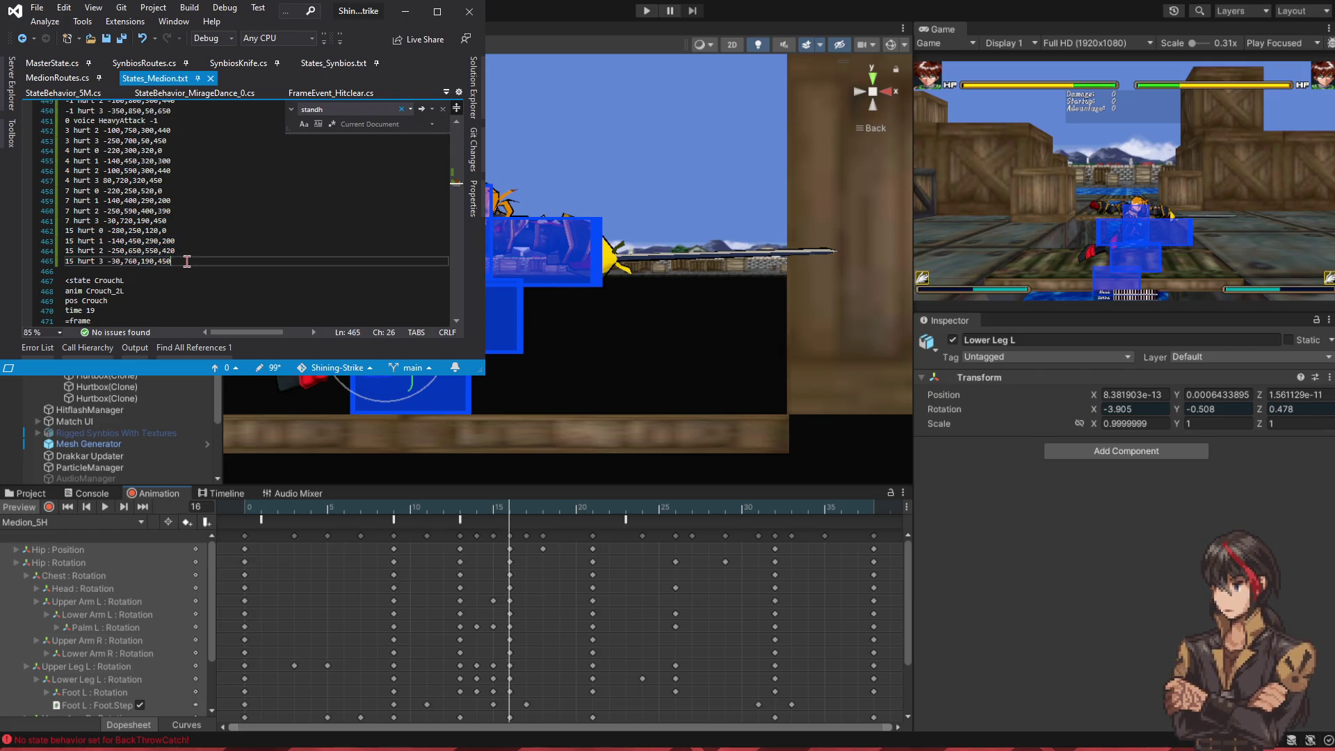
type("15 hurt 0 -280,250,120,0 15 hurt 1 -140,450,290,200 15 hurt 2 -250,650,550,420 15 hurt 3 -30,760,190,450")
key("Down")
key("BackSpace")
type("6")
key("Down")
key("BackSpace")
type("6")
key("Down")
key("ctrl+s")
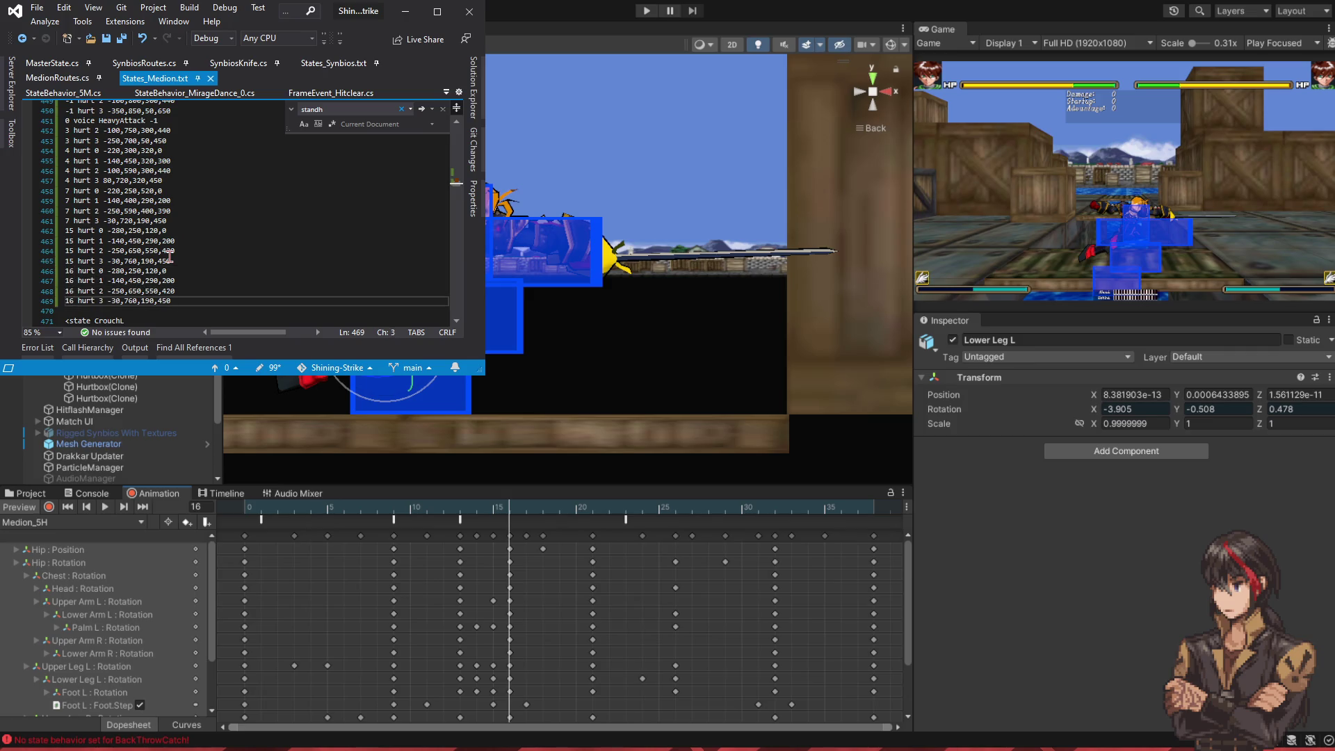
- On frame 16, change hurt 3's 190 to 210 and hurt 2 to -450,690
left_click(130, 303)
key("BackSpace")
key("BackSpace")
type("21")
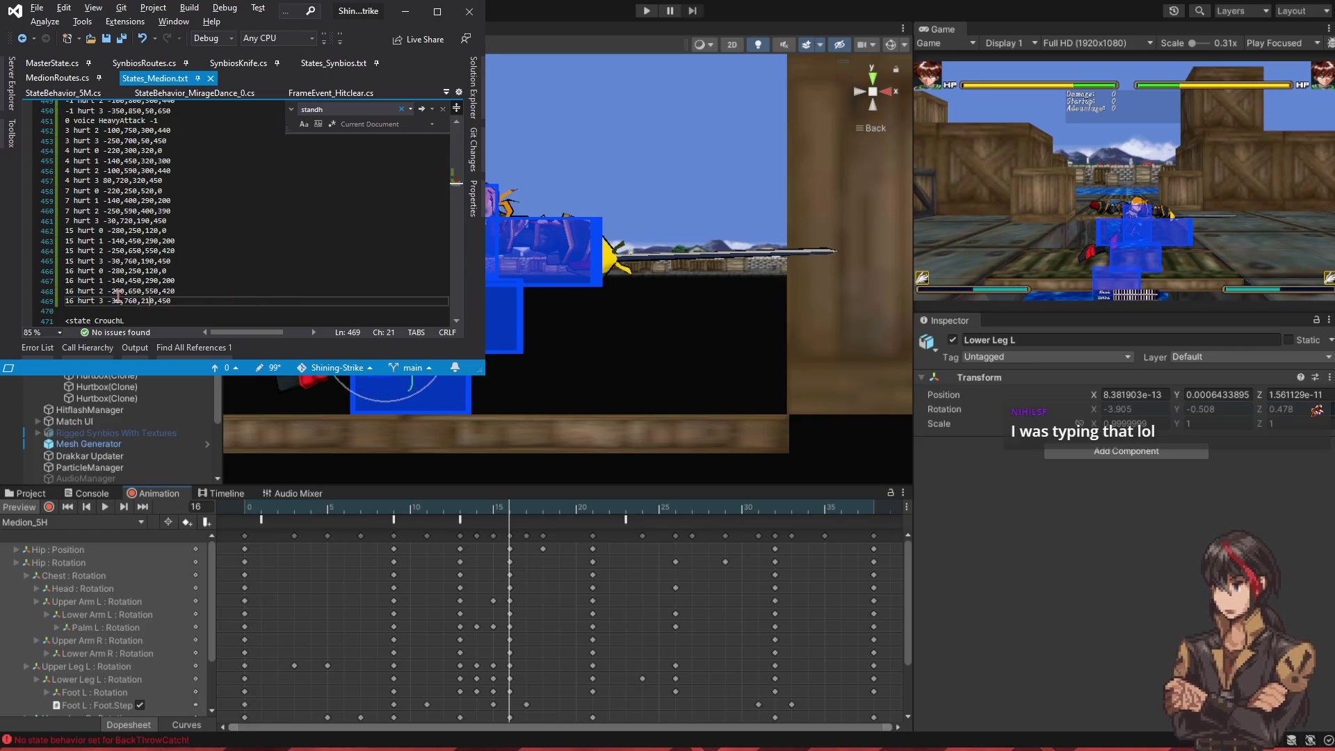
left_click(117, 292)
key("BackSpace")
type("4")
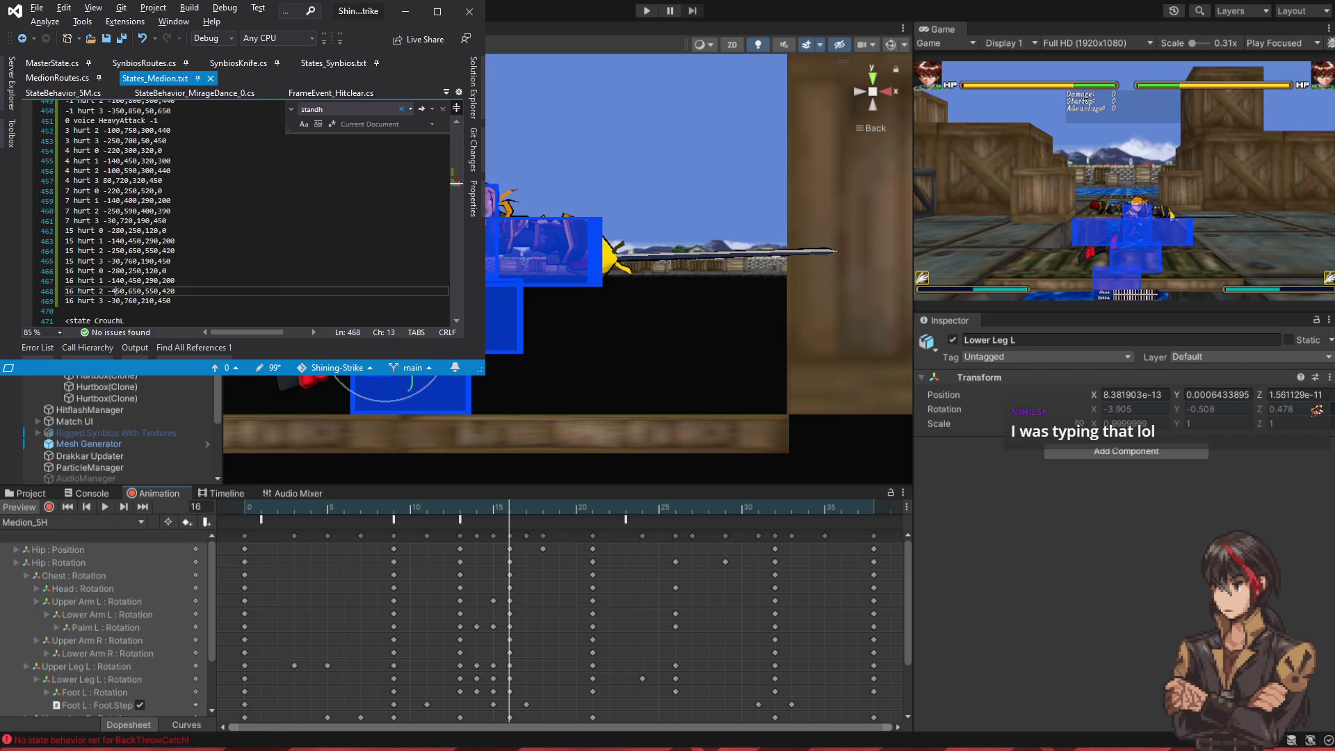
key("Right")
key("Right")
key("Right")
key("BackSpace")
type("9")
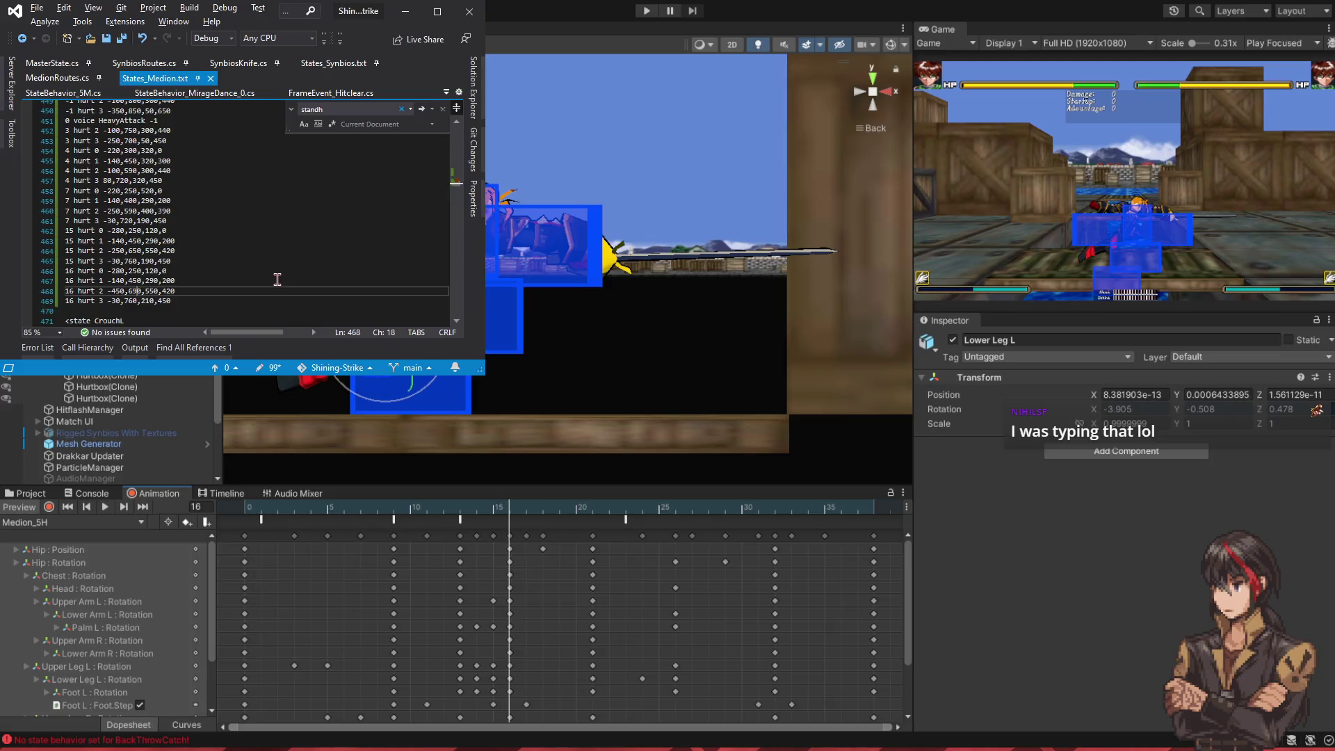
- Change frame-16 hurt 1's 290 to 220 and -140 to -190, and save
key("Up")
key("Right")
key("Right")
key("BackSpace")
type("2")
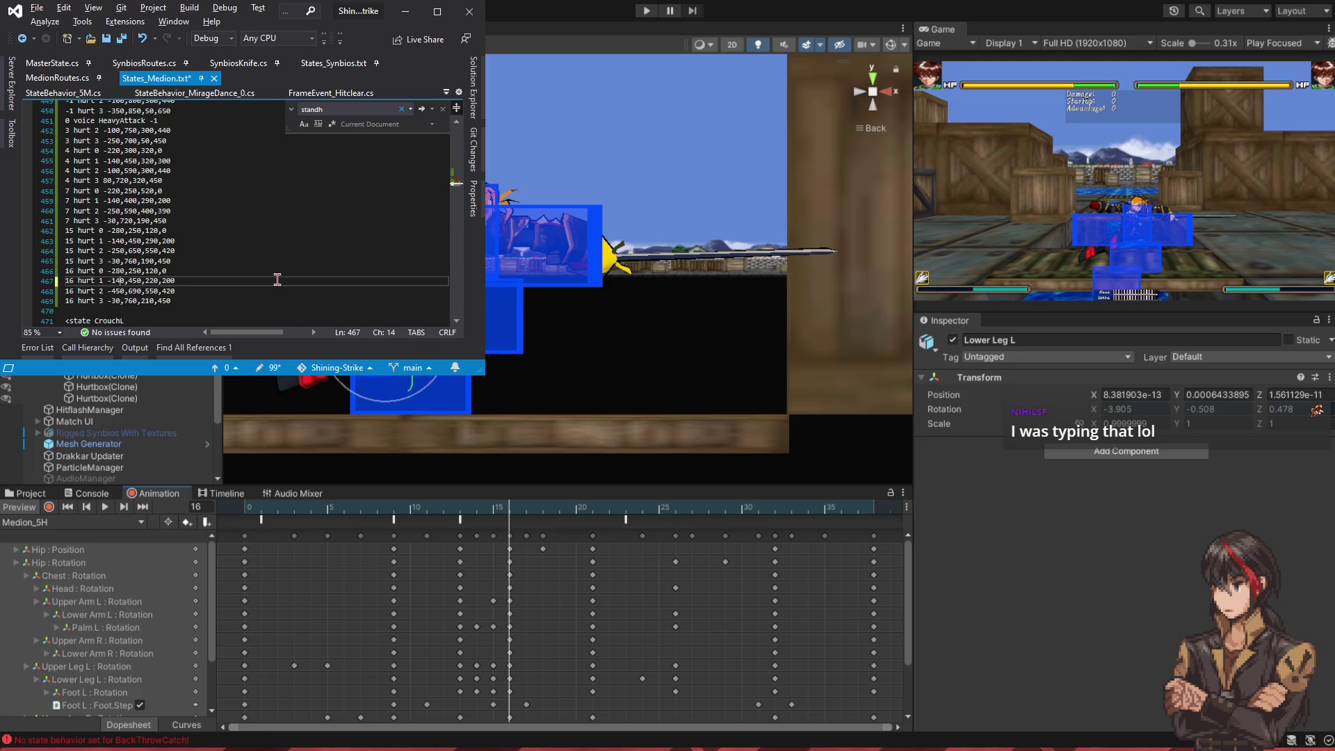
key("BackSpace")
type("9")
key("ctrl+s")
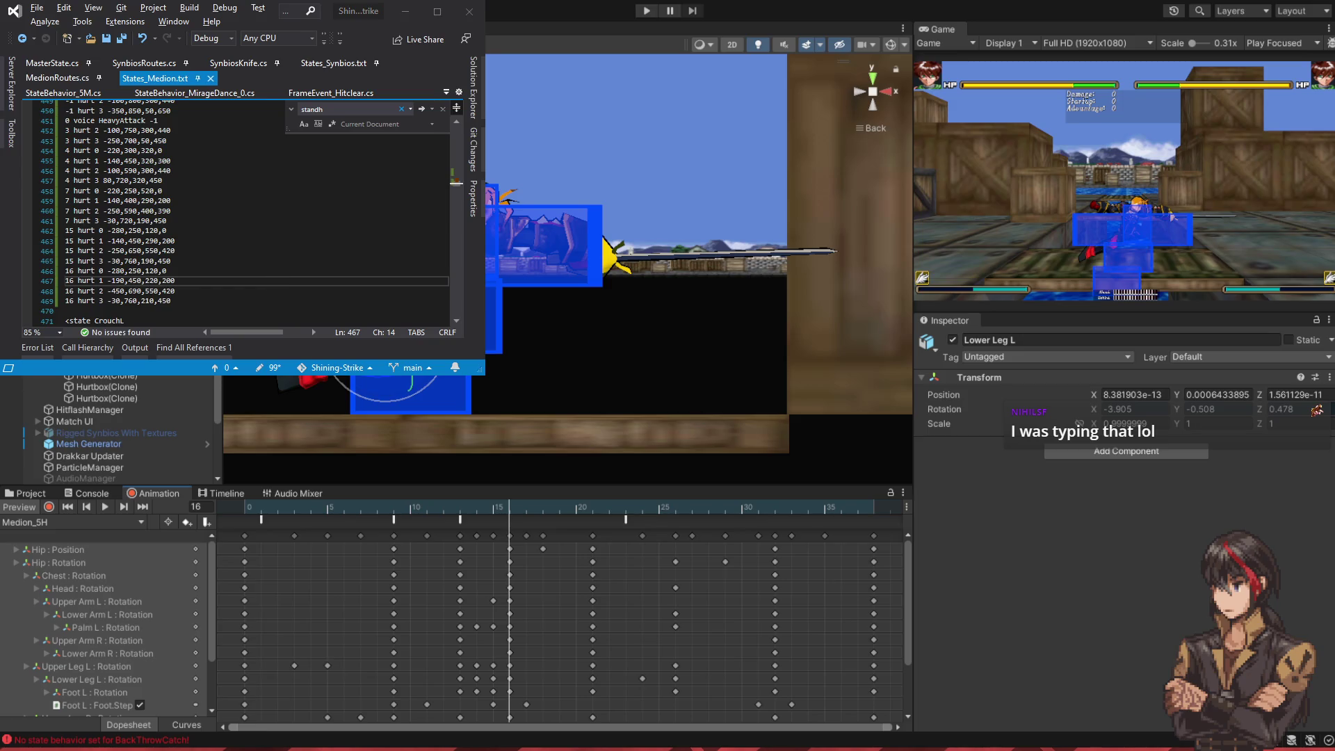
- Set frame-16 hurt 0 to -480,290,0,0, saving each change, then scrub ahead to frame 21
key("Up")
key("Left")
key("BackSpace")
type("4")
key("ctrl+s")
key("Right")
key("shift+Left")
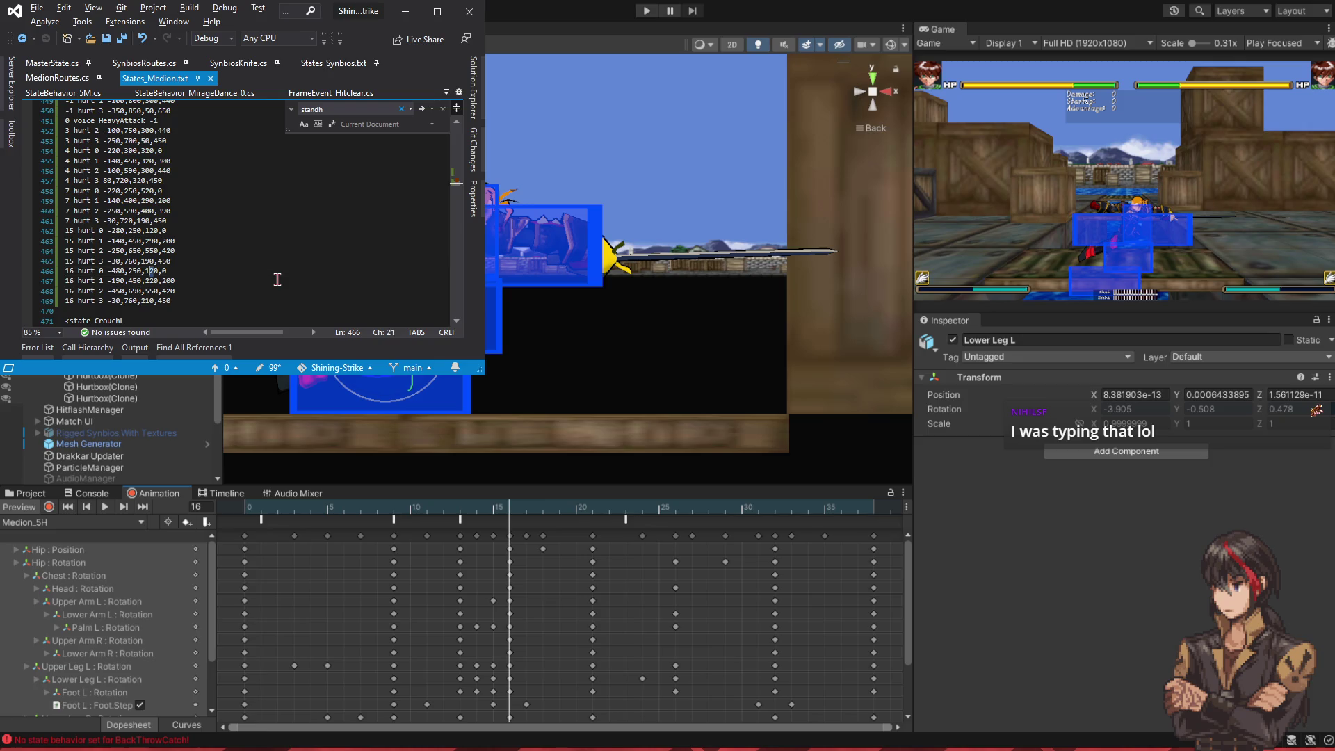
key("BackSpace")
key("ctrl+s")
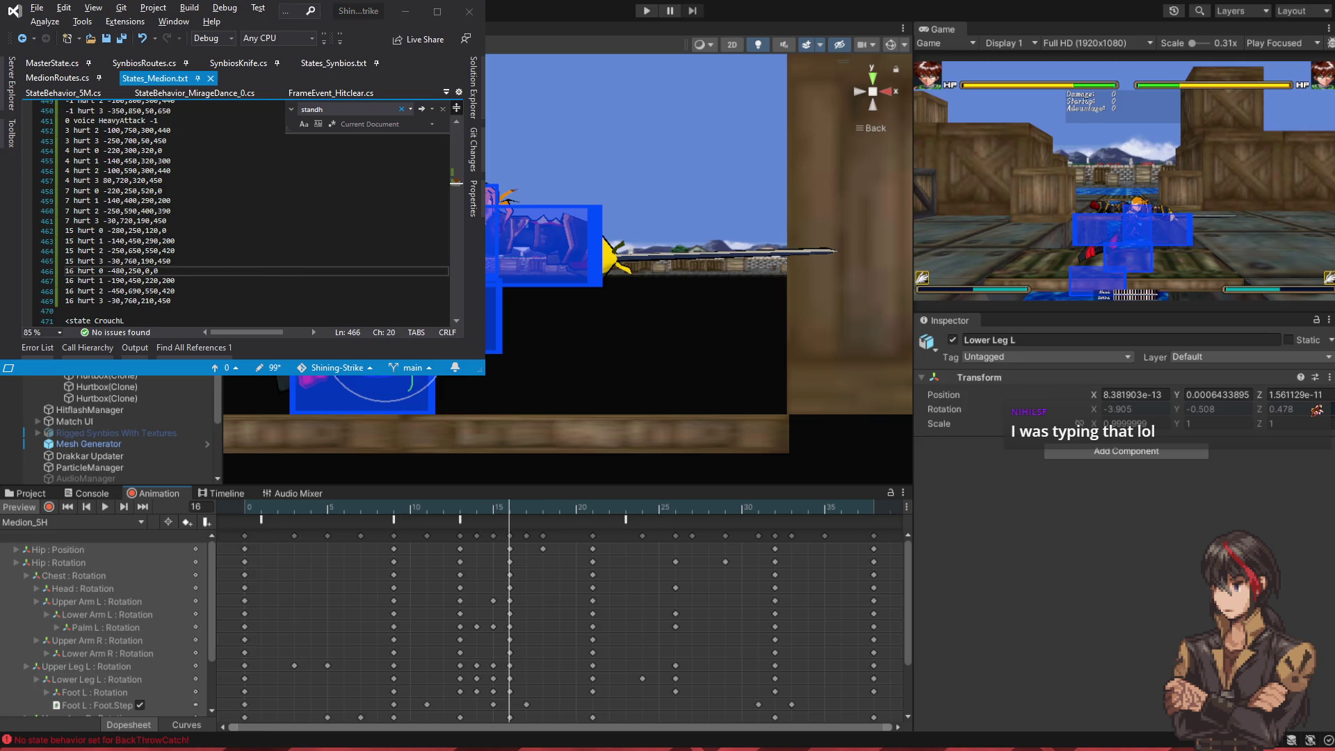
key("BackSpace")
type("9")
key("ctrl+s")
mouse_move(511, 511)
left_mouse_down()
mouse_move(600, 524)
mouse_move(498, 524)
mouse_move(594, 540)
mouse_move(493, 541)
left_mouse_up()
- Copy the frame-23 hit 0 line from the StandH block
scroll(243, 208, "up", 4)
scroll(244, 208, "up", 20)
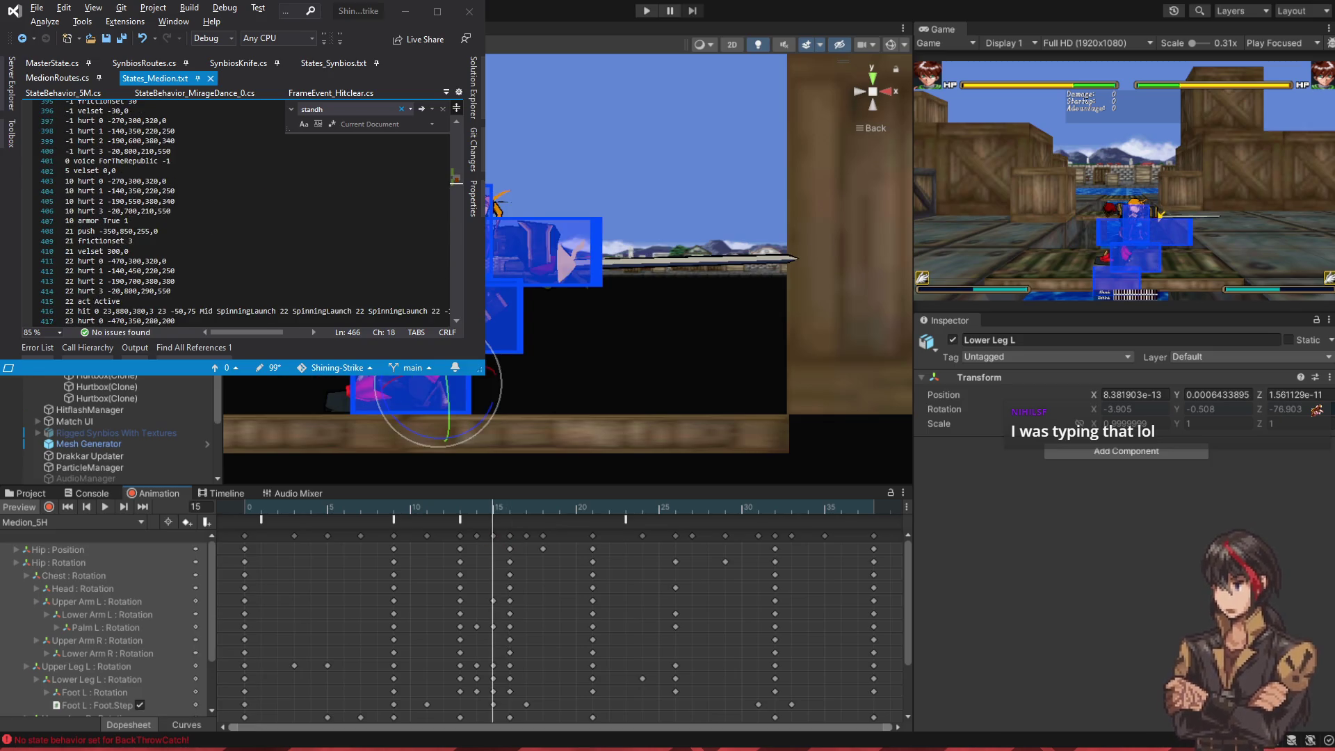
scroll(243, 208, "up", 4)
left_click(395, 265)
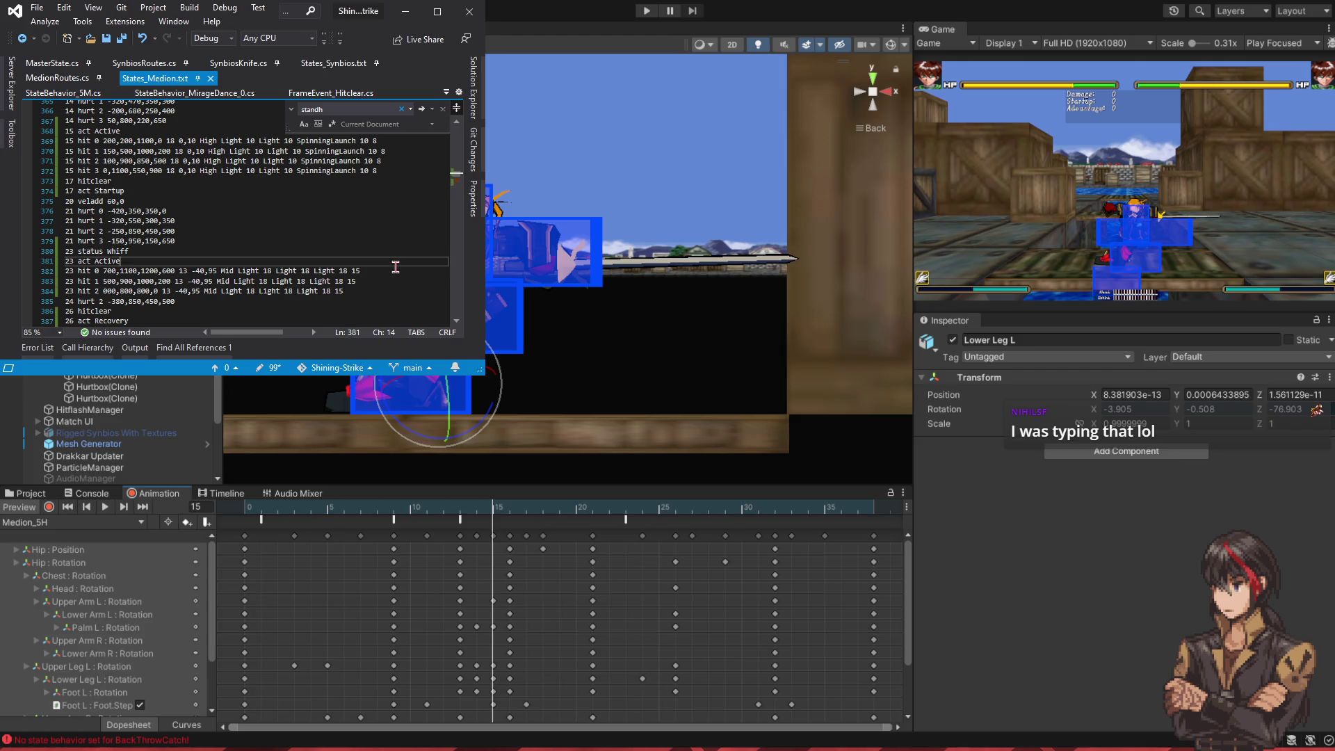
left_click_drag(394, 271, 396, 266)
key("ctrl+c")
scroll(390, 257, "down", 20)
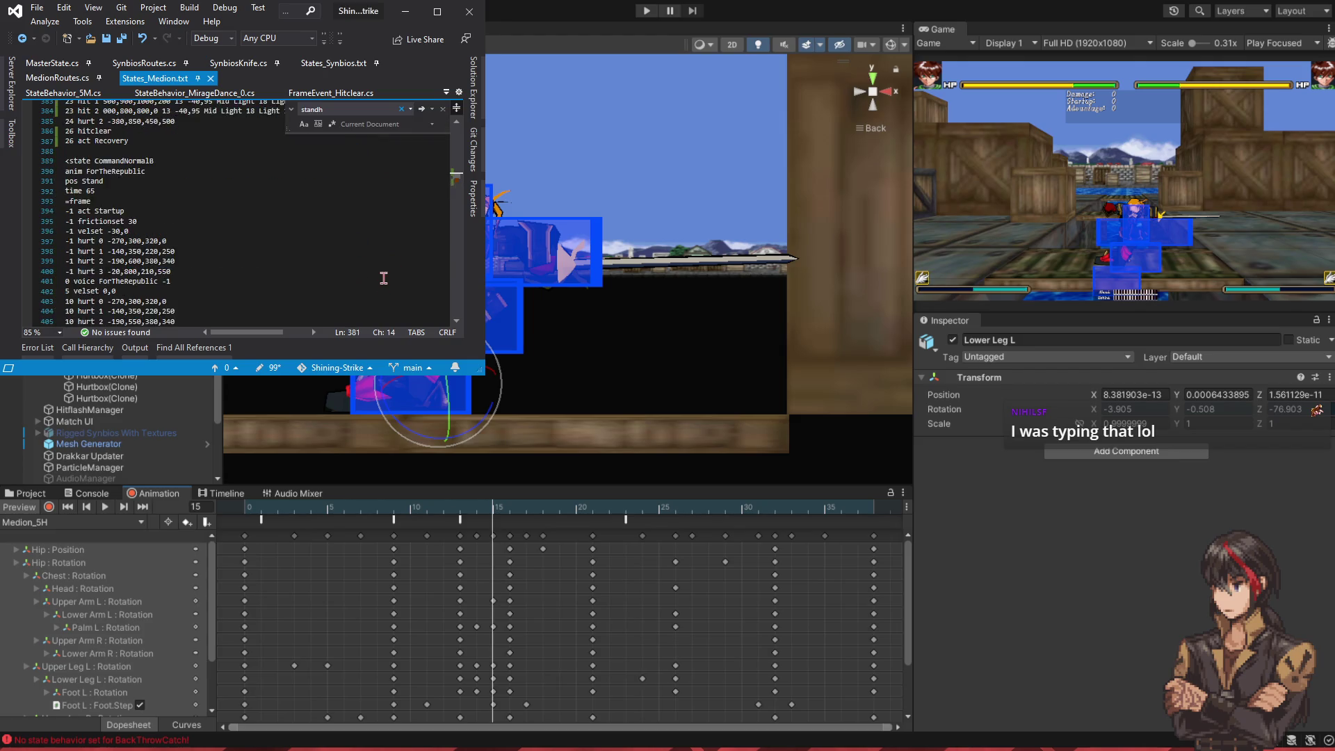
scroll(382, 248, "down", 2)
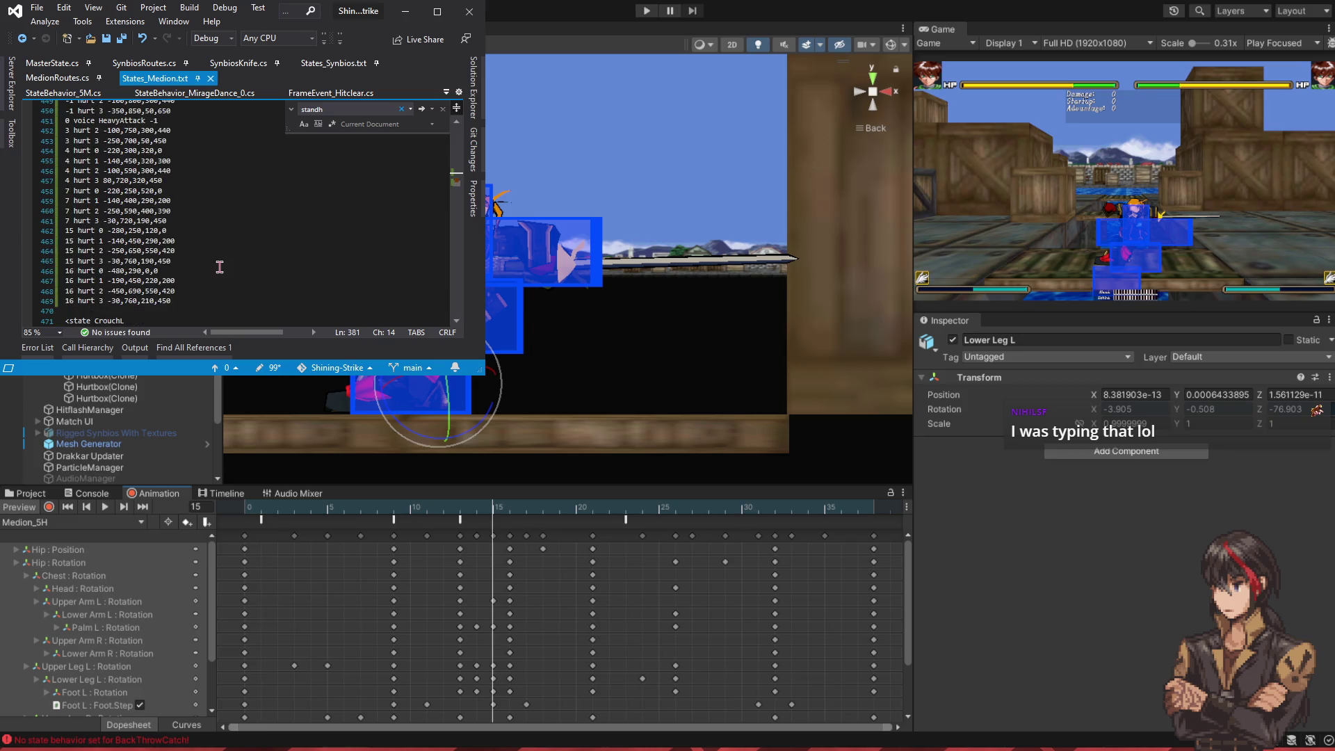
- Add '15 act Active' and a frame-15 hit 0 line after the frame-15 hurts, then save
left_click(225, 220)
key("Down")
key("Down")
key("Down")
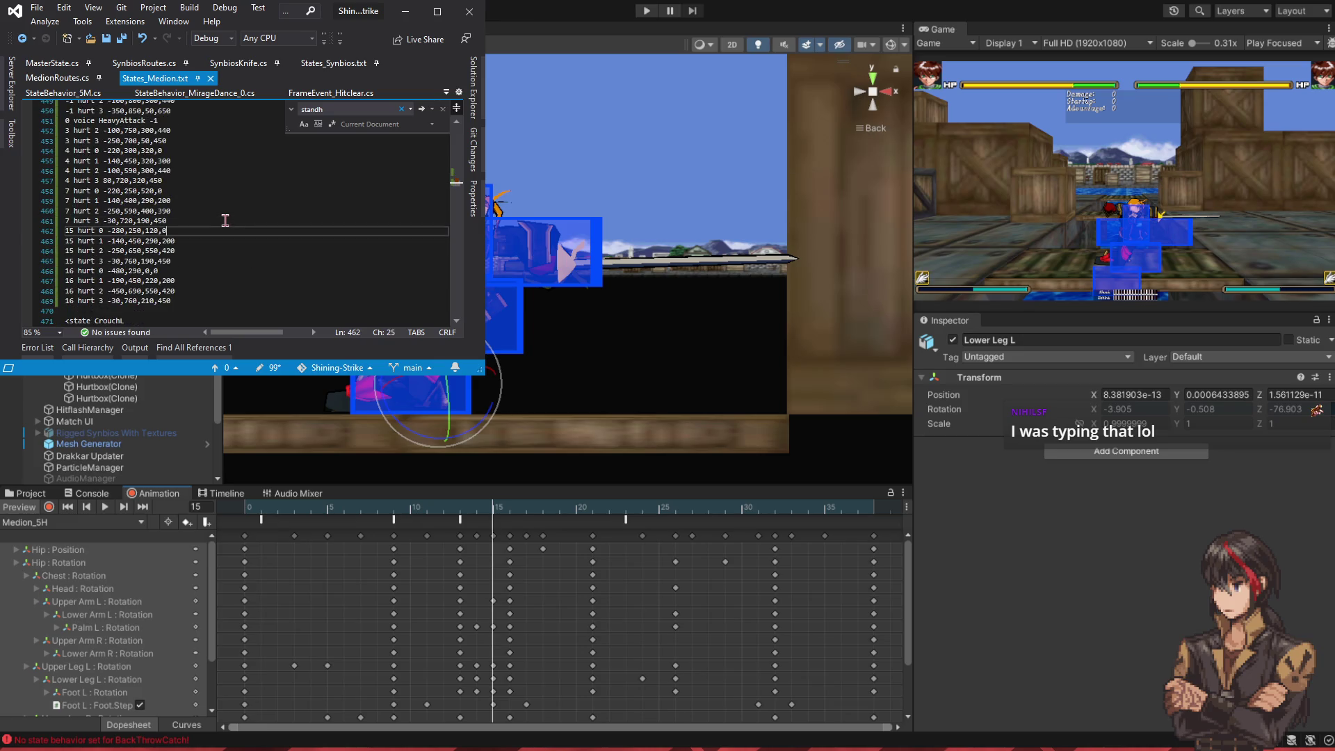
key("Return")
type("15")
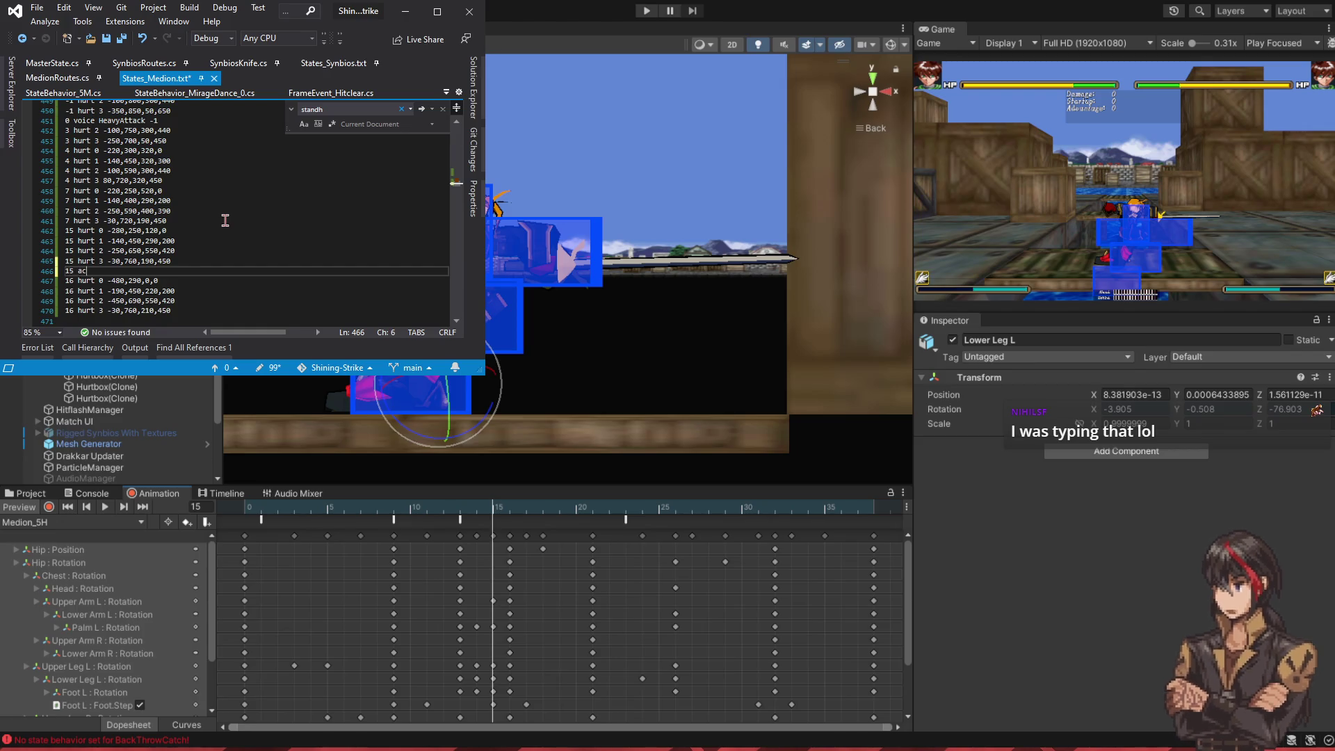
type("act Active")
key("Return")
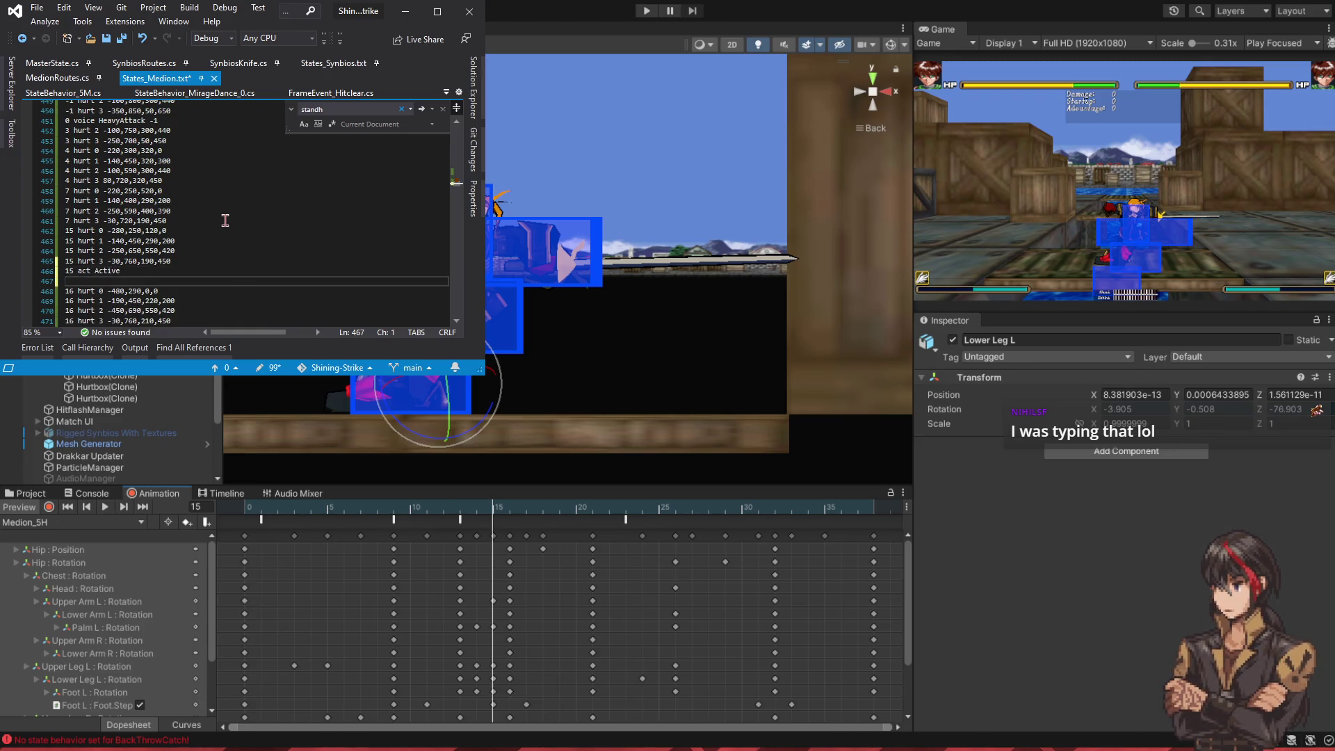
key("ctrl+v")
key("Up")
key("shift+Left")
key("shift+Left")
key("shift+Left")
key("Down")
key("Home")
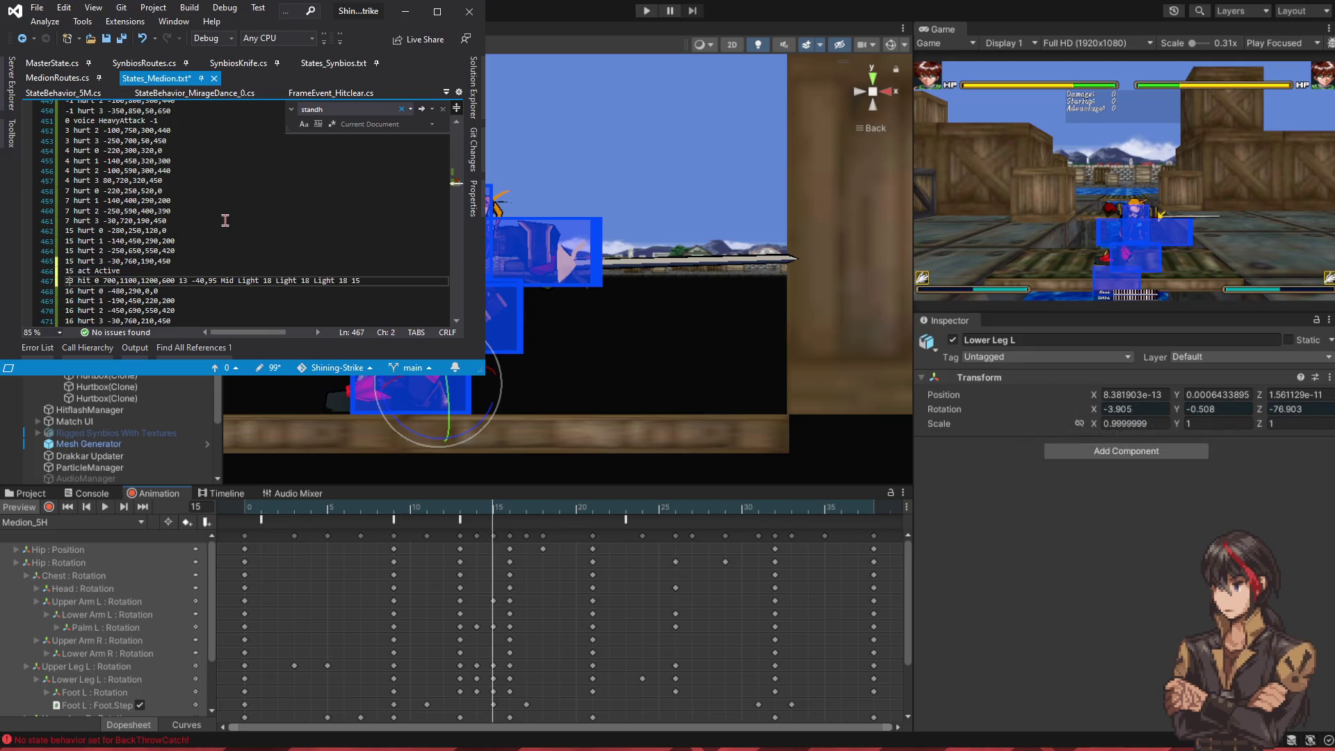
type("15")
key("ctrl+s")
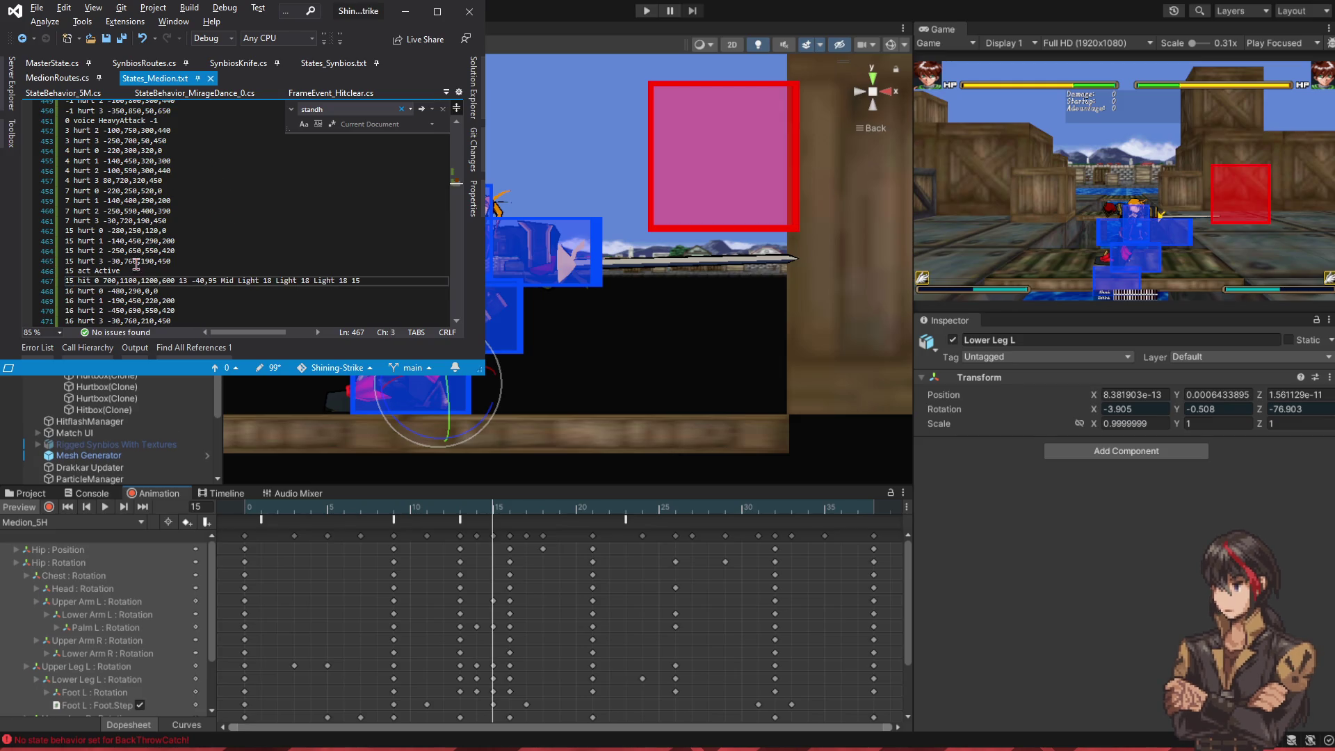
- Change the frame-15 hit line's 700, 1100 and 600 to 100, 700 and 200, and save
left_click(106, 280)
key("Left")
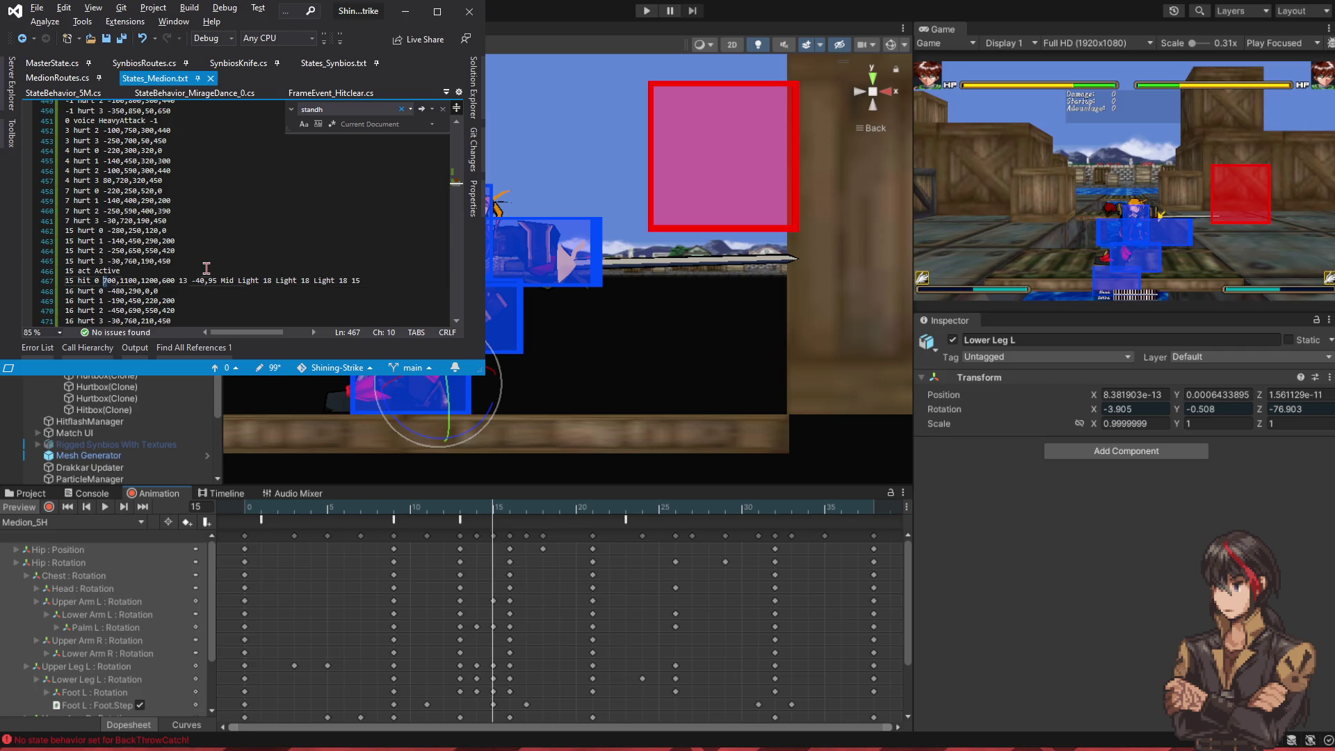
type("1")
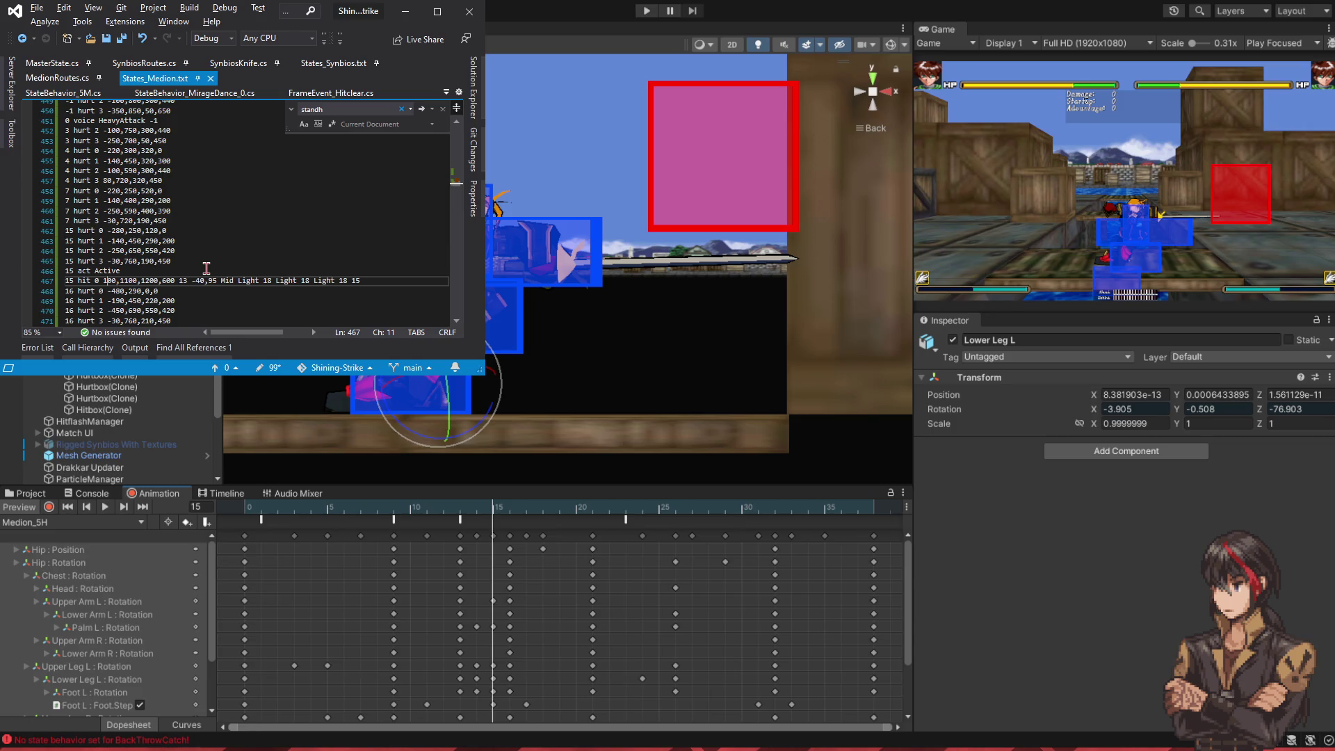
key("Right")
key("Right")
key("Right")
key("Left")
type("7")
key("Right")
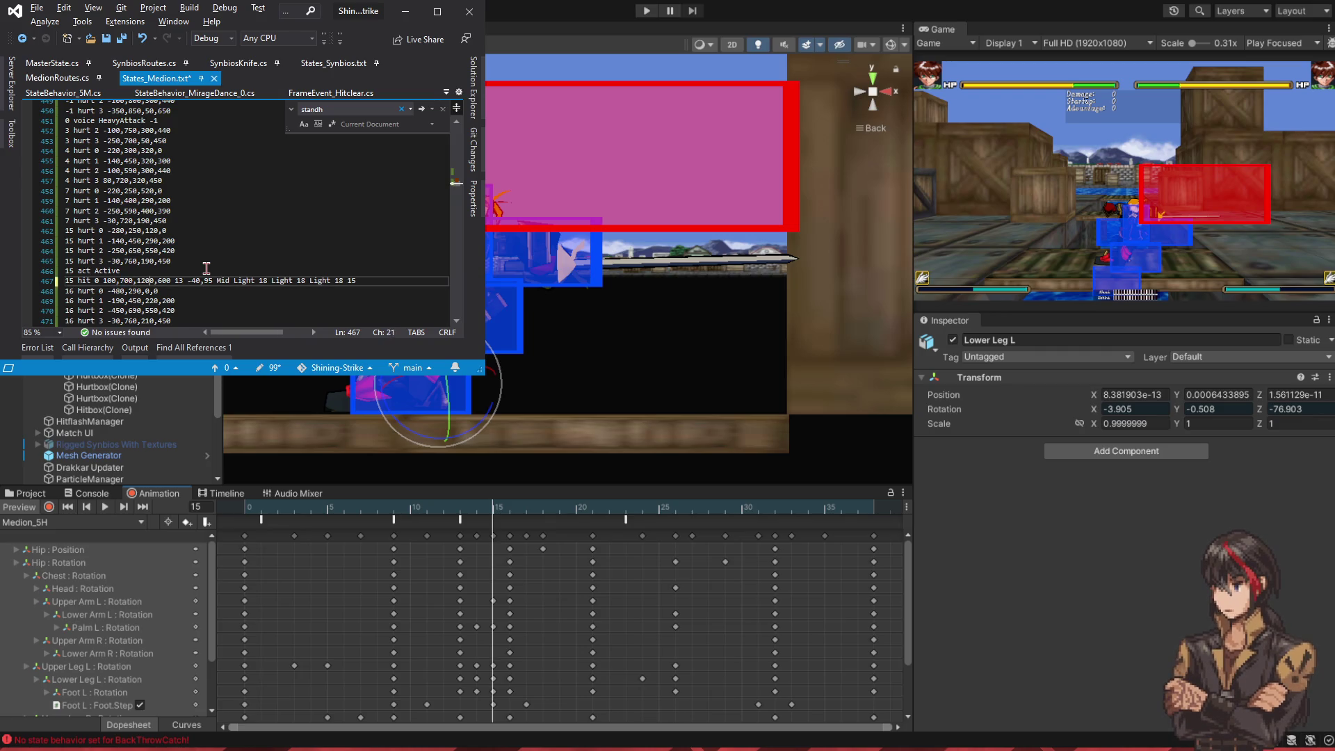
key("BackSpace")
type("2")
key("ctrl+s")
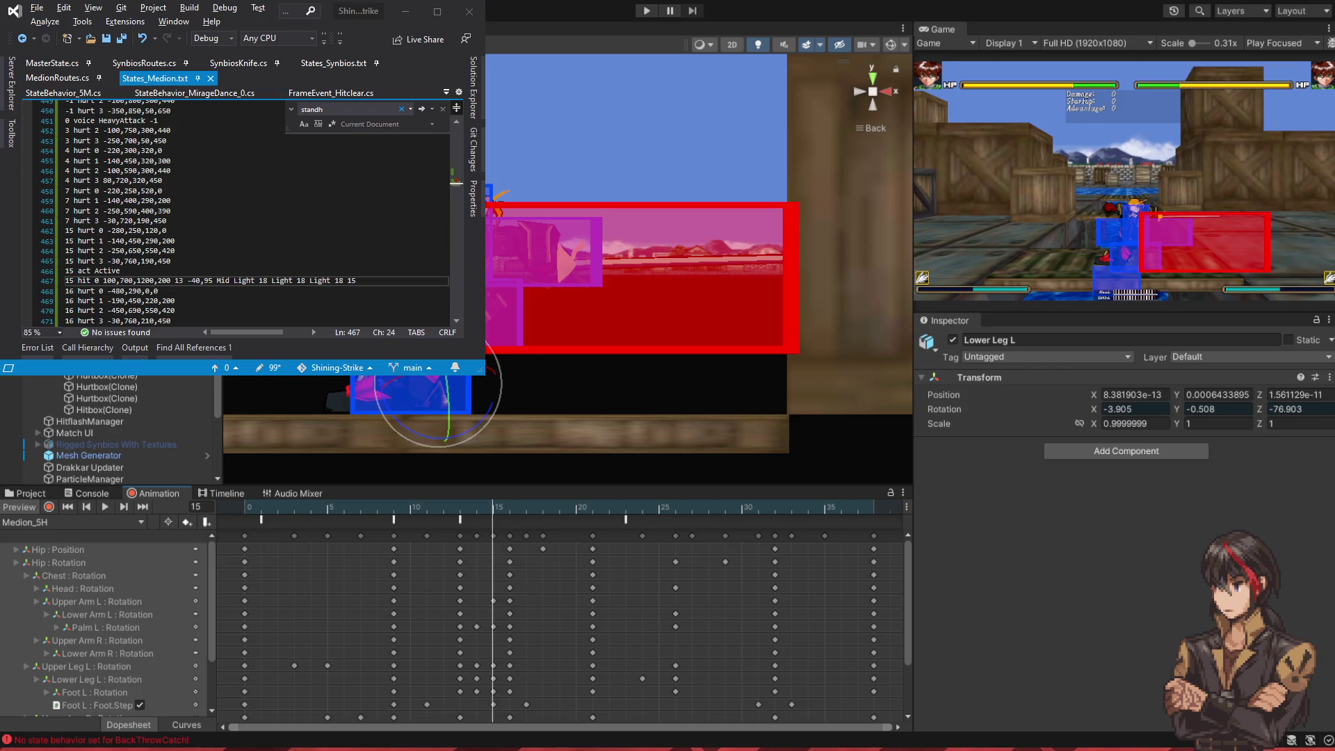
- Narrow the hit width from 1200 to 1000, save, and check the hitbox at frame 15
key("Left")
key("Left")
key("Left")
key("BackSpace")
type("0")
key("ctrl+s")
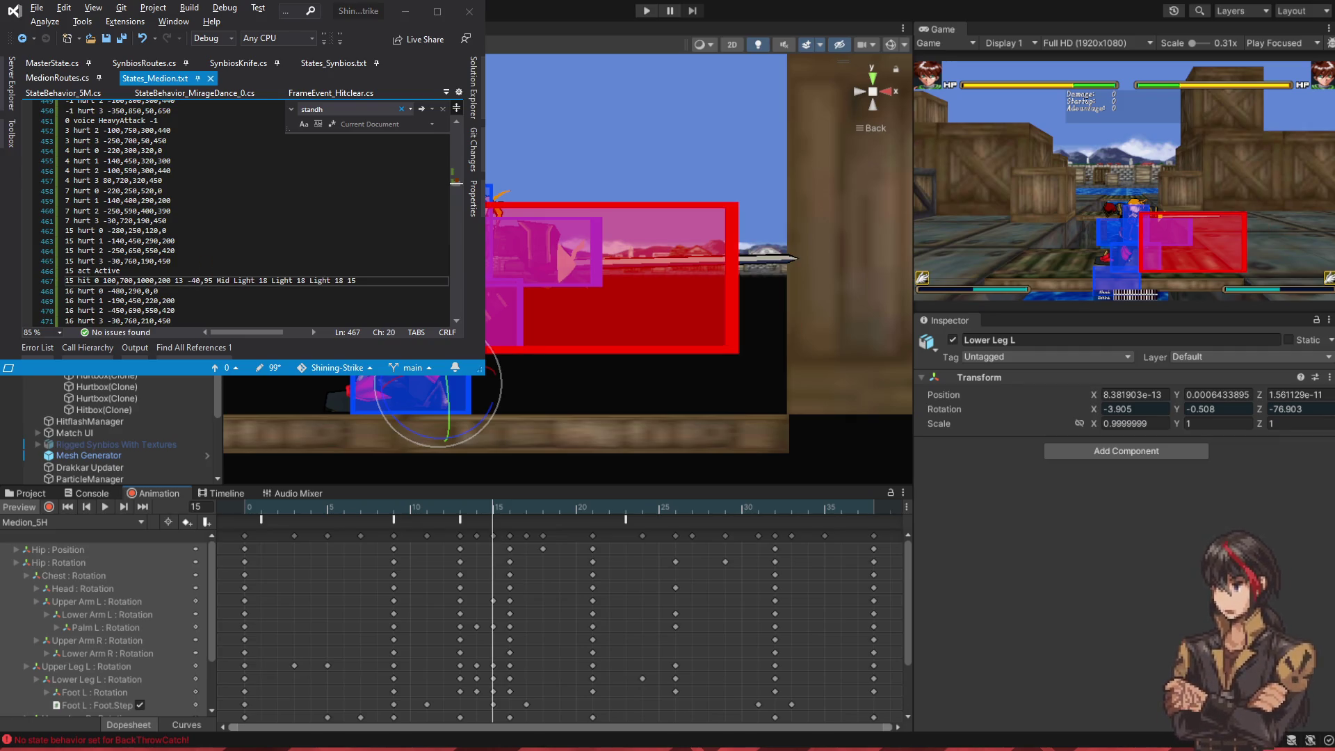
left_click(492, 518)
double_click(245, 281)
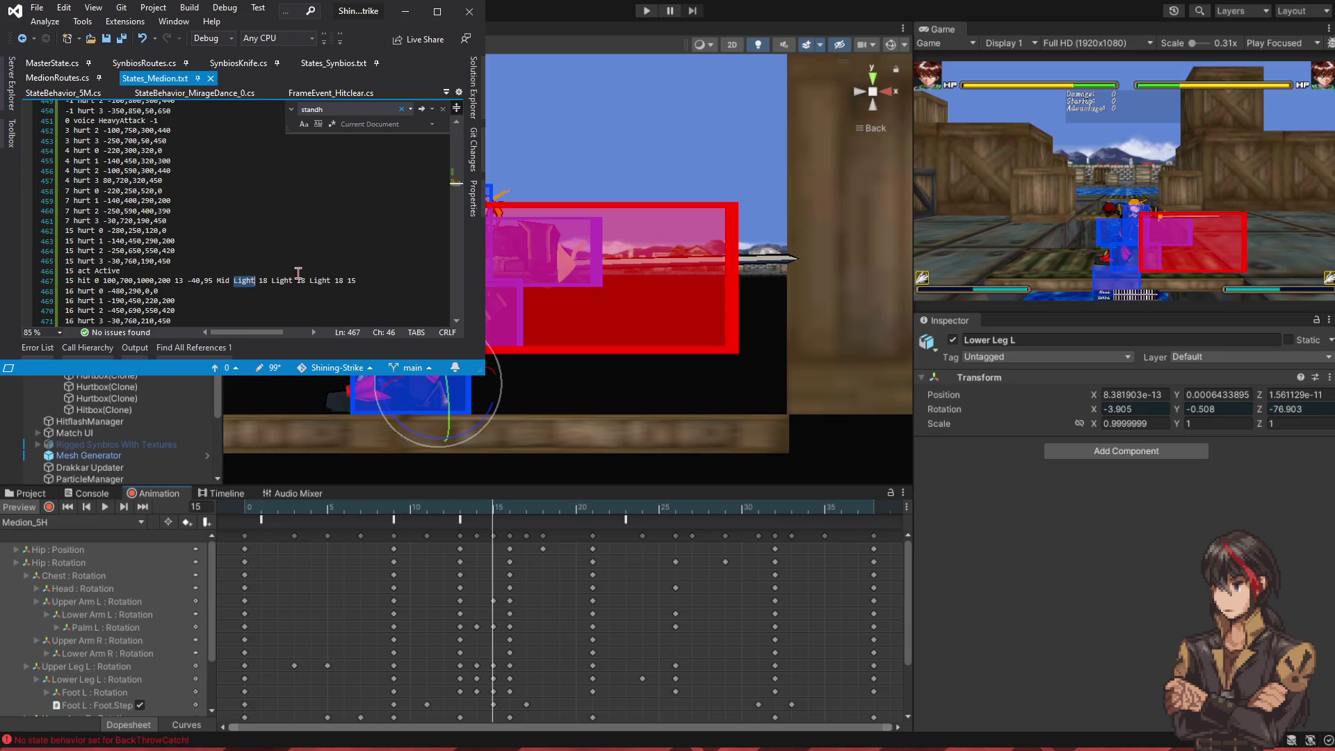
- Replace all three Light hit types on line 467 with LightLaunch
type("LightLaunch")
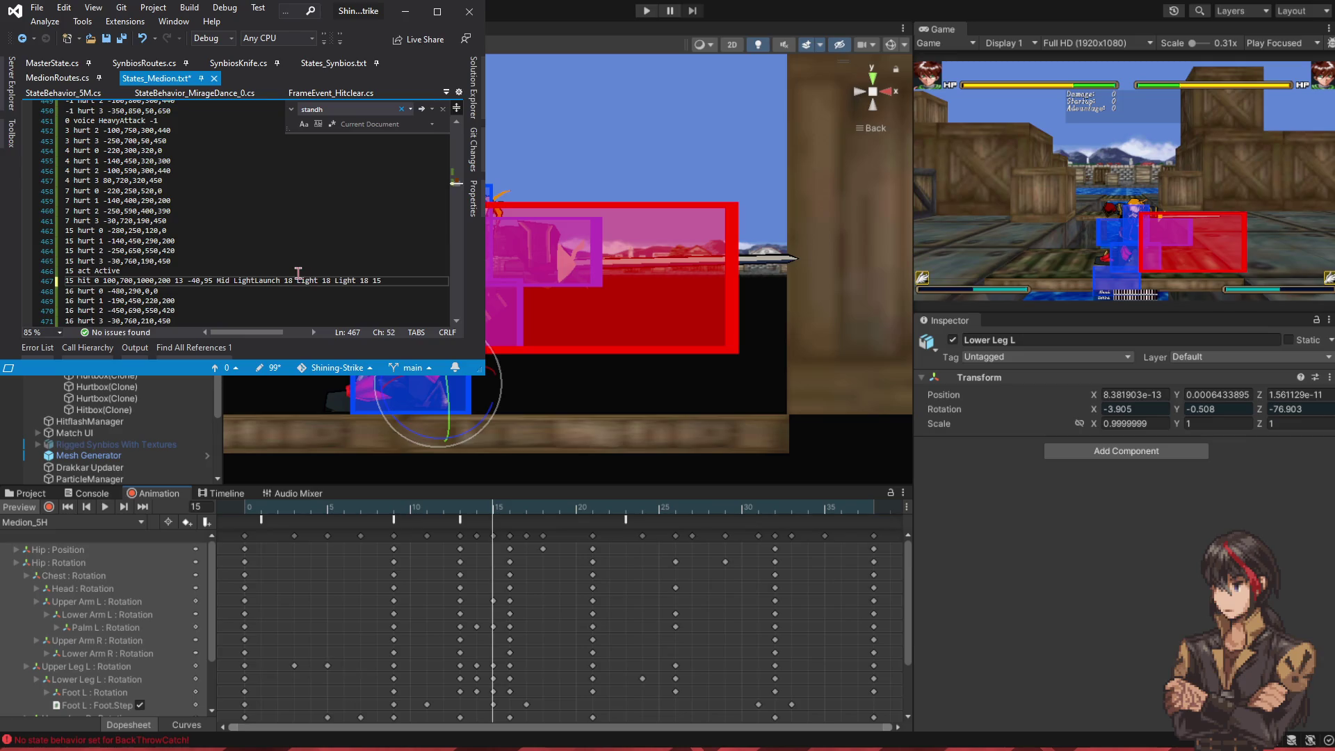
double_click(307, 280)
type("LightLaunch")
double_click(373, 282)
type("LightLaunch")
- Change the hit offset from -40,95 to -80,85, then switch to States_Synbios.txt
left_click(203, 281)
key("shift+Right")
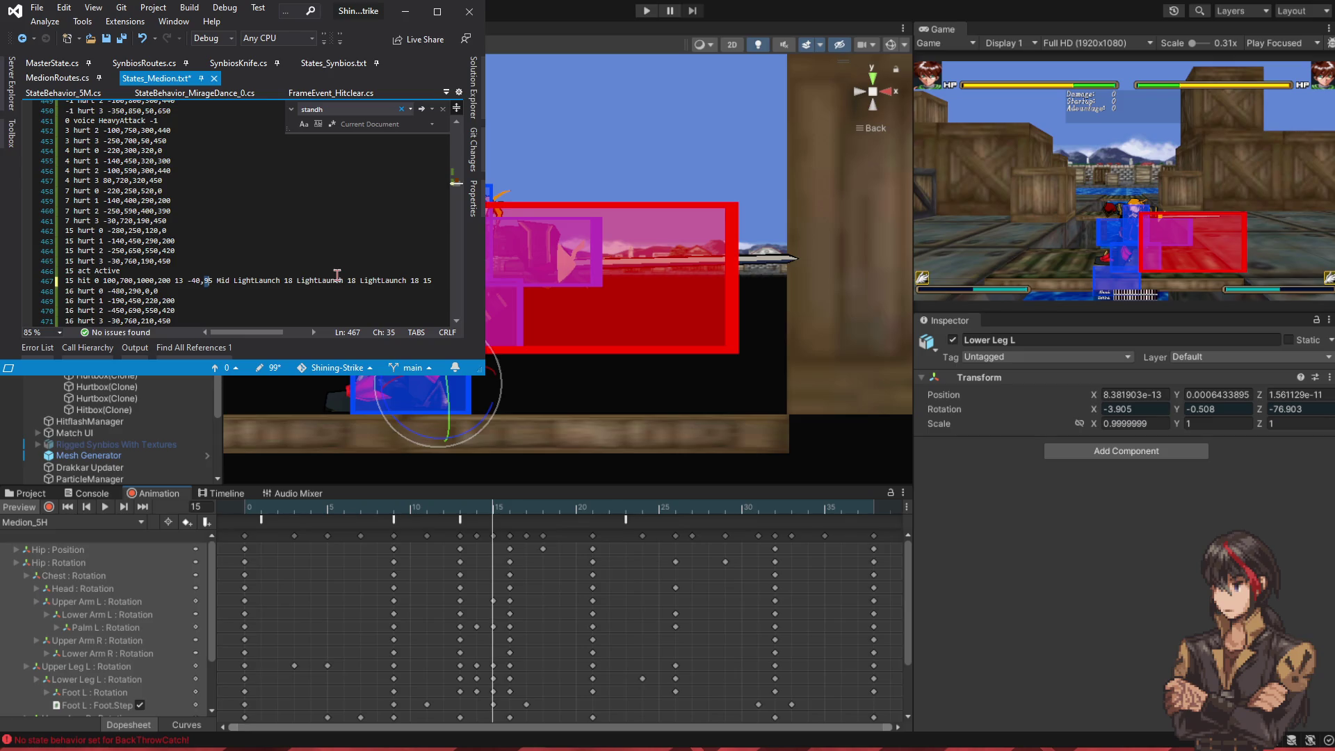
type("8")
key("Left")
key("Left")
key("Left")
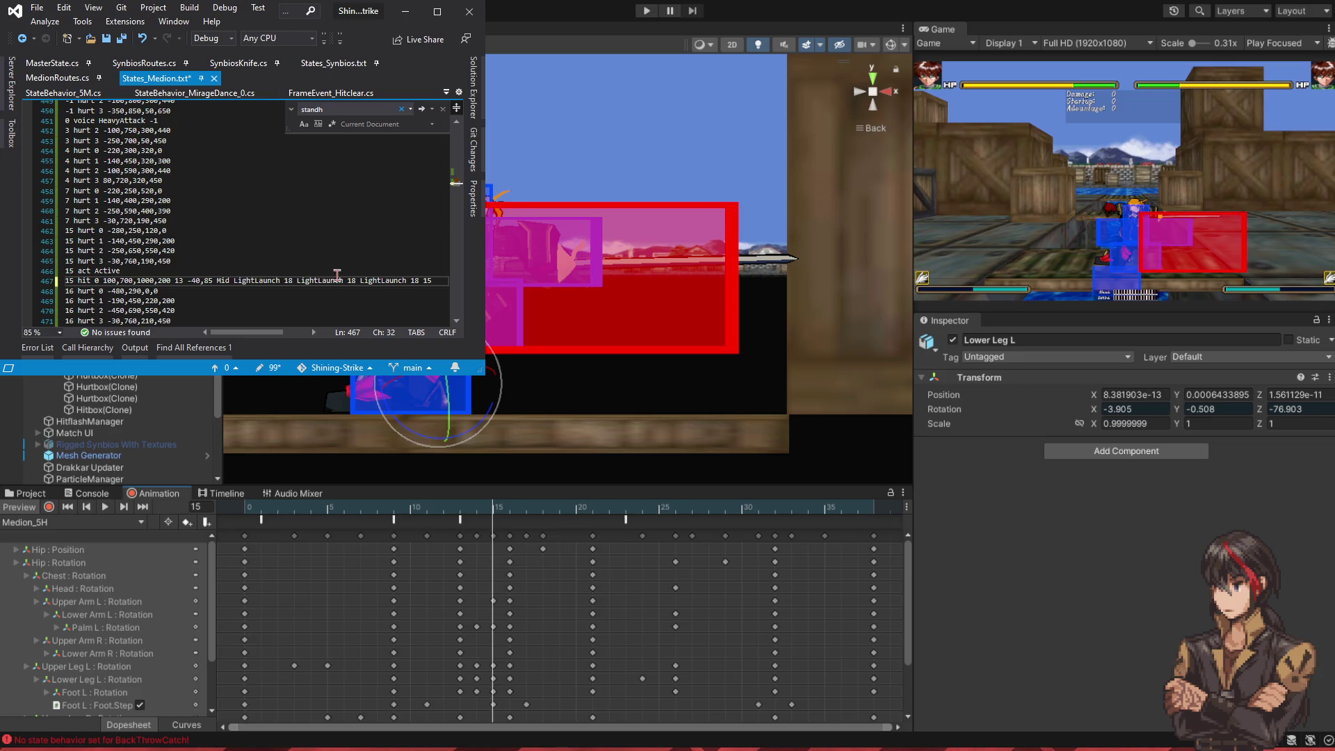
key("Right")
key("Right")
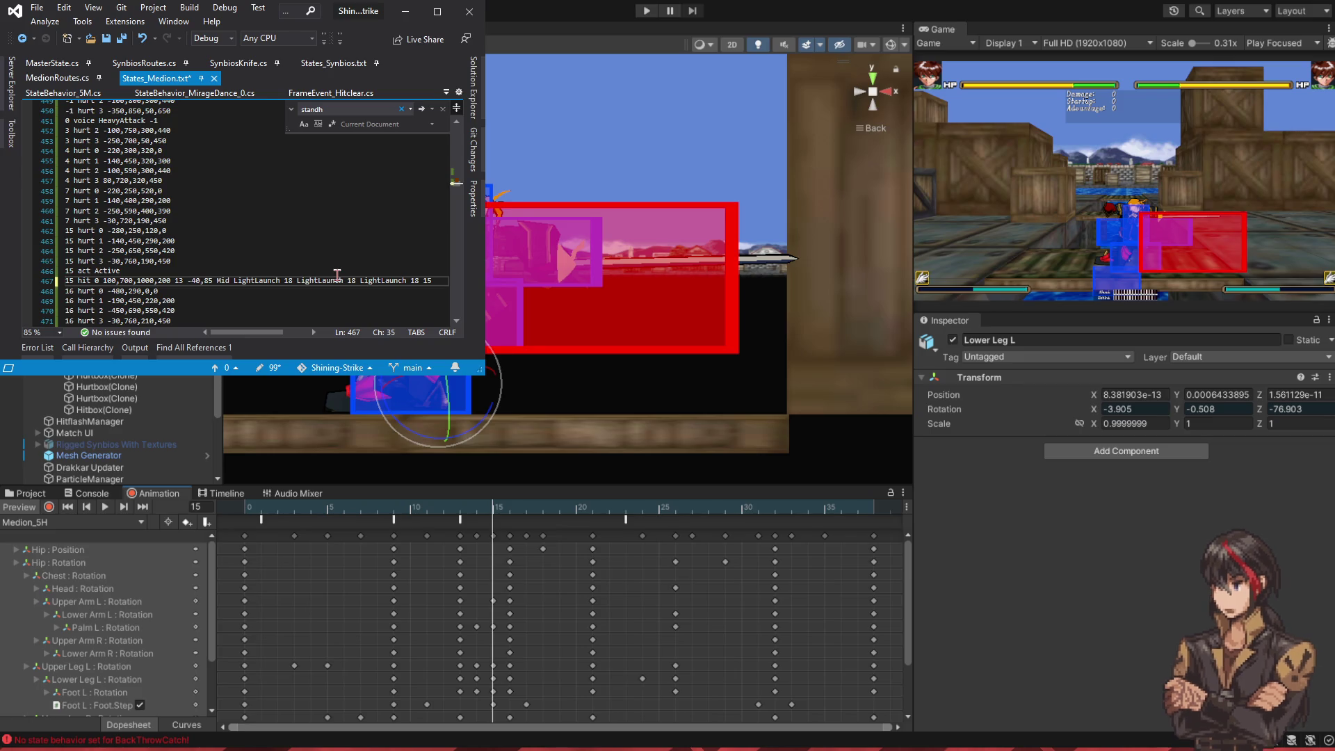
key("Left")
key("Left")
key("Left")
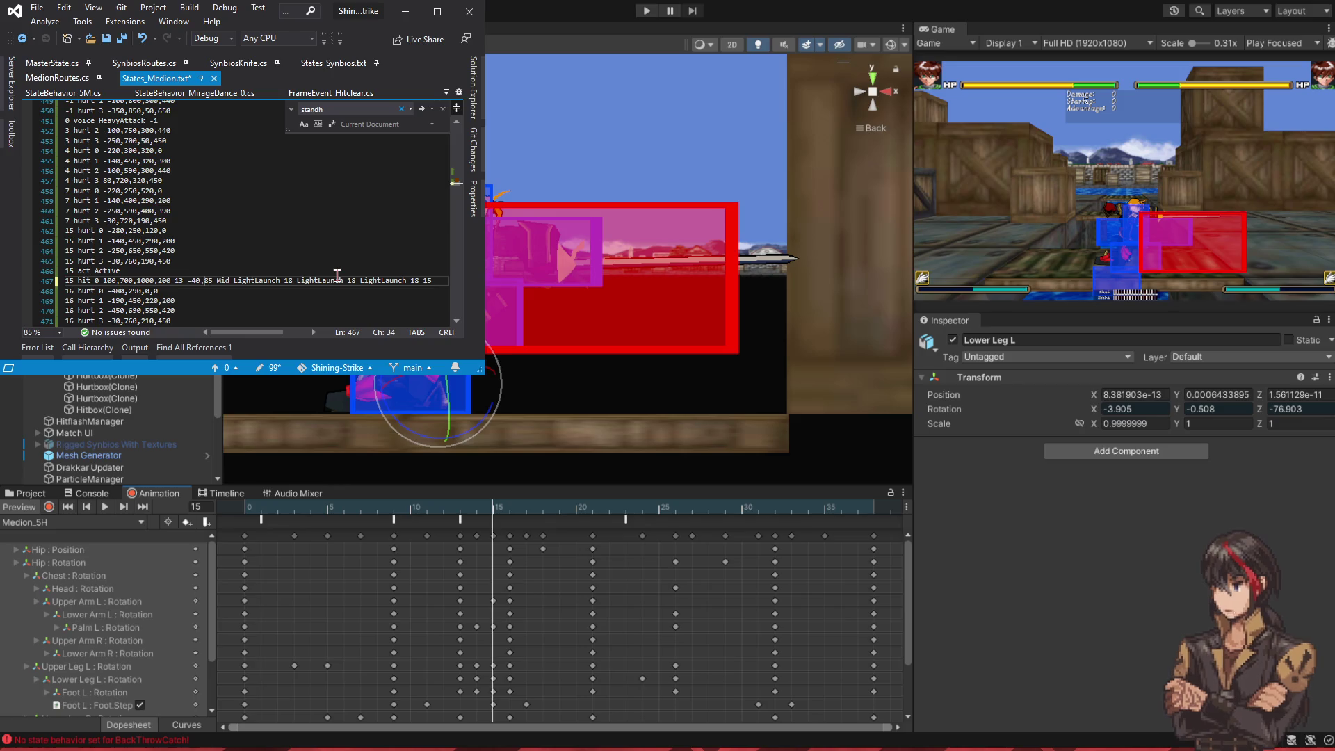
key("Left")
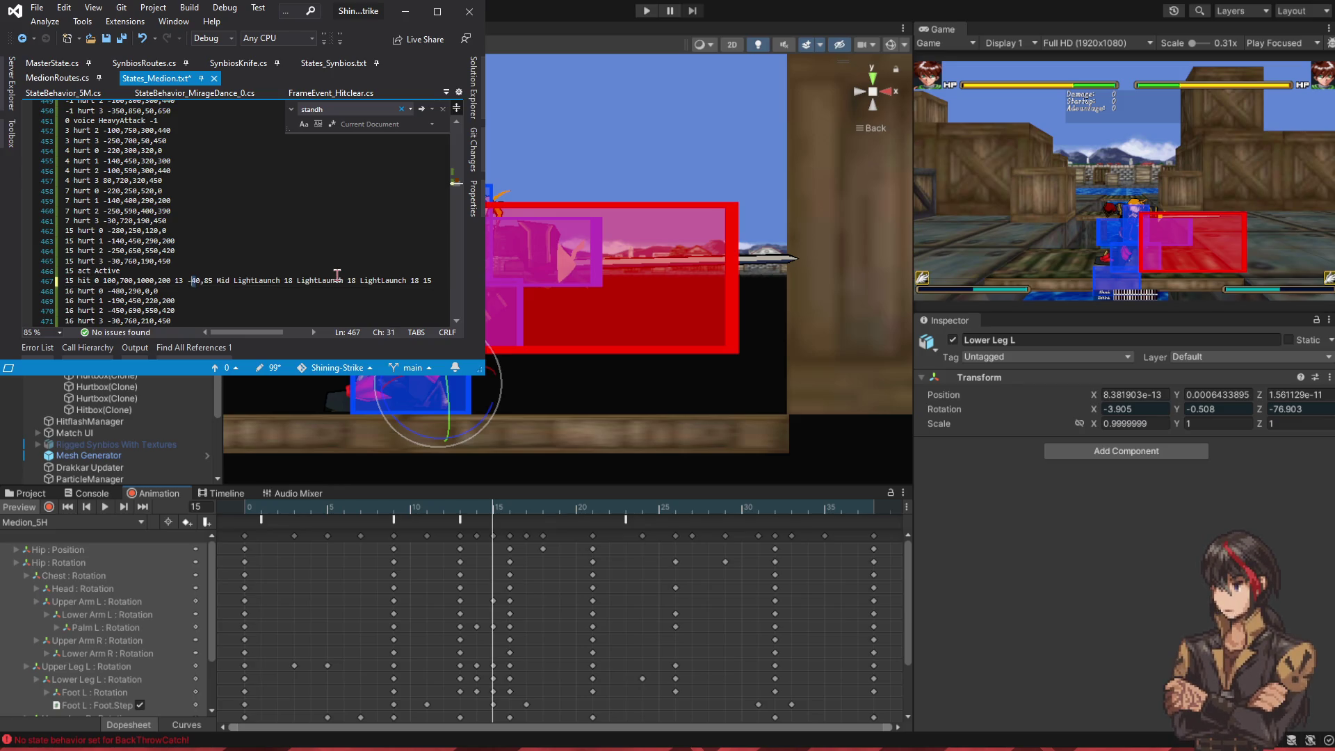
type("8")
key("Right")
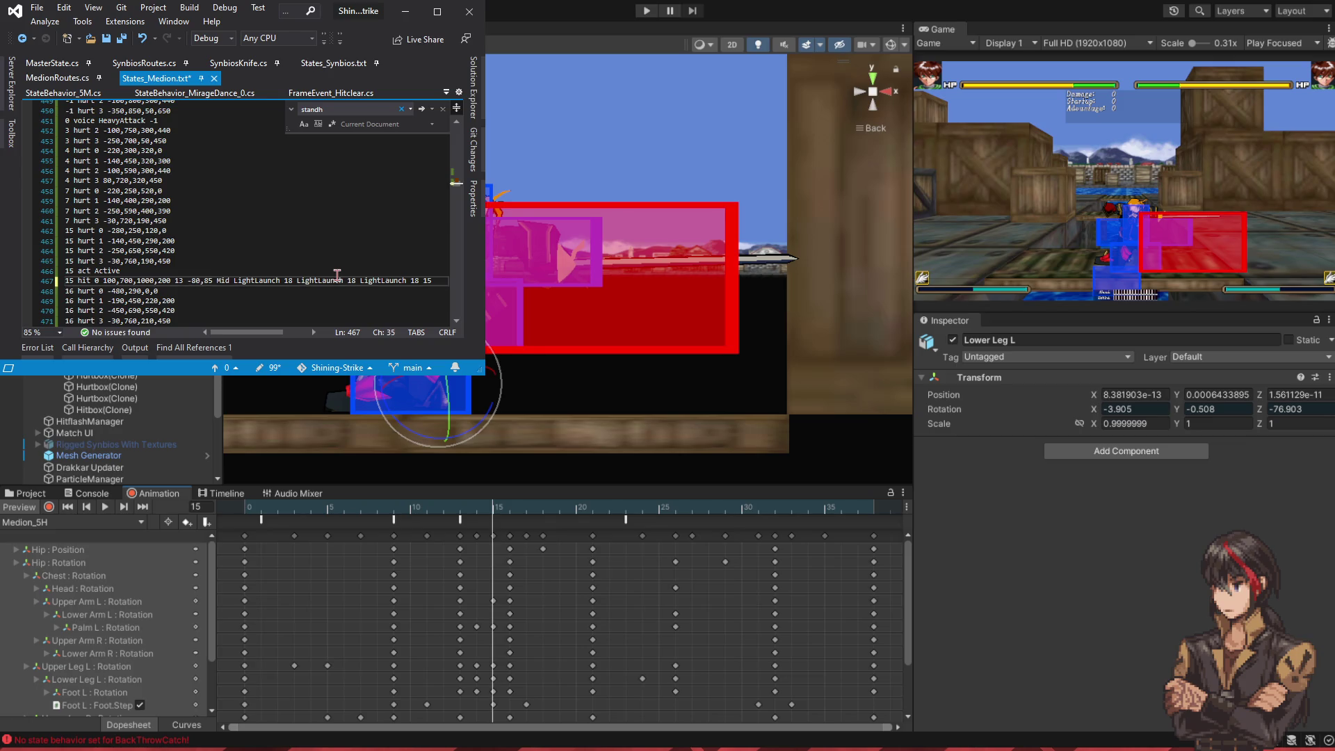
key("Left")
key("Left")
key("Left")
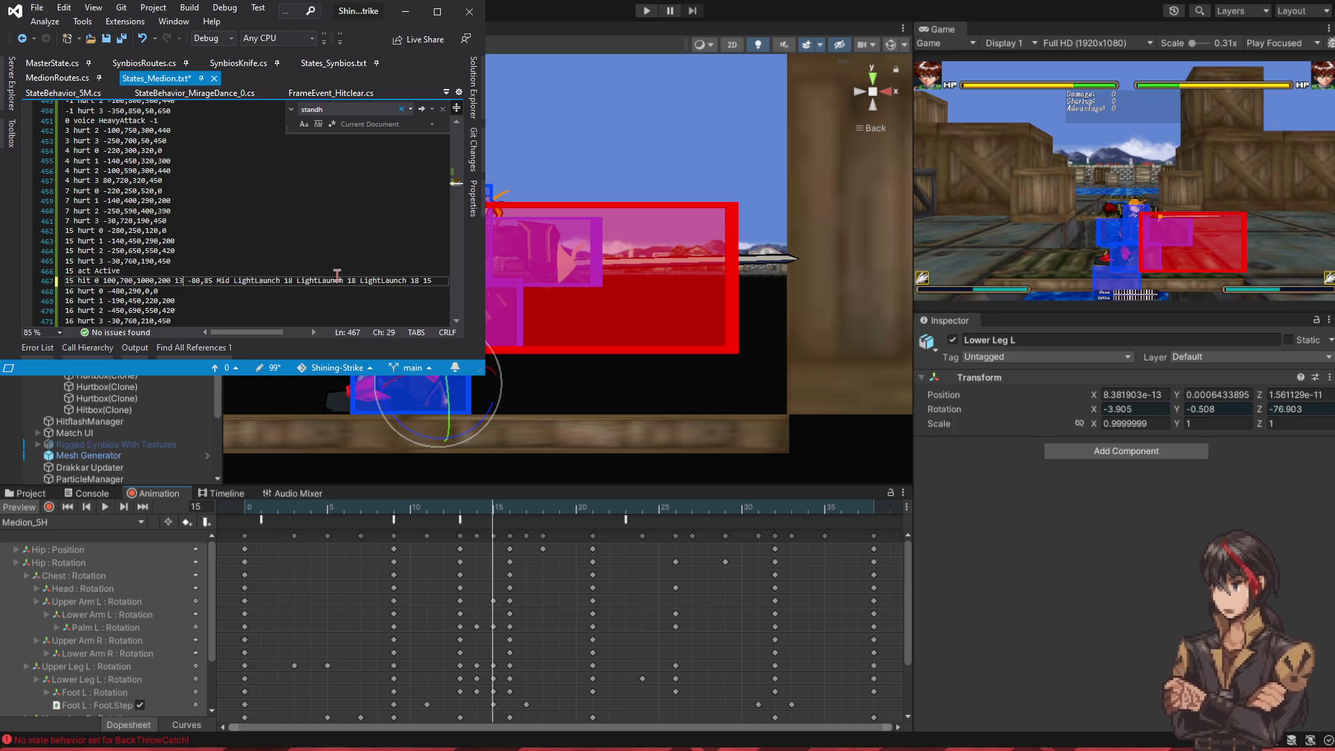
left_click(333, 64)
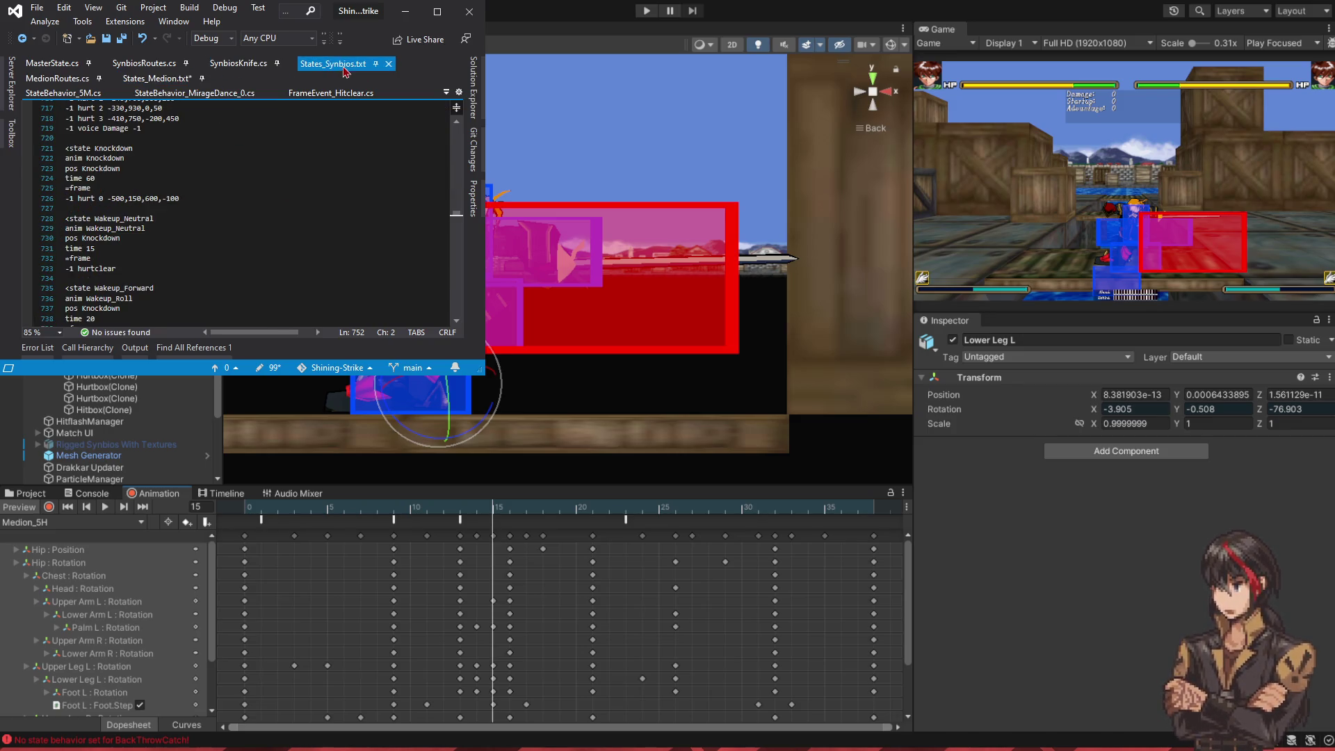
- Search States_Synbios.txt for 5H to review its hit values, then return to States_Medion.txt
left_click(313, 172)
key("ctrl+f")
type("5H")
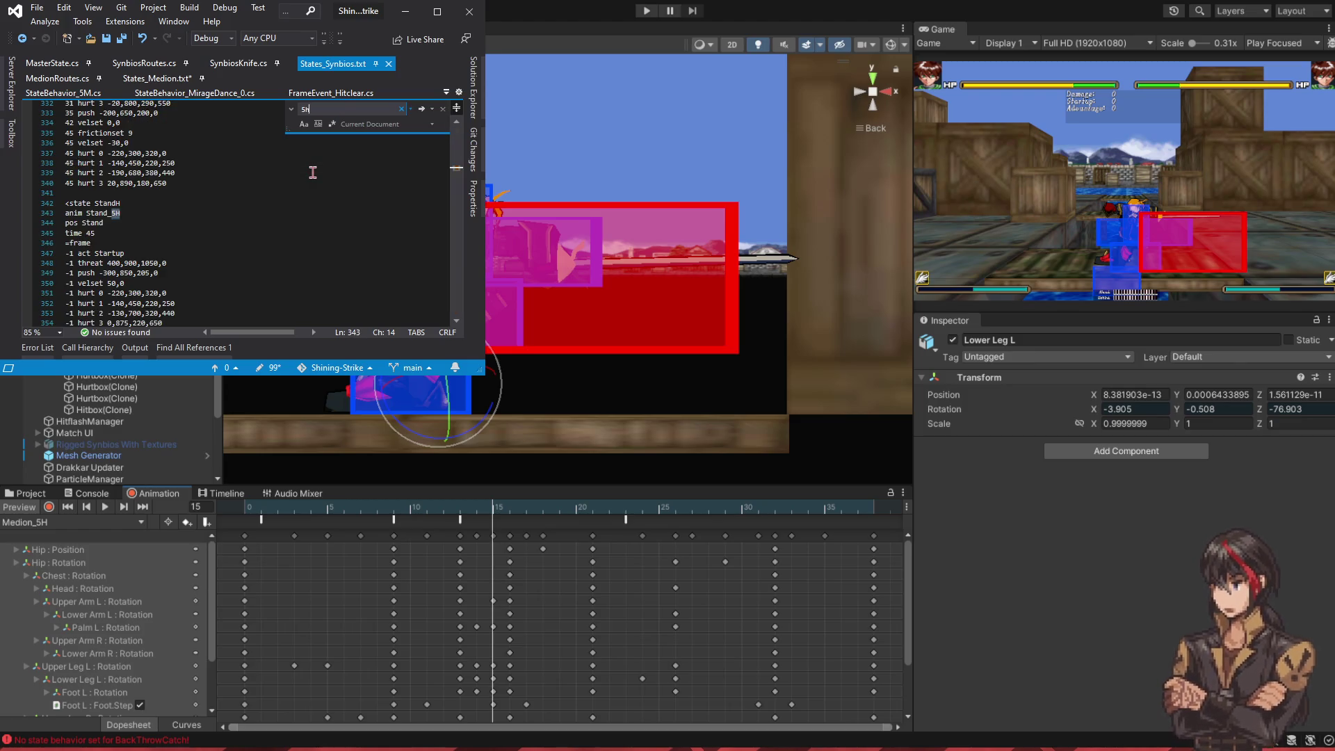
scroll(250, 222, "down", 3)
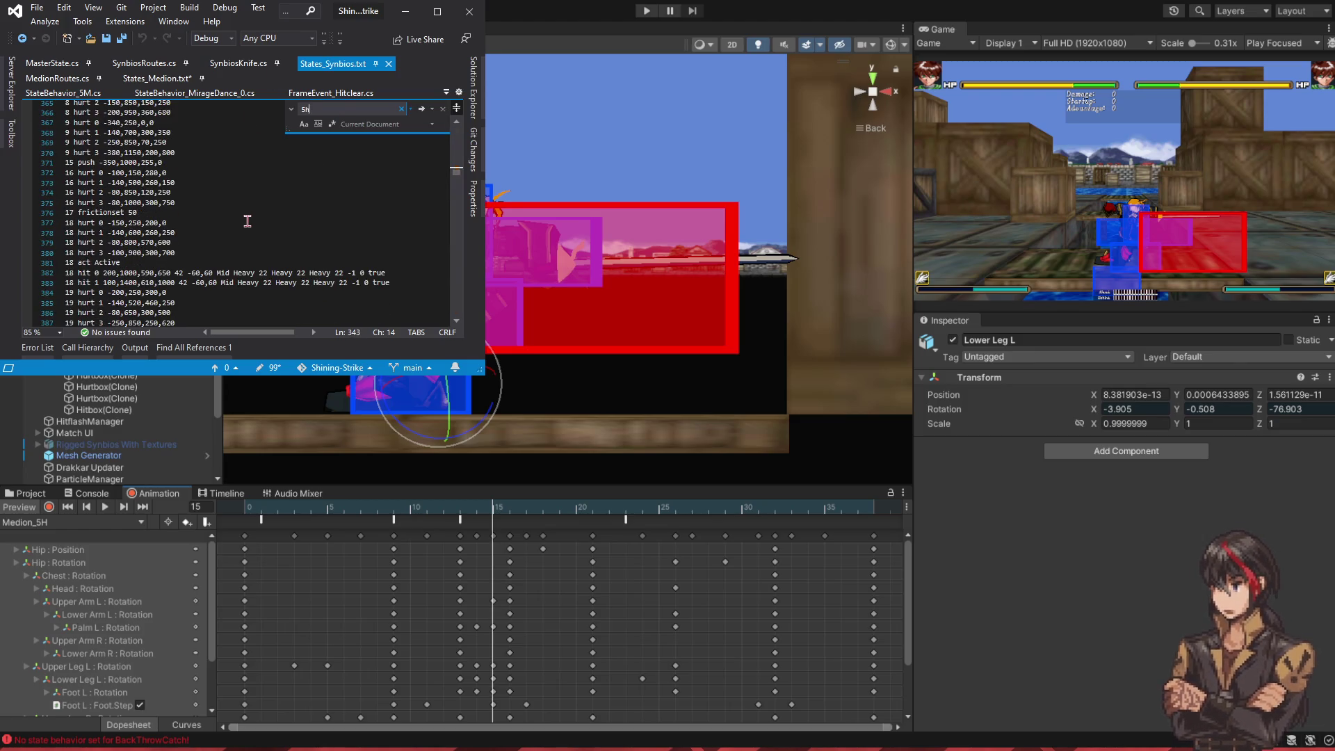
scroll(254, 236, "up", 3)
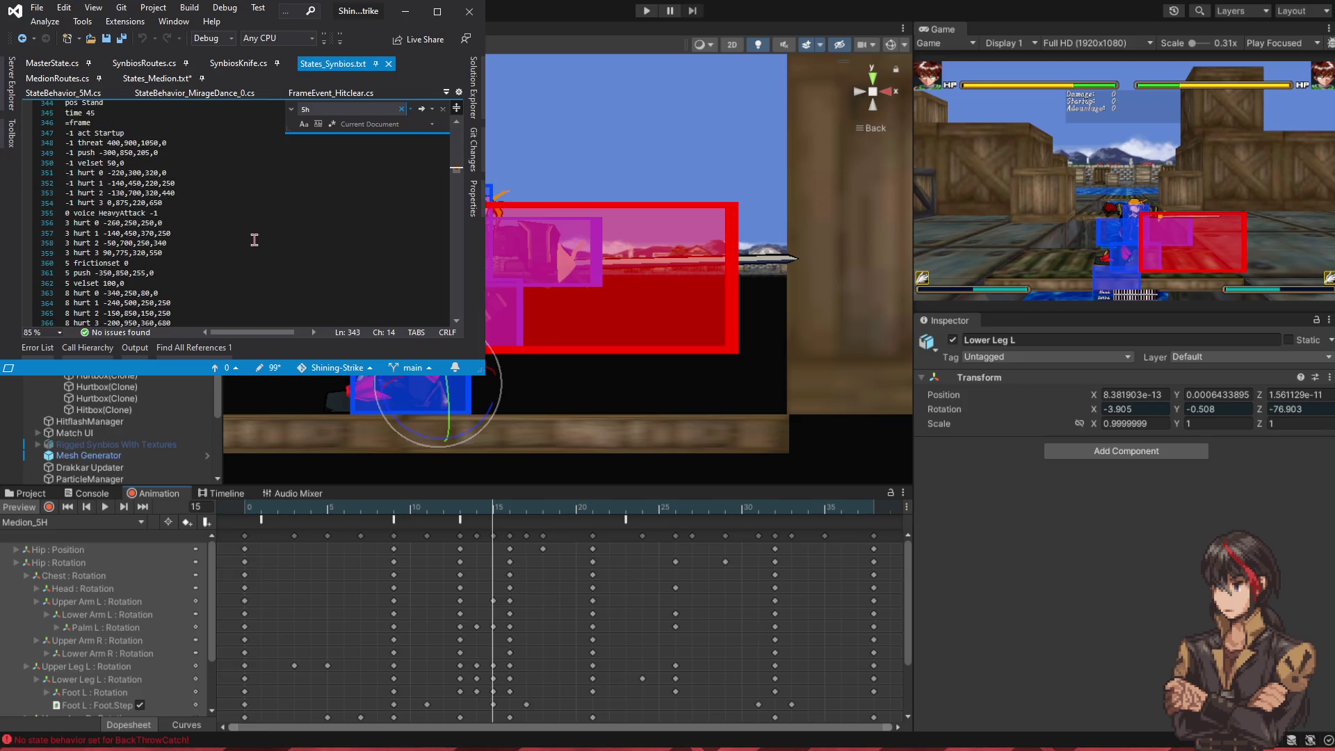
scroll(254, 239, "down", 8)
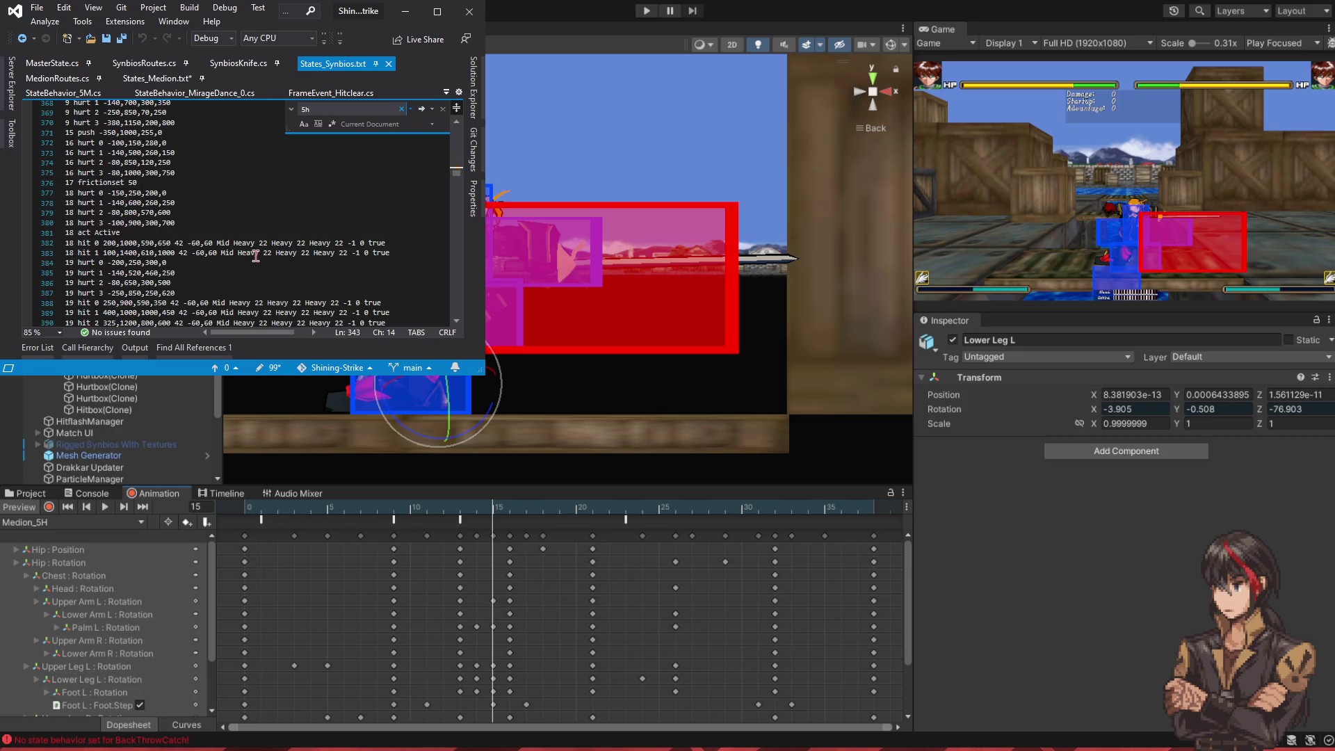
scroll(256, 255, "down", 2)
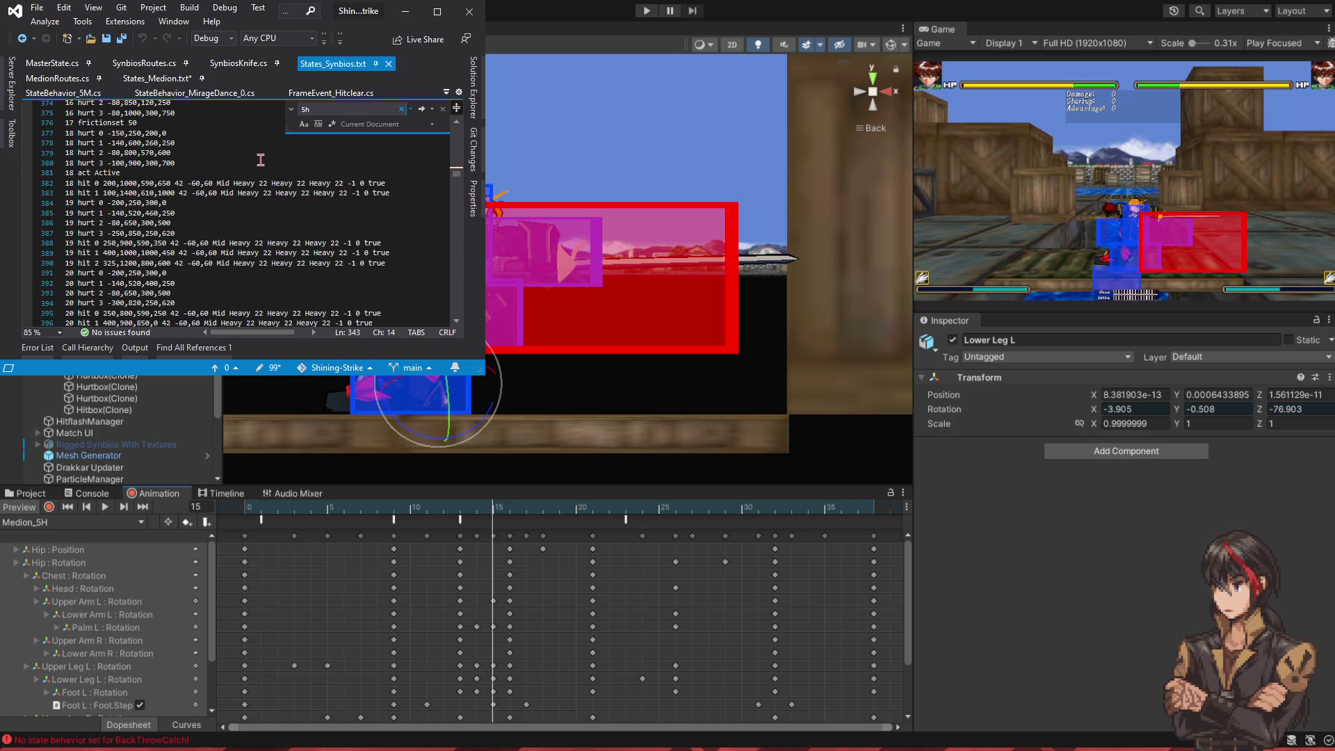
key("ctrl+Tab")
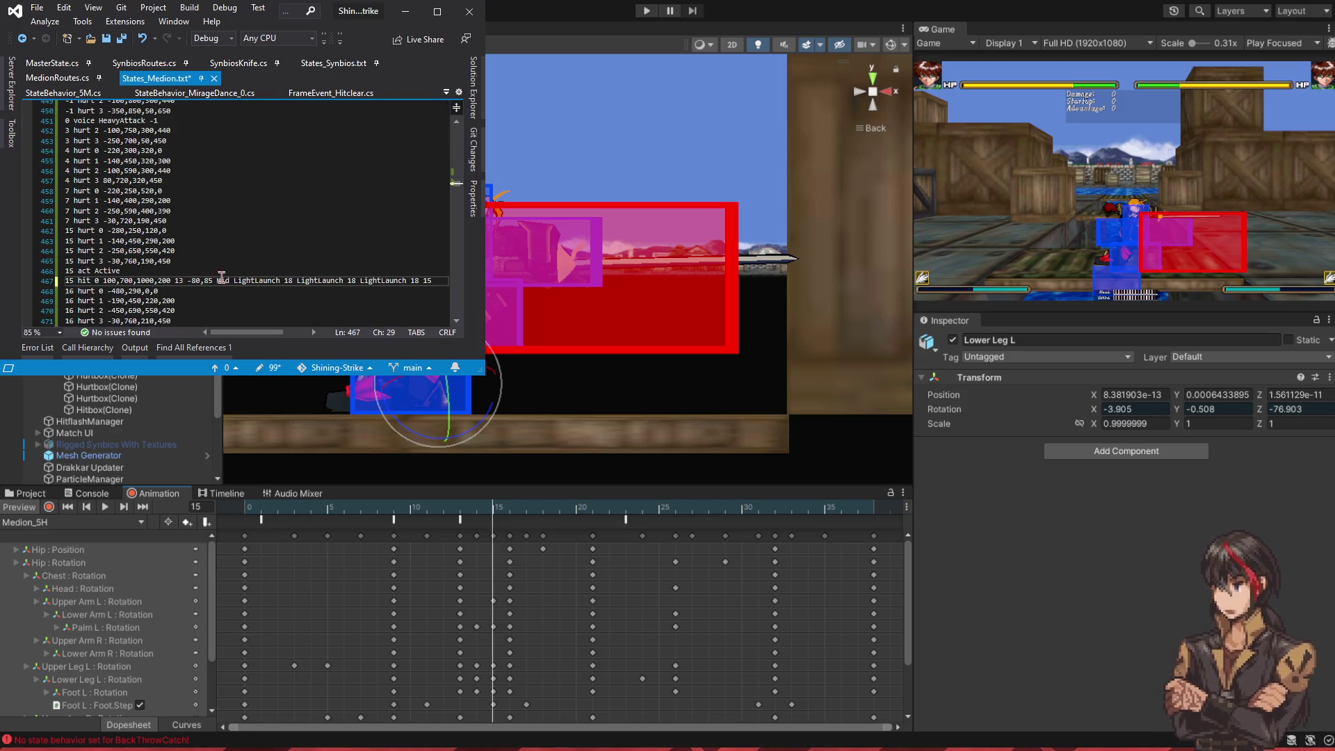
- On line 467, change 13 to 39 and each 18 after LightLaunch to 26
key("ctrl+shift+Left")
type("39")
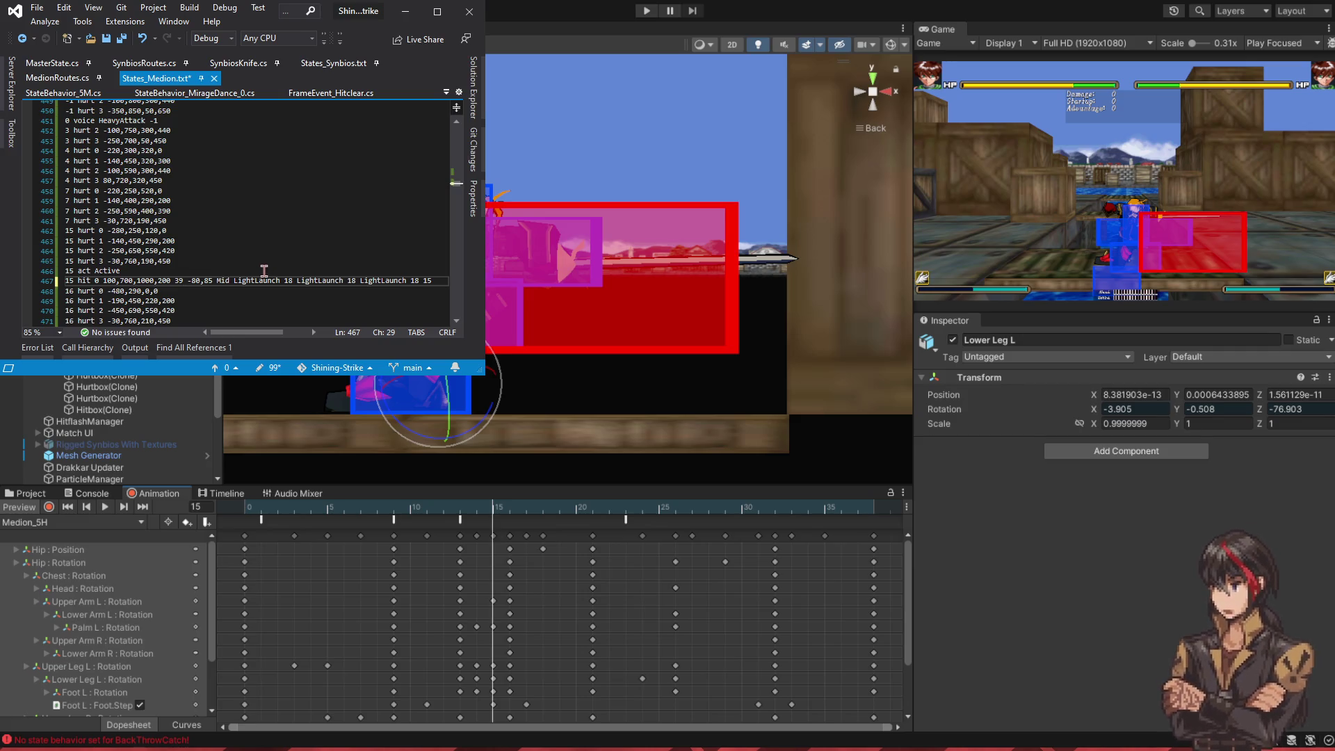
left_click(288, 280)
scroll(356, 278, "down", 3)
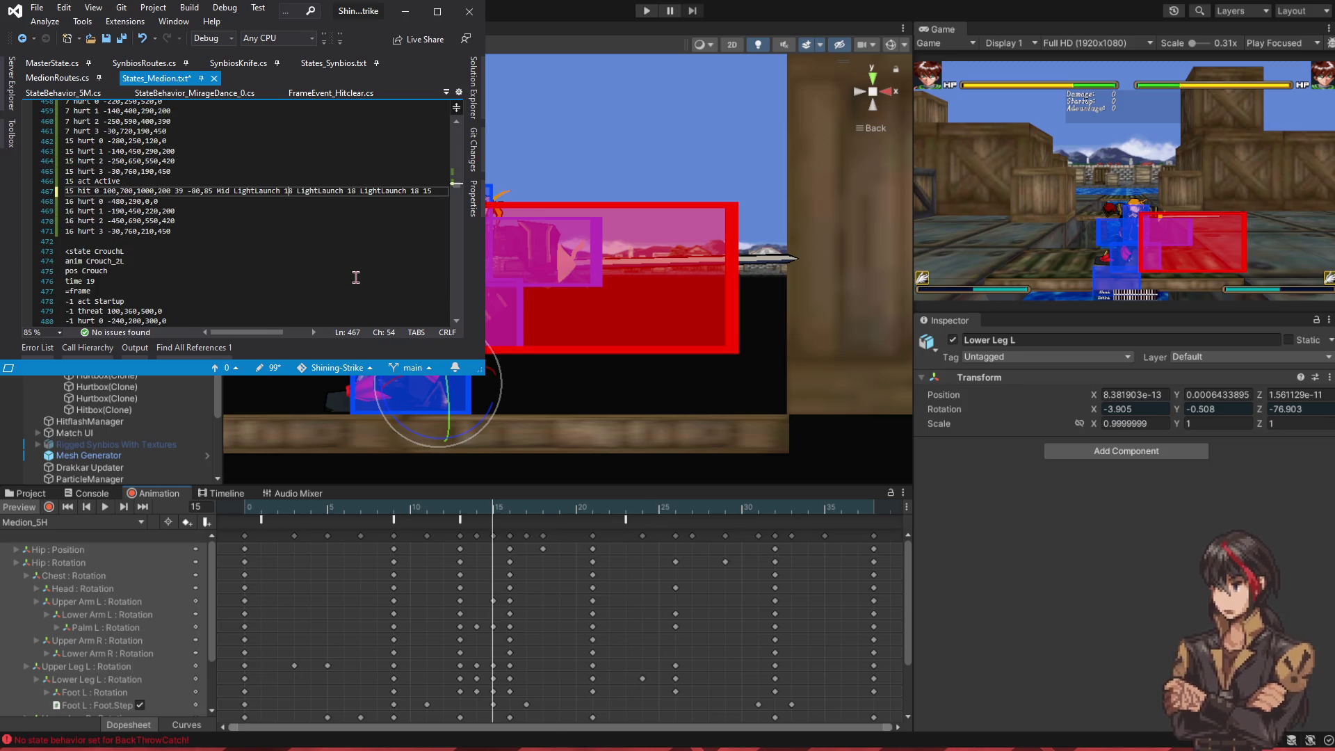
scroll(355, 277, "up", 2)
key("shift+Right")
key("shift+Right")
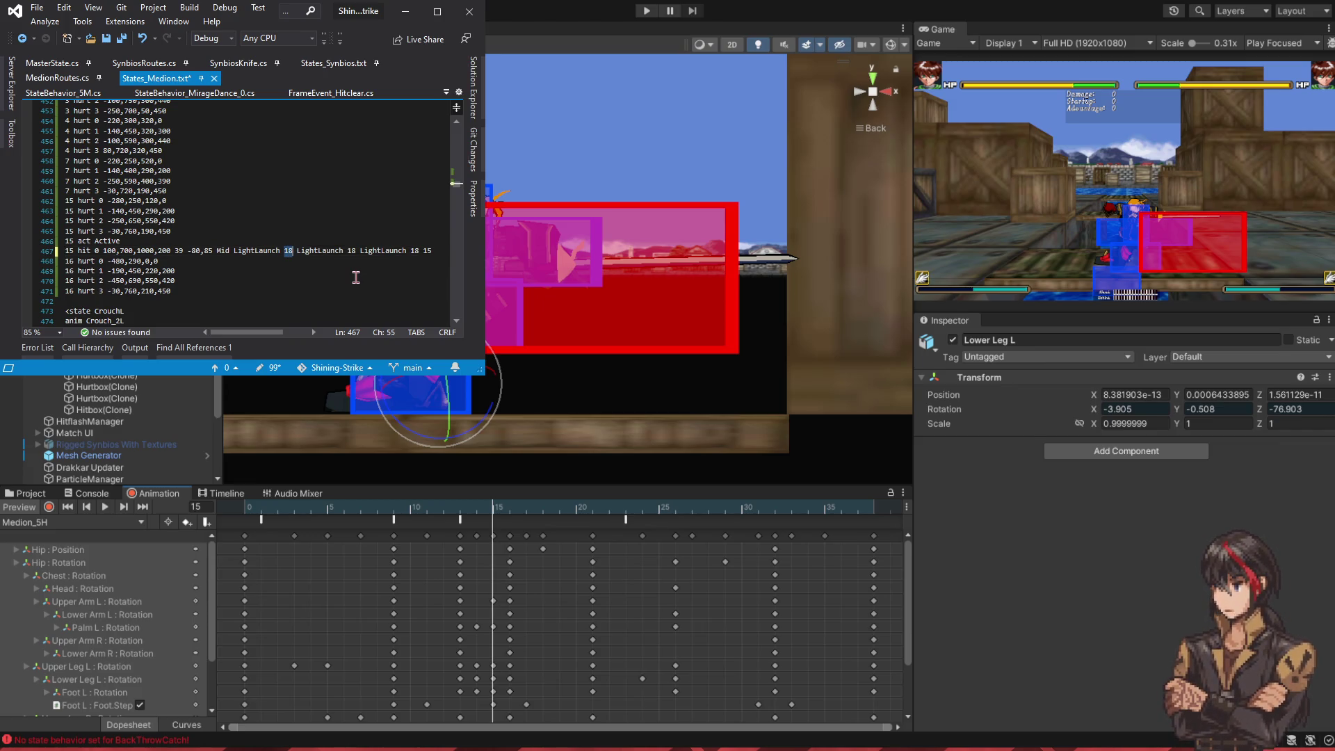
type("26")
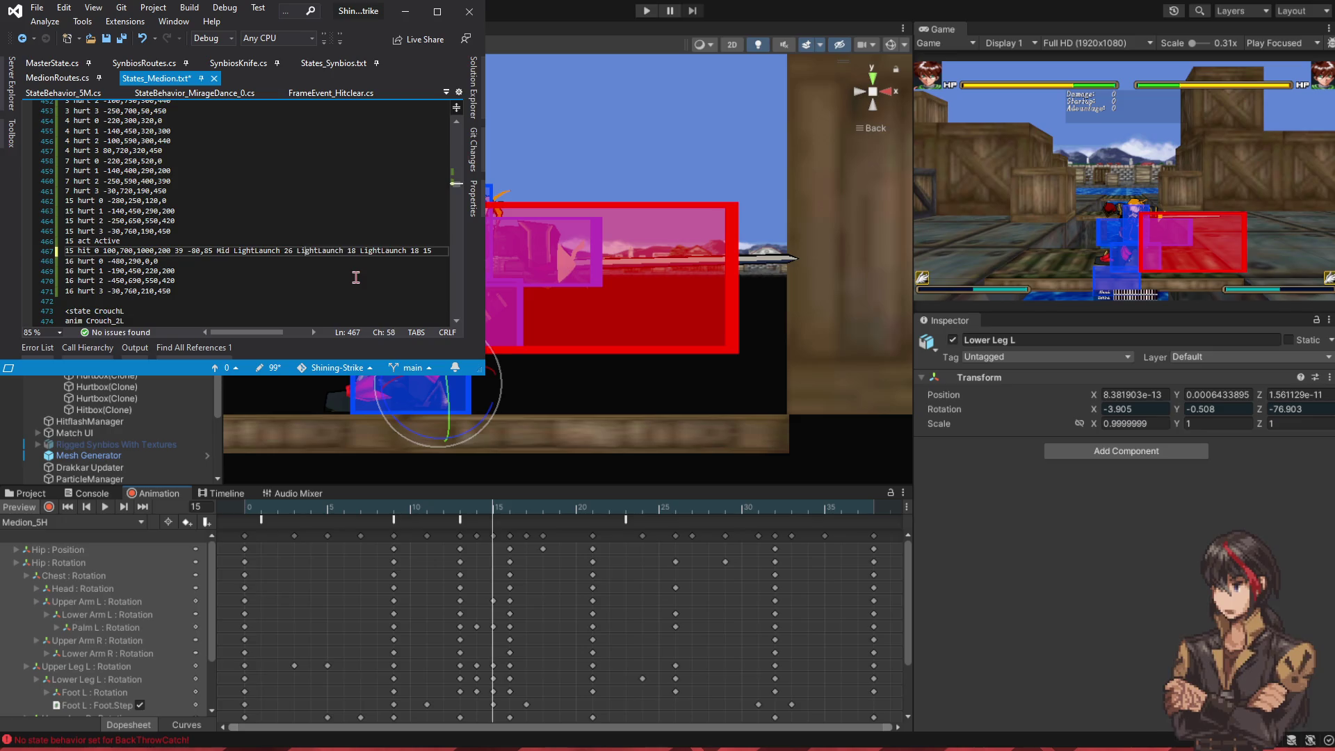
key("Right")
key("Right")
key("shift+Right")
key("shift+Right")
type("26")
key("shift+Right")
key("shift+Right")
type("26")
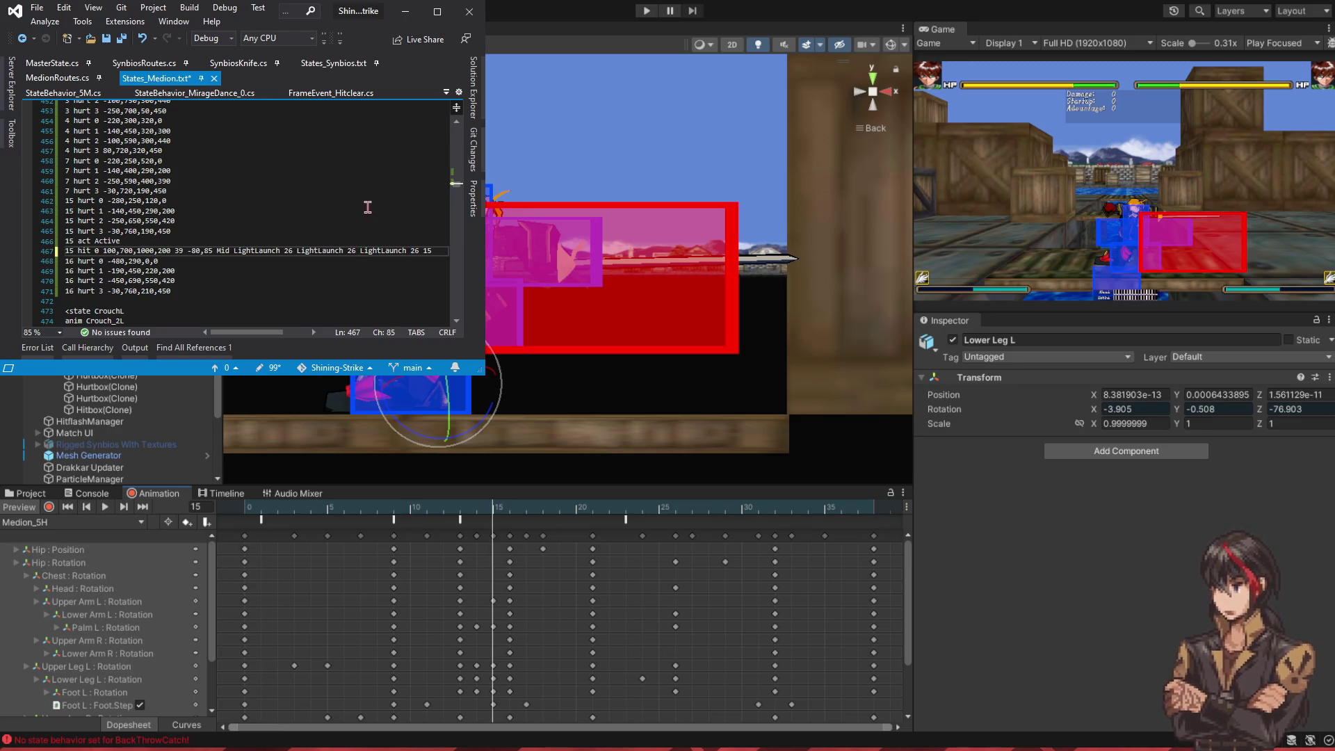
scroll(393, 242, "up", 5)
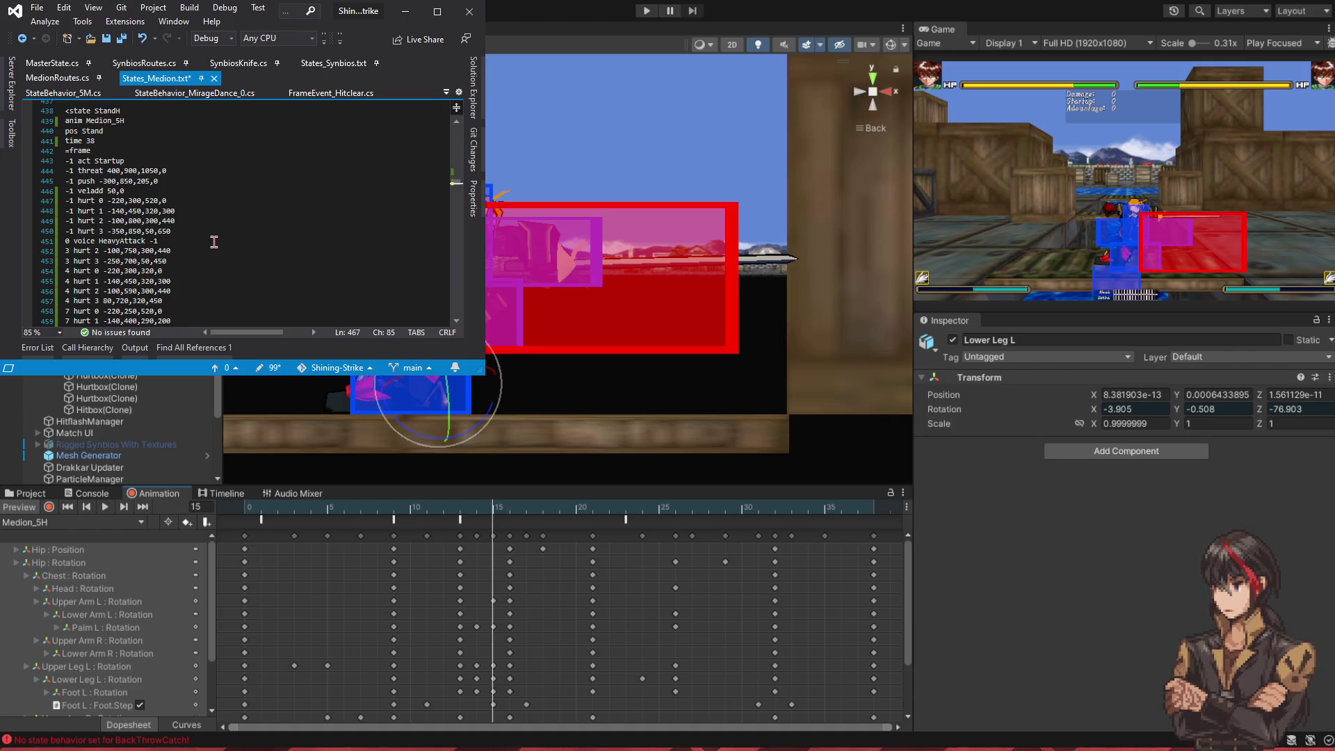
- Copy the frame-15 hit line and paste it below the frame-16 hurtboxes
scroll(214, 241, "down", 5)
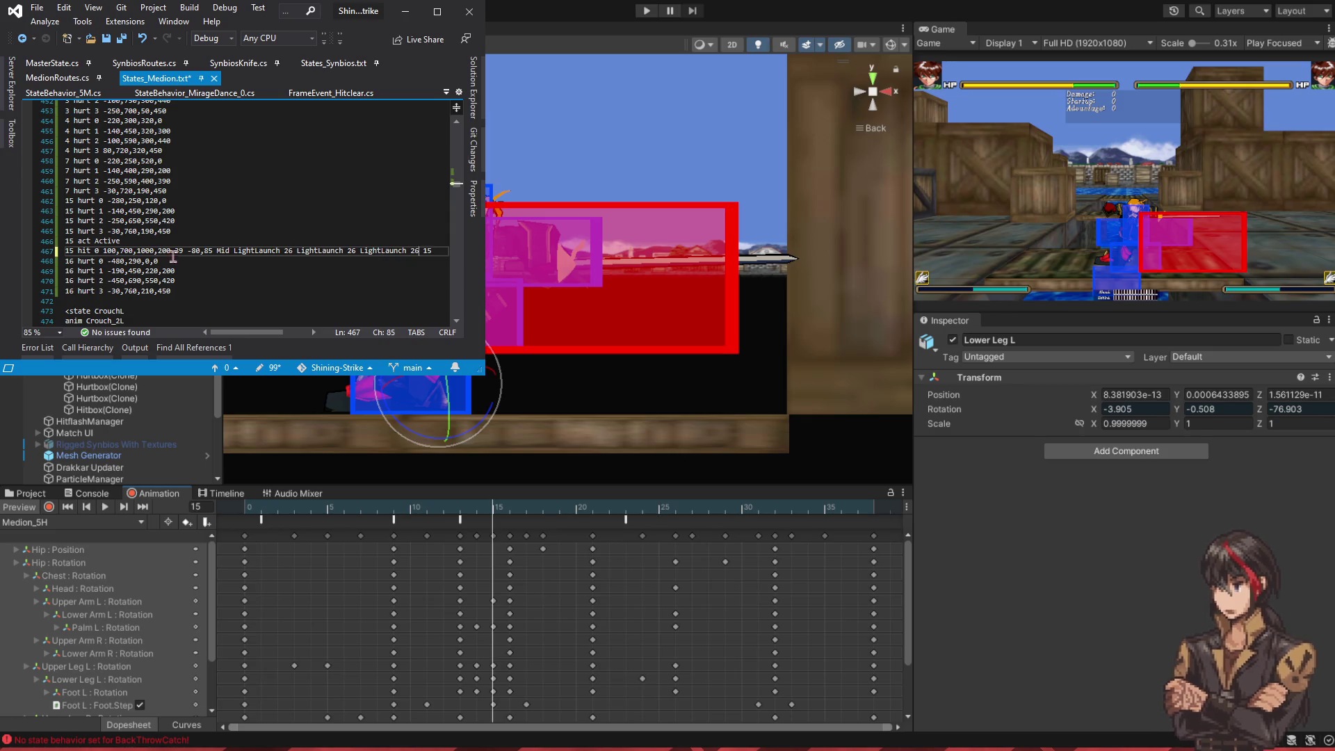
left_click(141, 250)
key("ctrl+s")
left_click(506, 514)
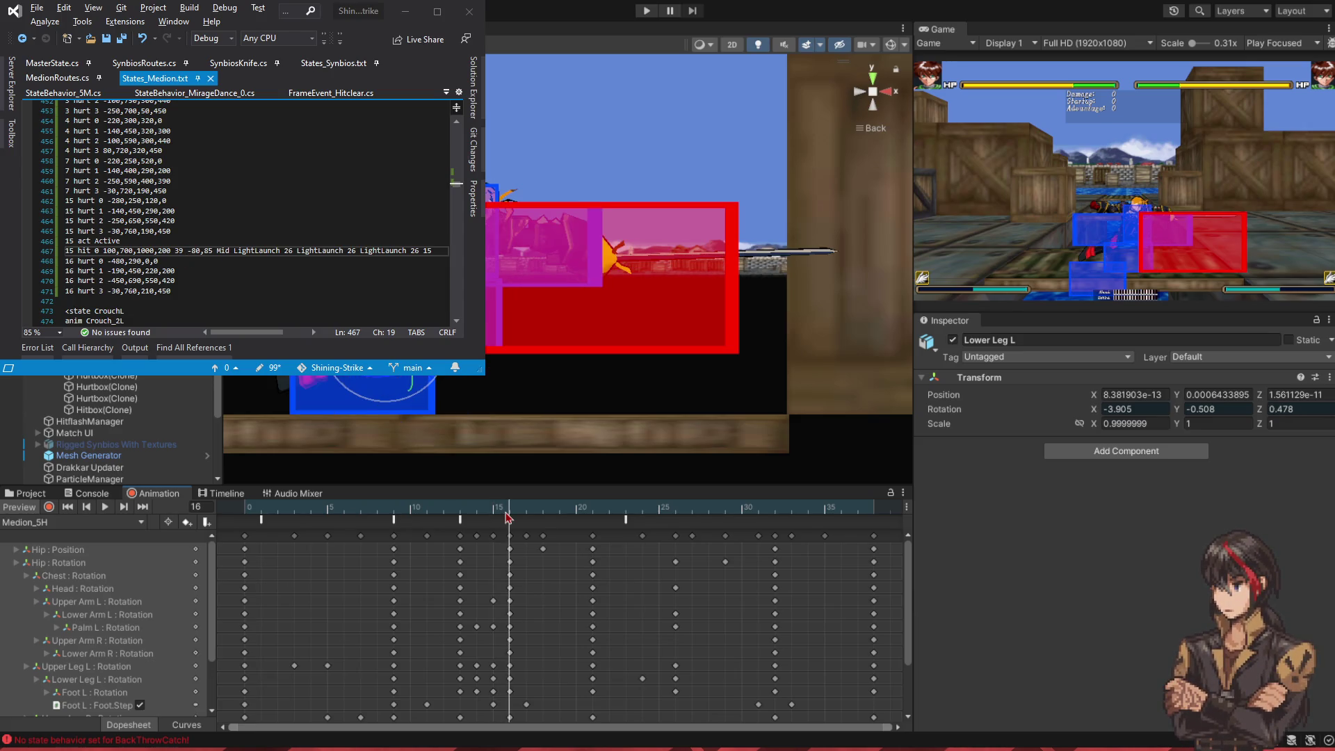
left_click_drag(434, 251, 434, 242)
key("ctrl+c")
left_click(204, 291)
key("ctrl+v")
- Change the pasted line's frame to 16 and its 1000 value to 1200, then save
double_click(69, 300)
type("16")
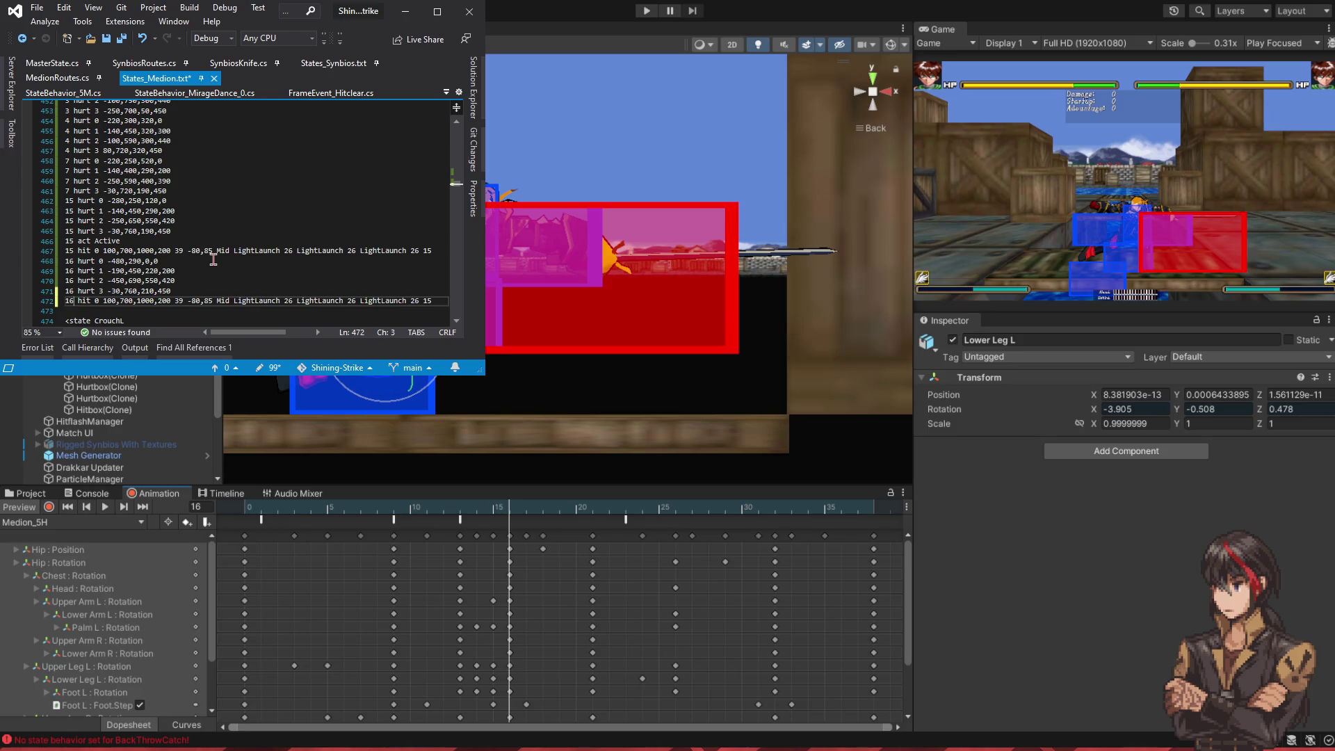
left_click(137, 302)
key("Delete")
type("2")
key("ctrl+s")
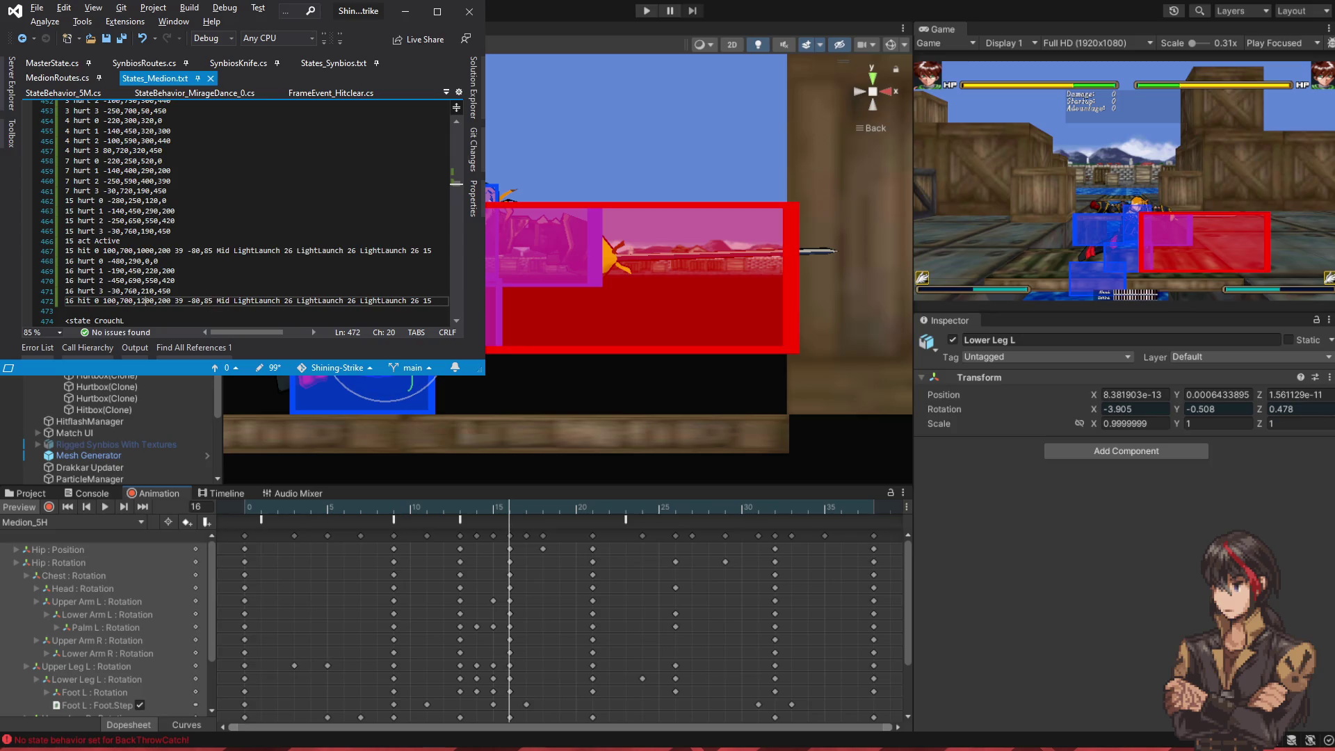
- After reviewing frames 15–18, add a '22 hitclear' line below the frame-16 hit and save
left_click(502, 510)
left_click_drag(502, 509, 614, 523)
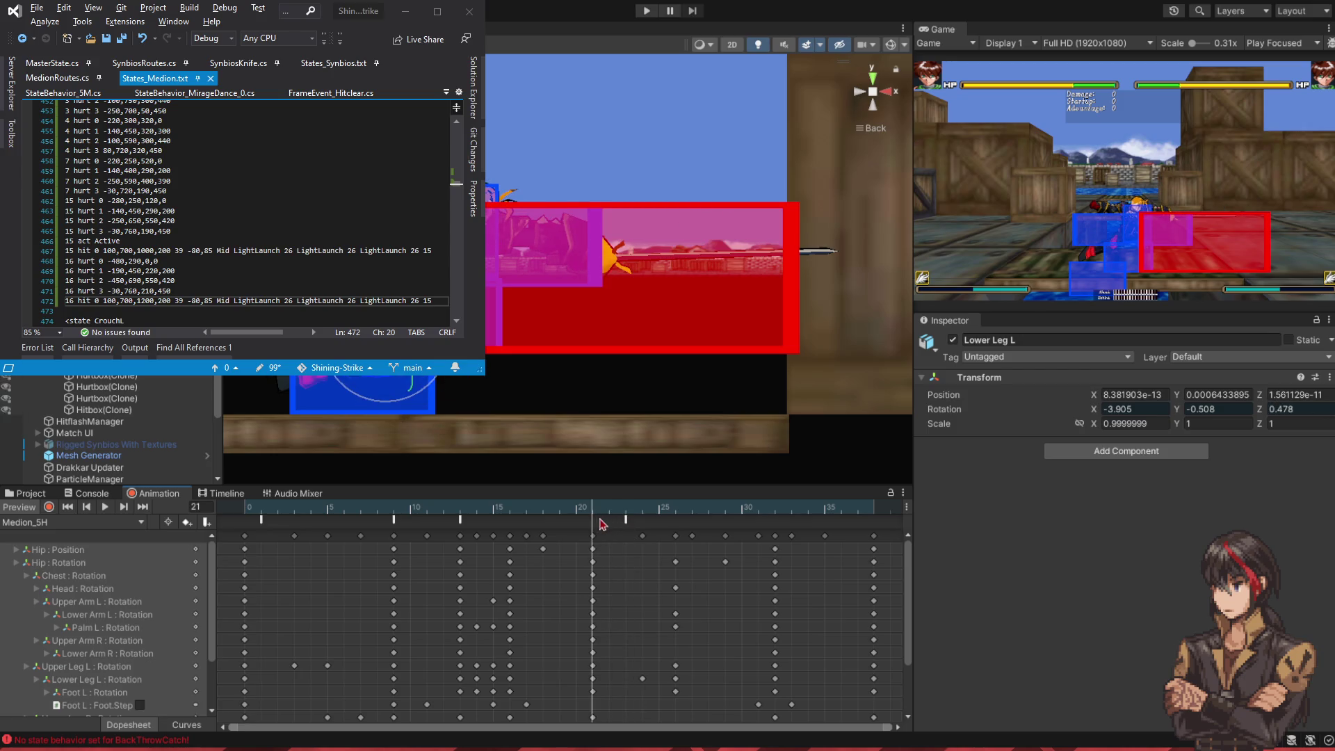
left_click(350, 301)
key("Return")
type("22 ")
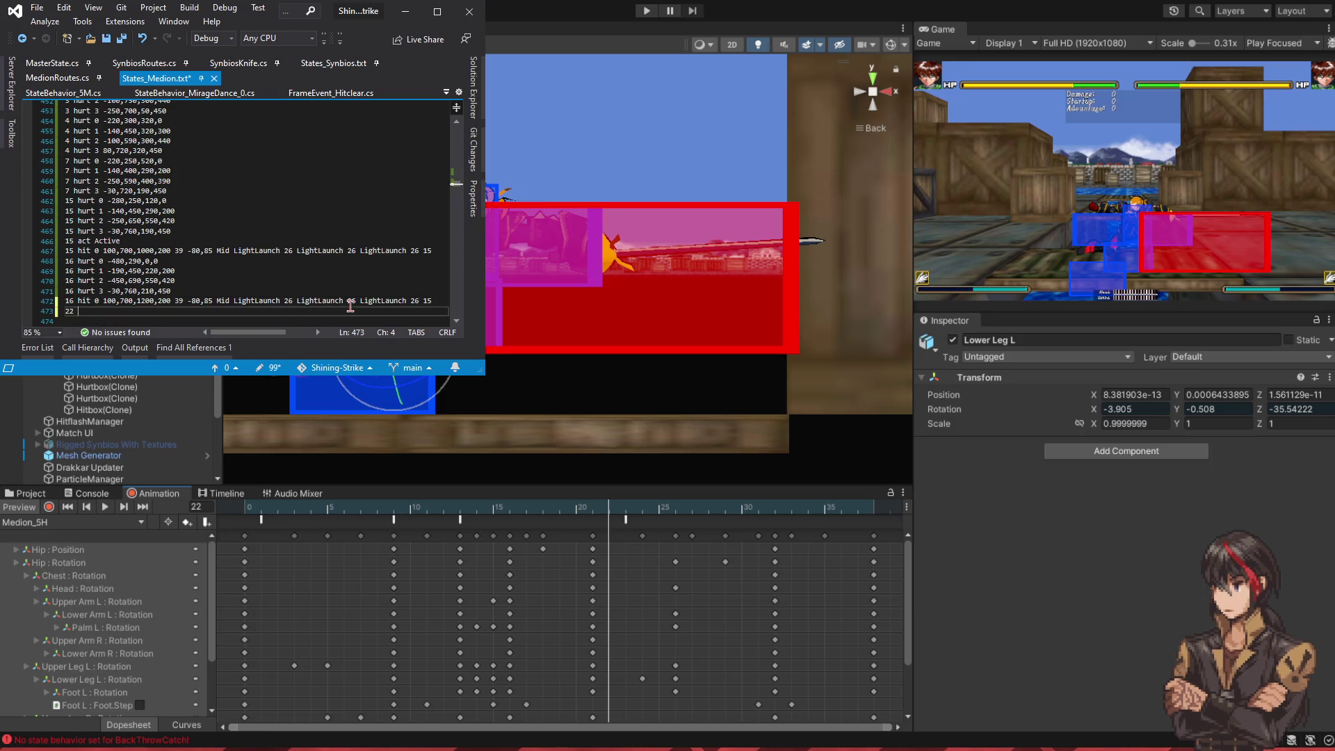
type("hitclear")
key("ctrl+s")
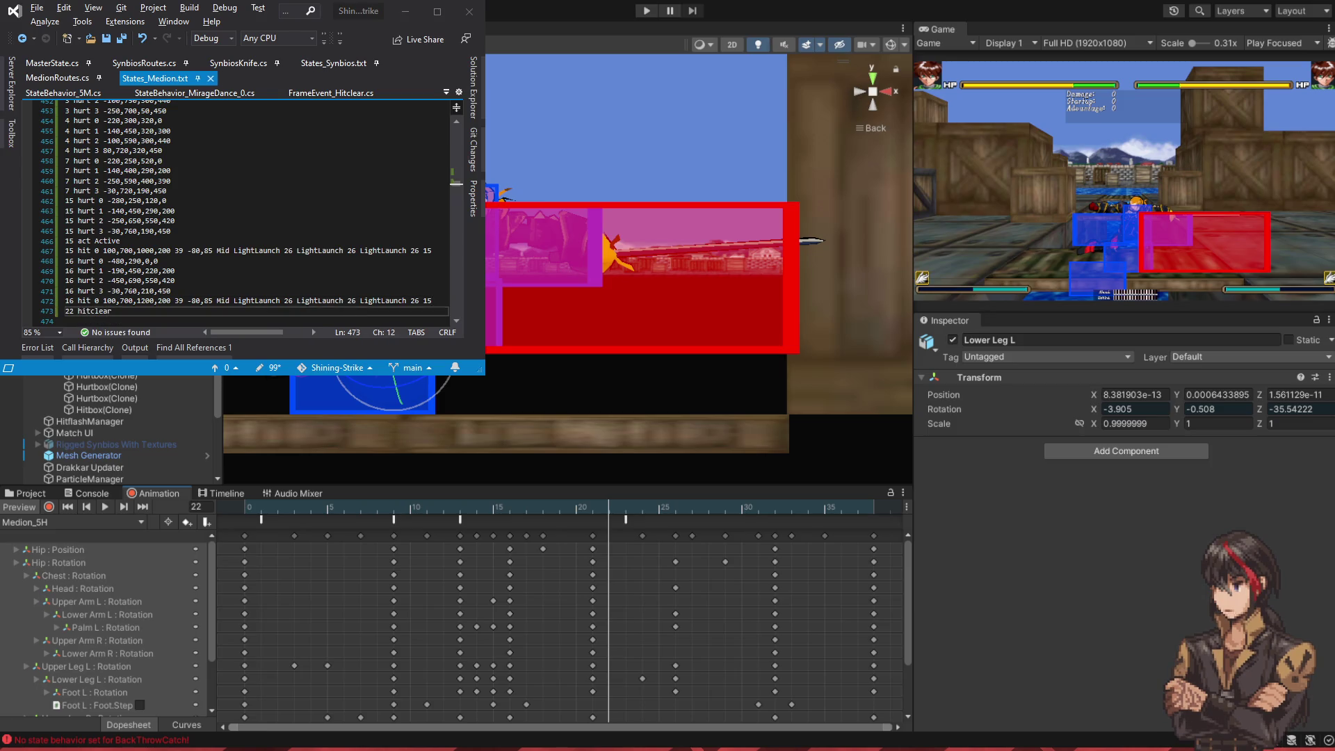
- Play the preview from frame 22 to 27 and from 0 to 24 to confirm the hitbox ends
left_click_drag(616, 502, 687, 509)
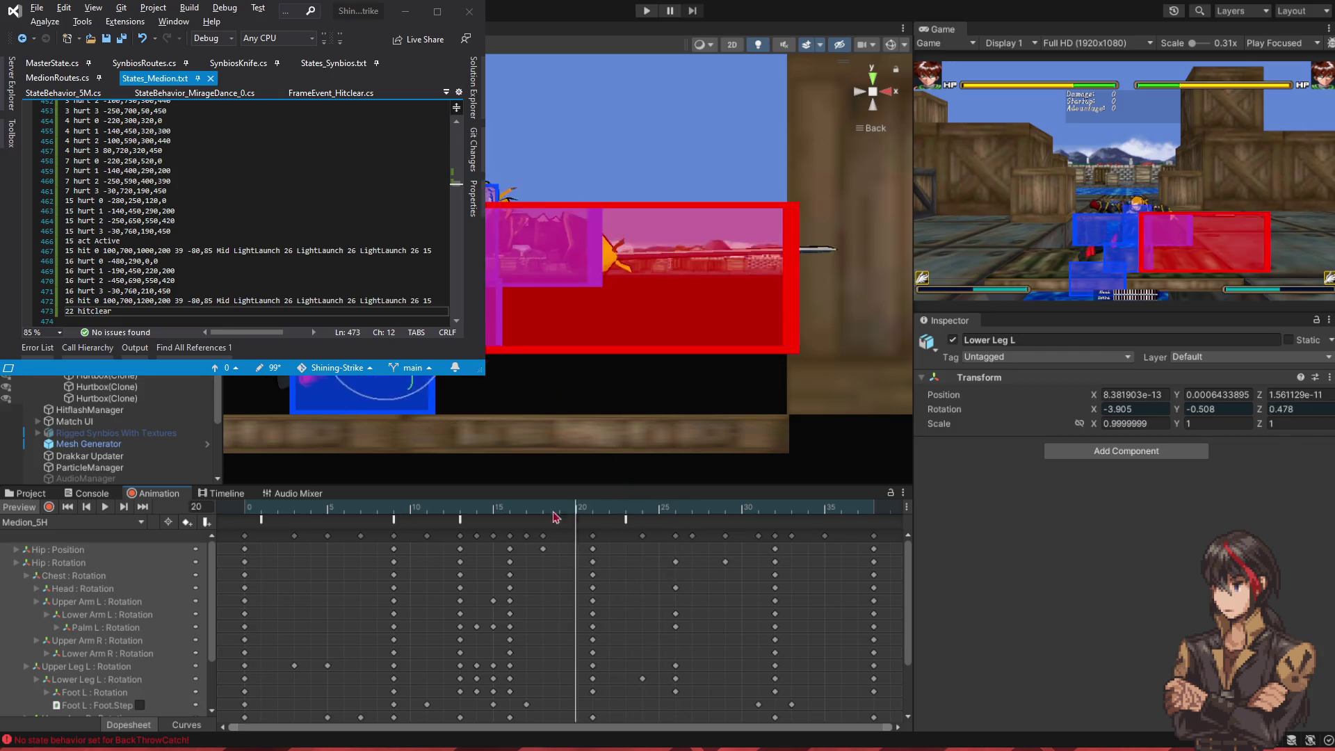
left_click(609, 508)
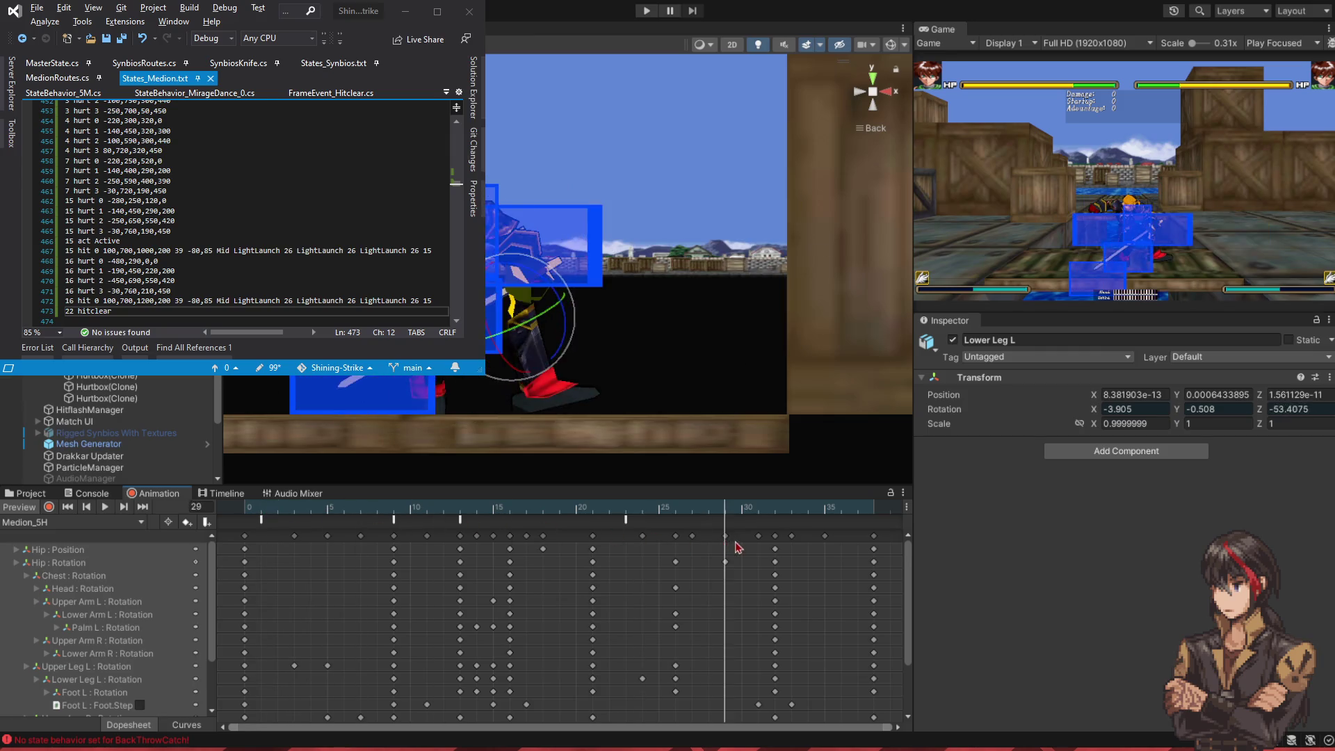
left_click(252, 511)
left_click_drag(255, 525, 748, 565)
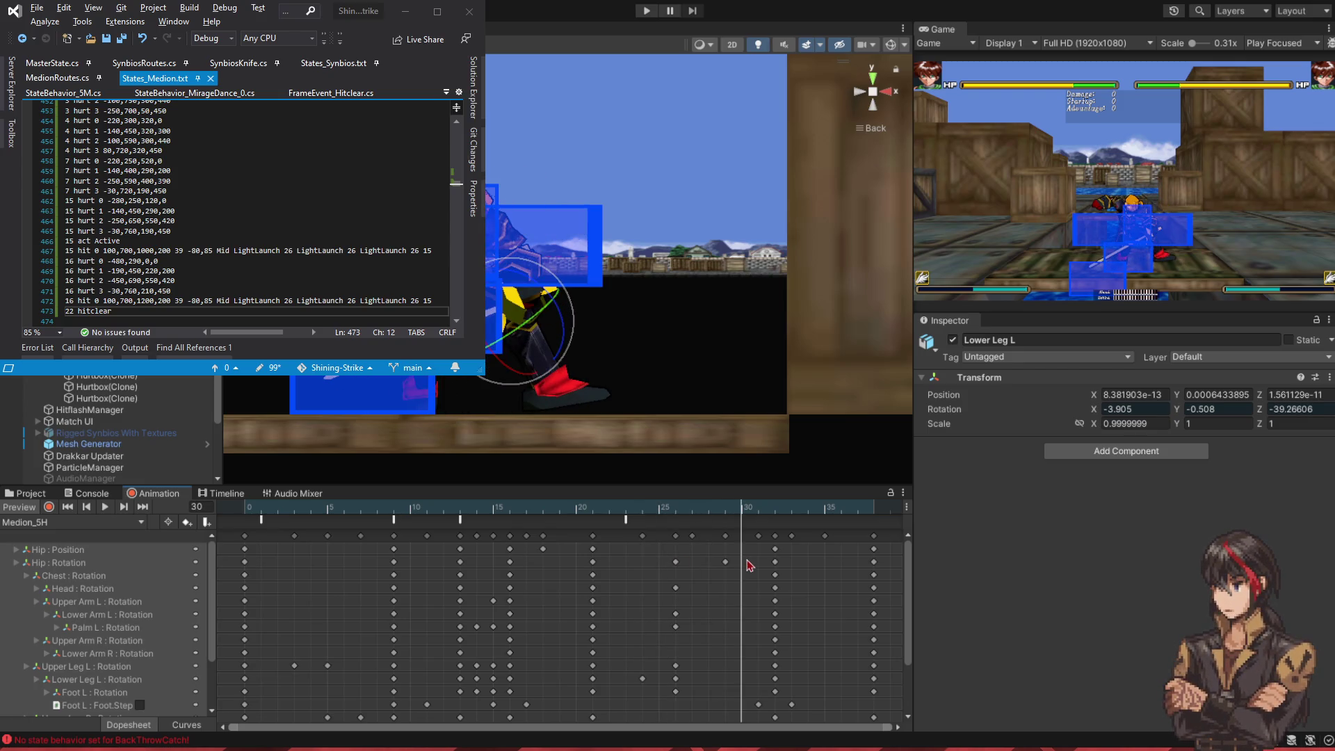
- Paste the four startup hurtbox lines after 22 hitclear and renumber them to frame 30
scroll(237, 209, "up", 4)
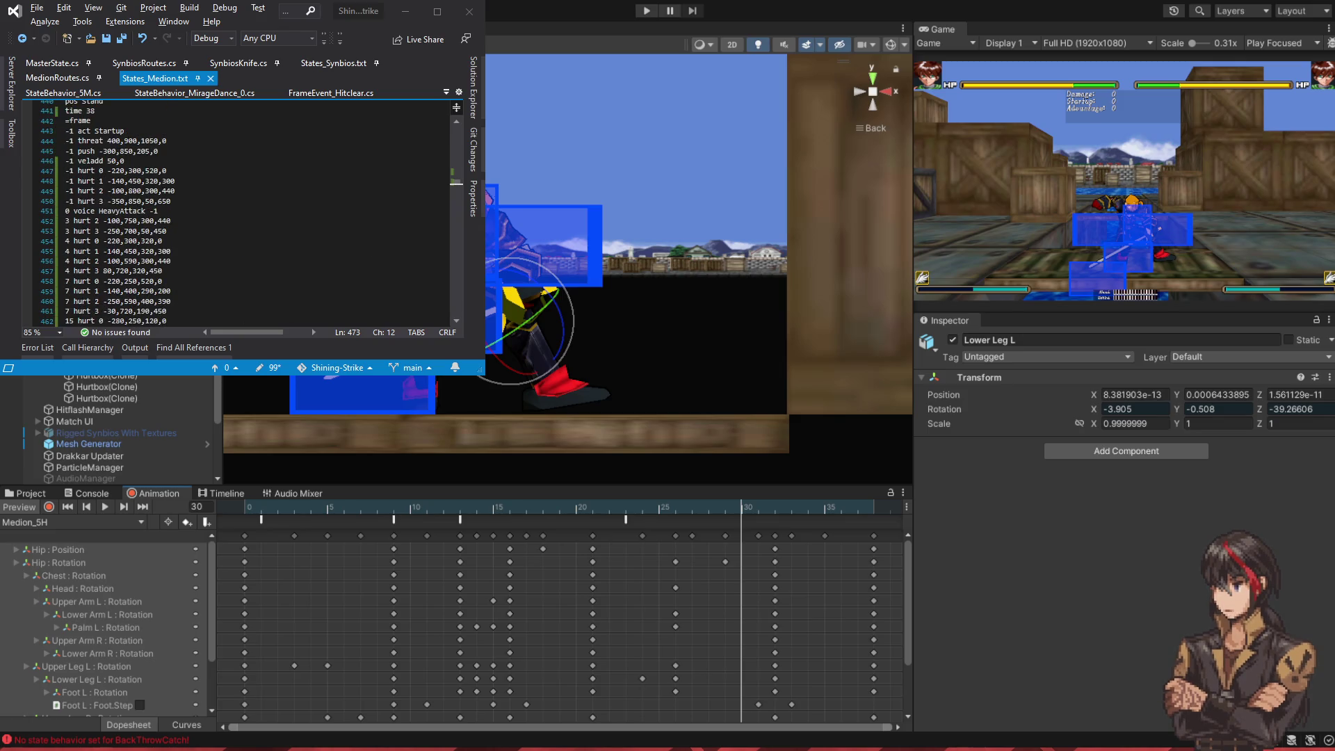
left_click_drag(209, 201, 214, 160)
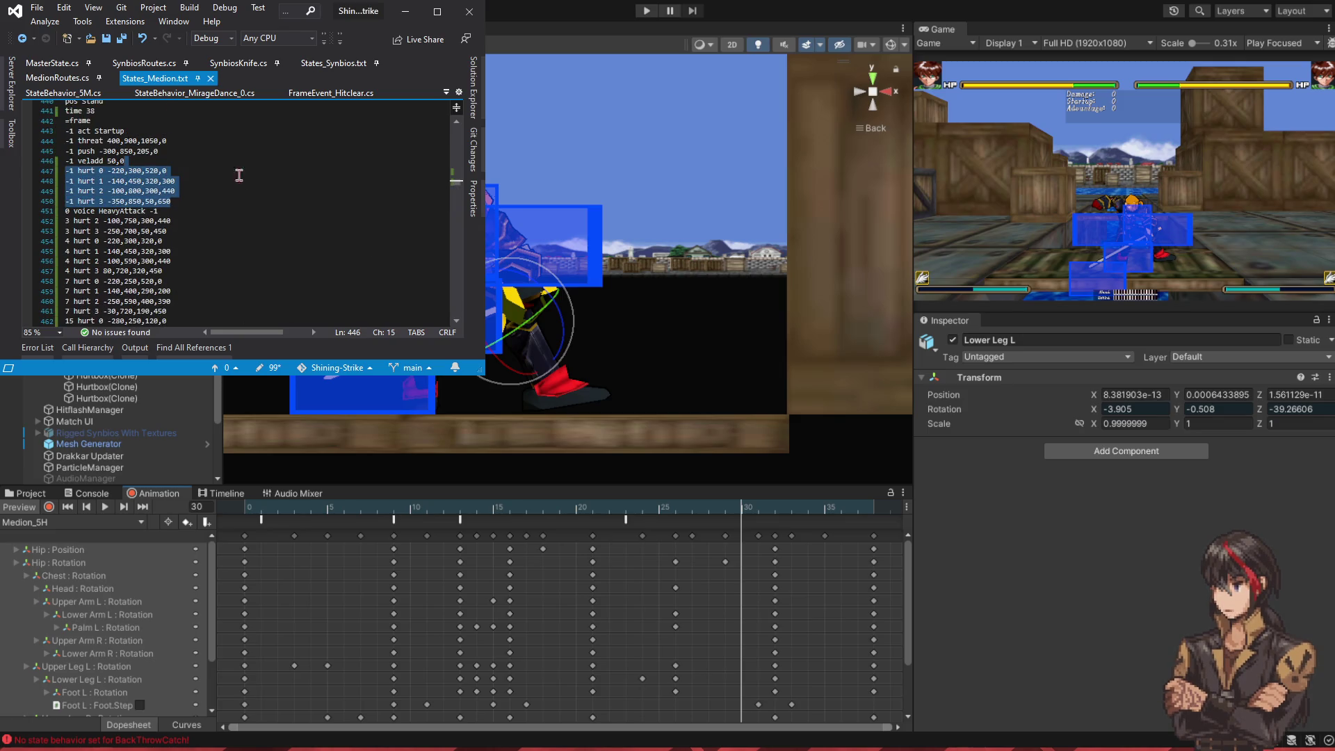
scroll(207, 267, "down", 6)
left_click(276, 260)
key("ctrl+v")
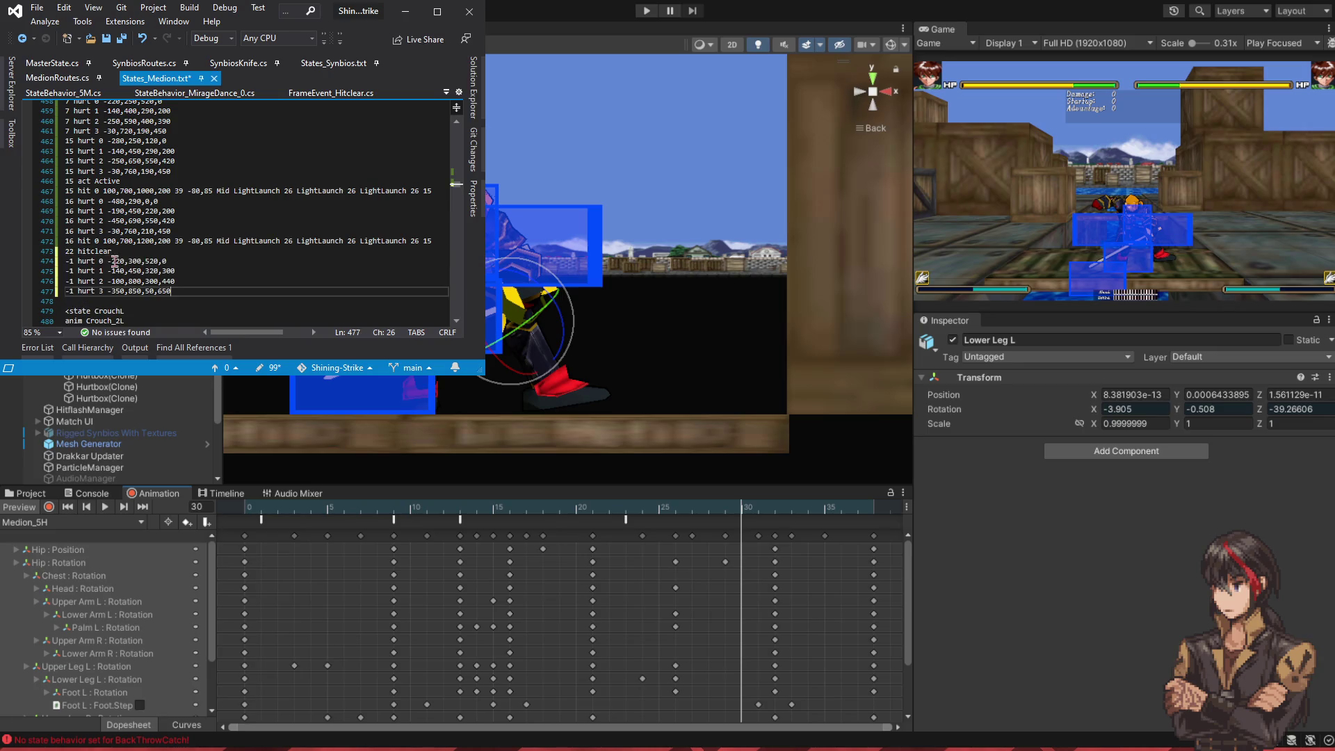
left_click(74, 261)
key("BackSpace")
key("BackSpace")
type("30")
key("Down")
key("BackSpace")
key("BackSpace")
type("30")
key("Down")
key("BackSpace")
key("BackSpace")
type("30")
key("Down")
key("BackSpace")
key("BackSpace")
type("30")
- Add a '22 act Revovery' line after the hitclear line and save
key("Up")
key("Up")
key("Up")
key("End")
key("Return")
type("22 act Rev")
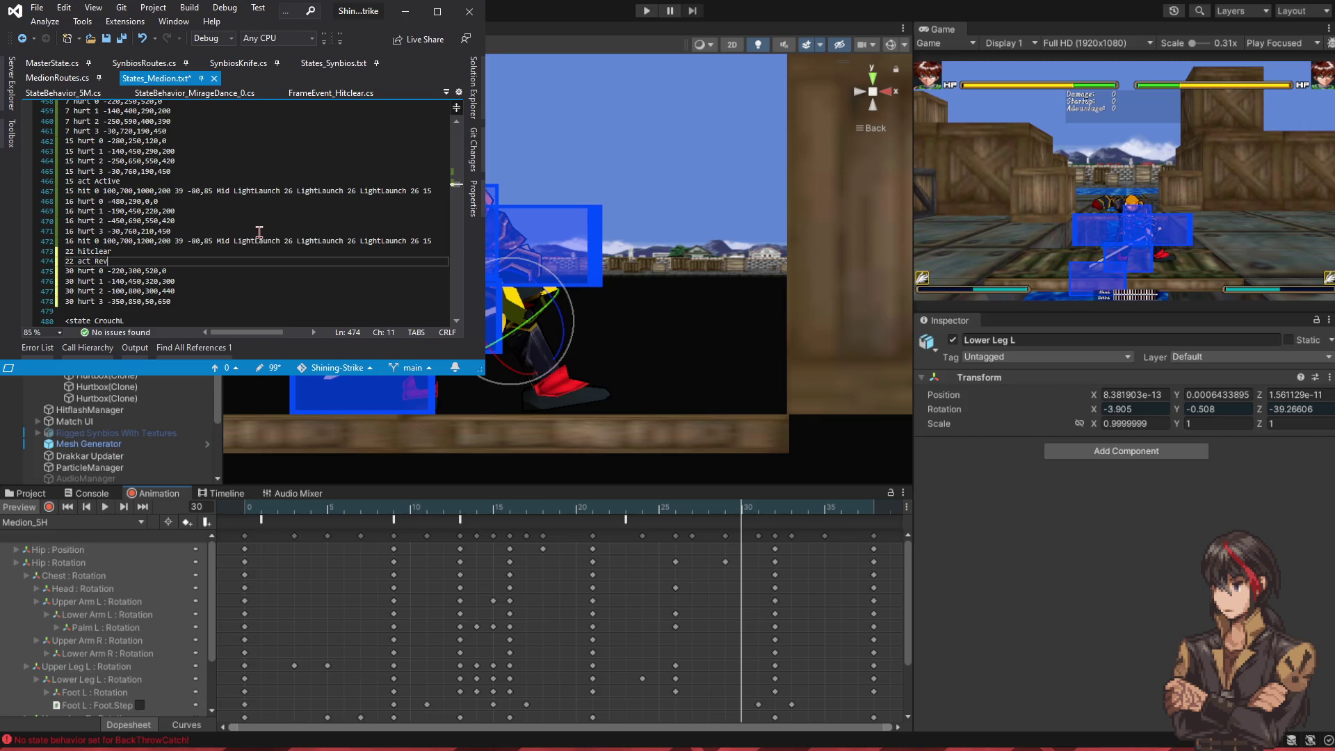
type("overy")
key("ctrl+s")
- Step the animation preview between frames 24 and 29 to inspect the recovery pose
left_click(720, 512)
left_click(710, 513)
left_click(692, 512)
left_click(676, 512)
left_click(661, 511)
left_click(643, 513)
left_click(660, 512)
left_click(677, 514)
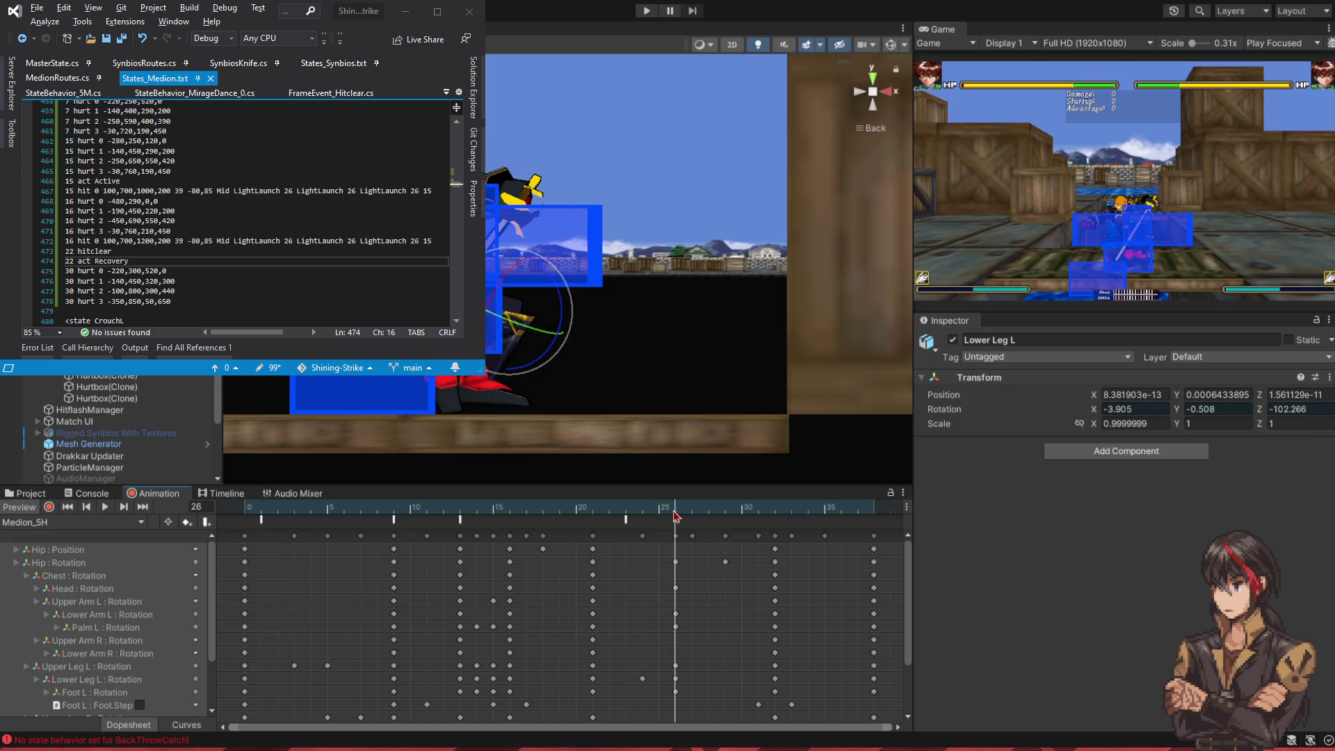
left_click(693, 514)
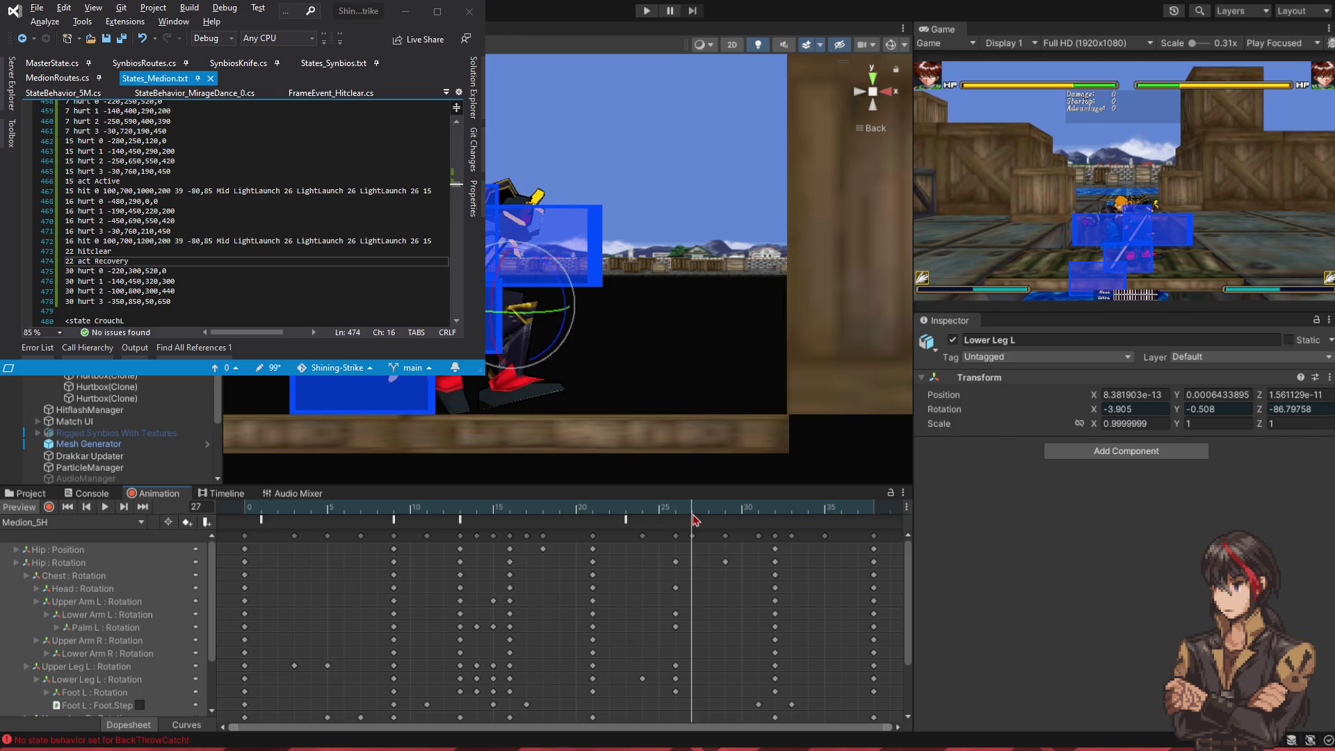
- Duplicate the four frame-30 hurtbox lines, renumber the copies to frame 27, and save
left_click_drag(171, 301, 186, 263)
key("ctrl+d")
left_click(75, 270)
key("BackSpace")
key("BackSpace")
type("27")
key("Down")
key("BackSpace")
key("BackSpace")
type("27")
key("Down")
key("BackSpace")
key("BackSpace")
type("27")
key("Down")
key("BackSpace")
key("BackSpace")
type("27")
key("ctrl+s")
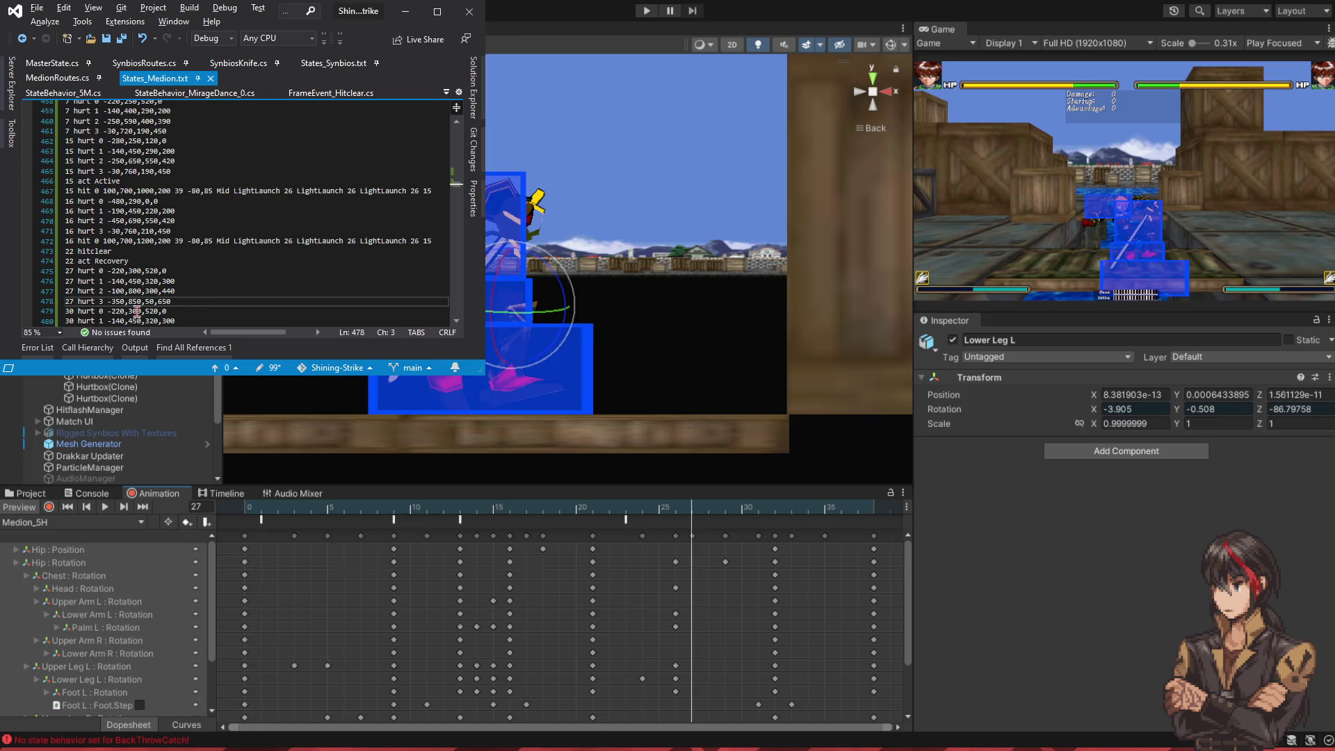
- Shrink frame-30 hurt 1 by editing its 450 value, then save
left_click(150, 320)
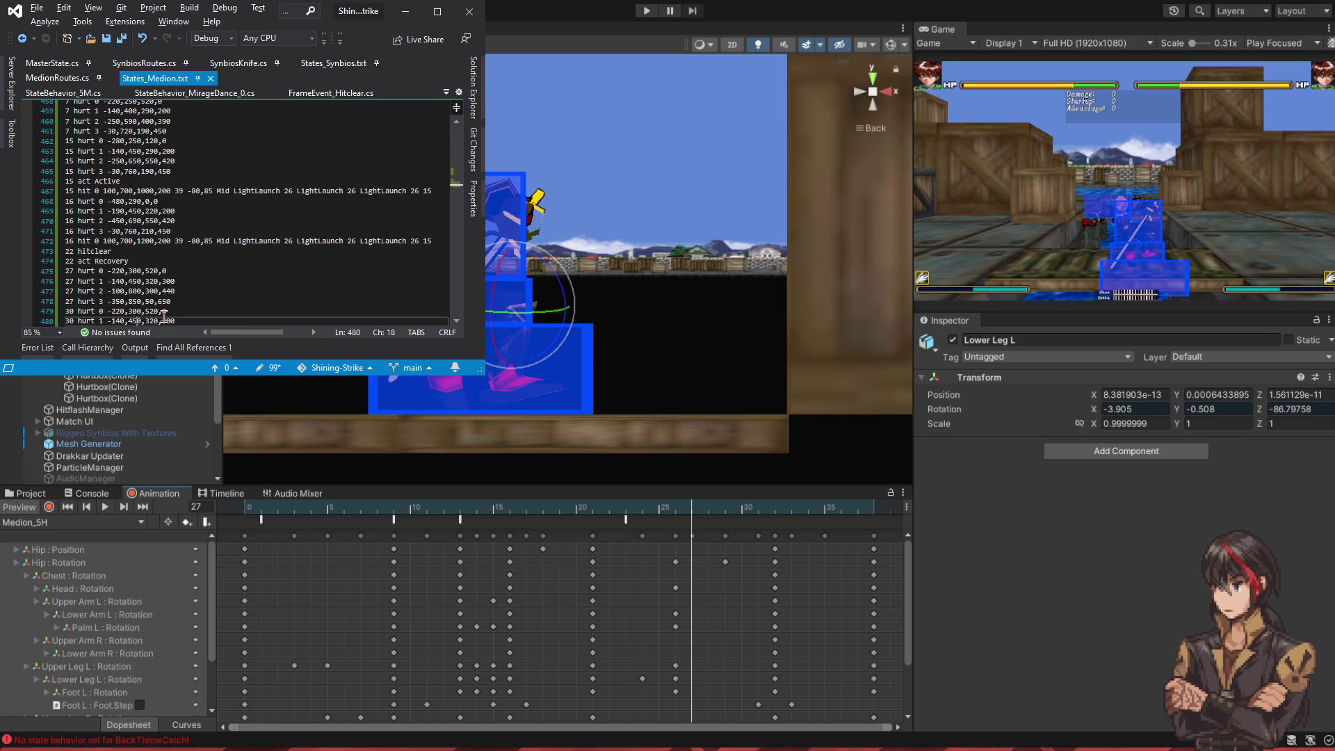
key("Delete")
type("3")
type("1")
key("ctrl+s")
- Try edits on the frame-30 and frame-27 hurt 1 values, undoing the frame-30 change
scroll(311, 328, "down", 1)
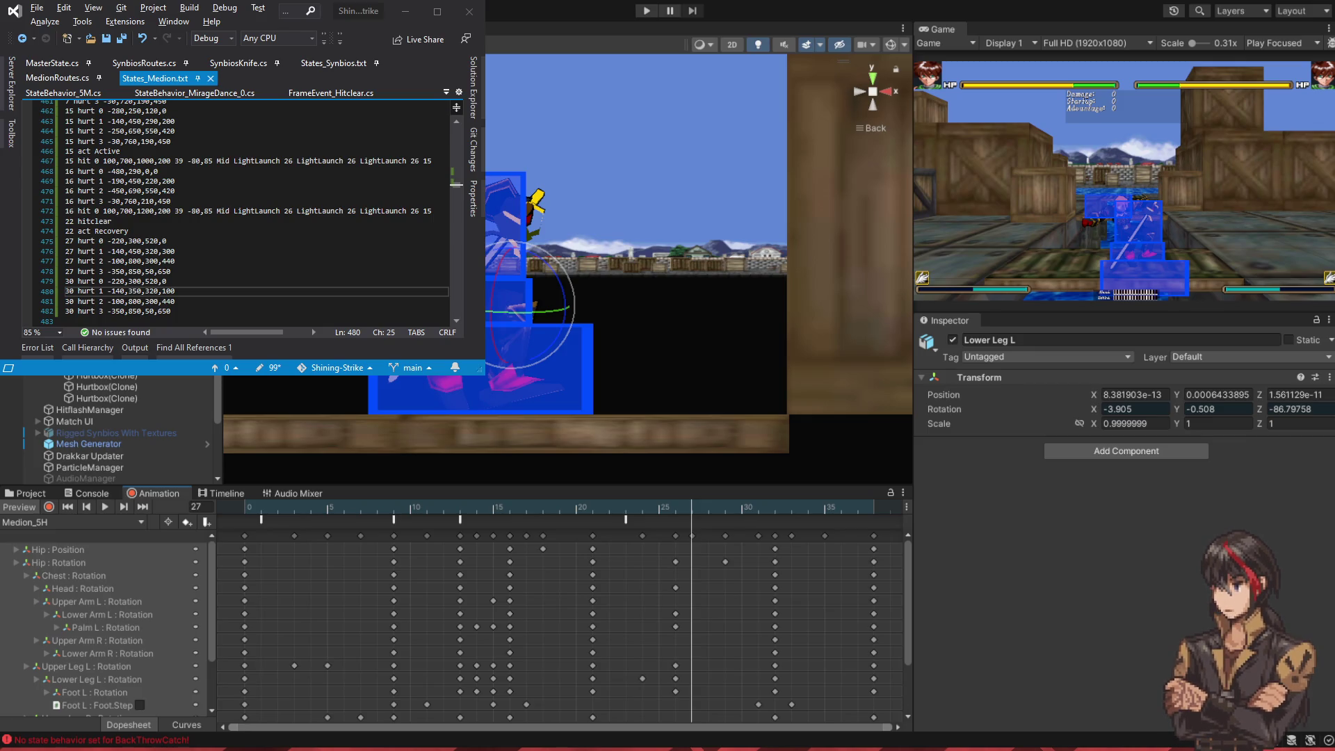
left_click(159, 271)
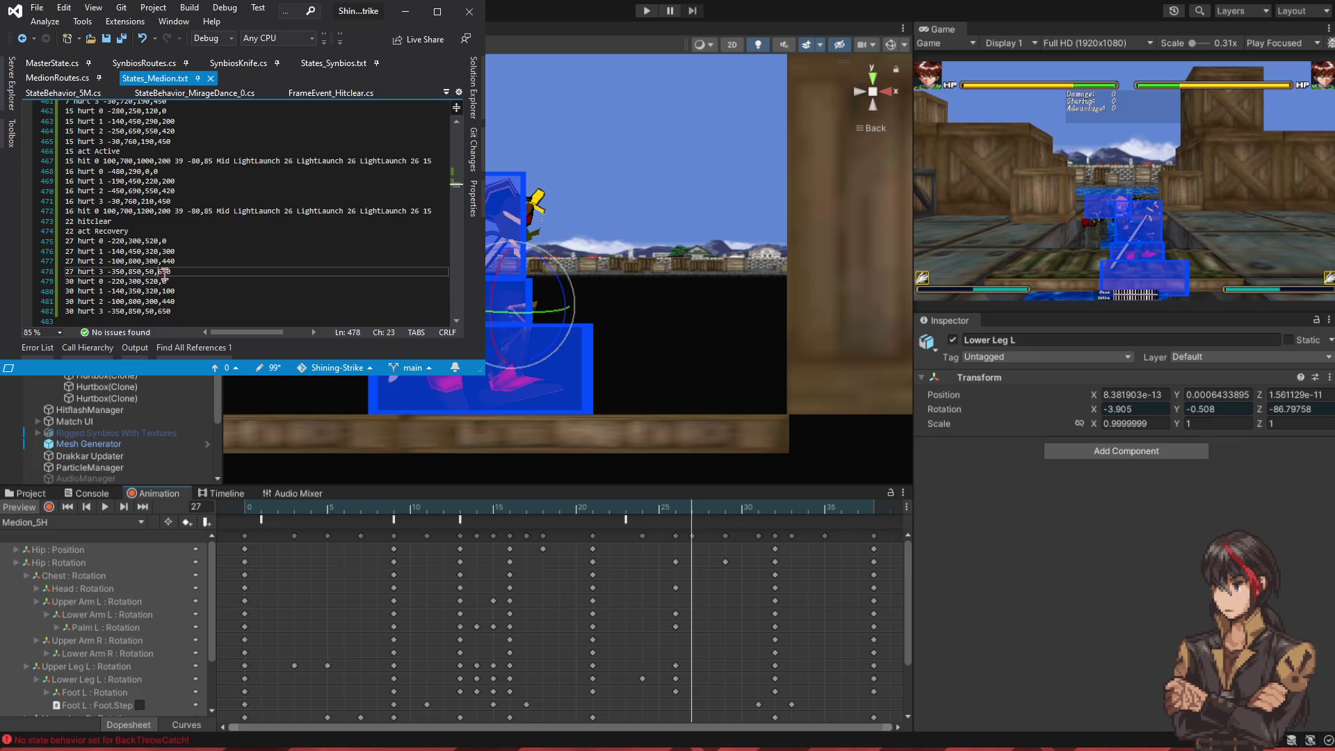
left_click(168, 292)
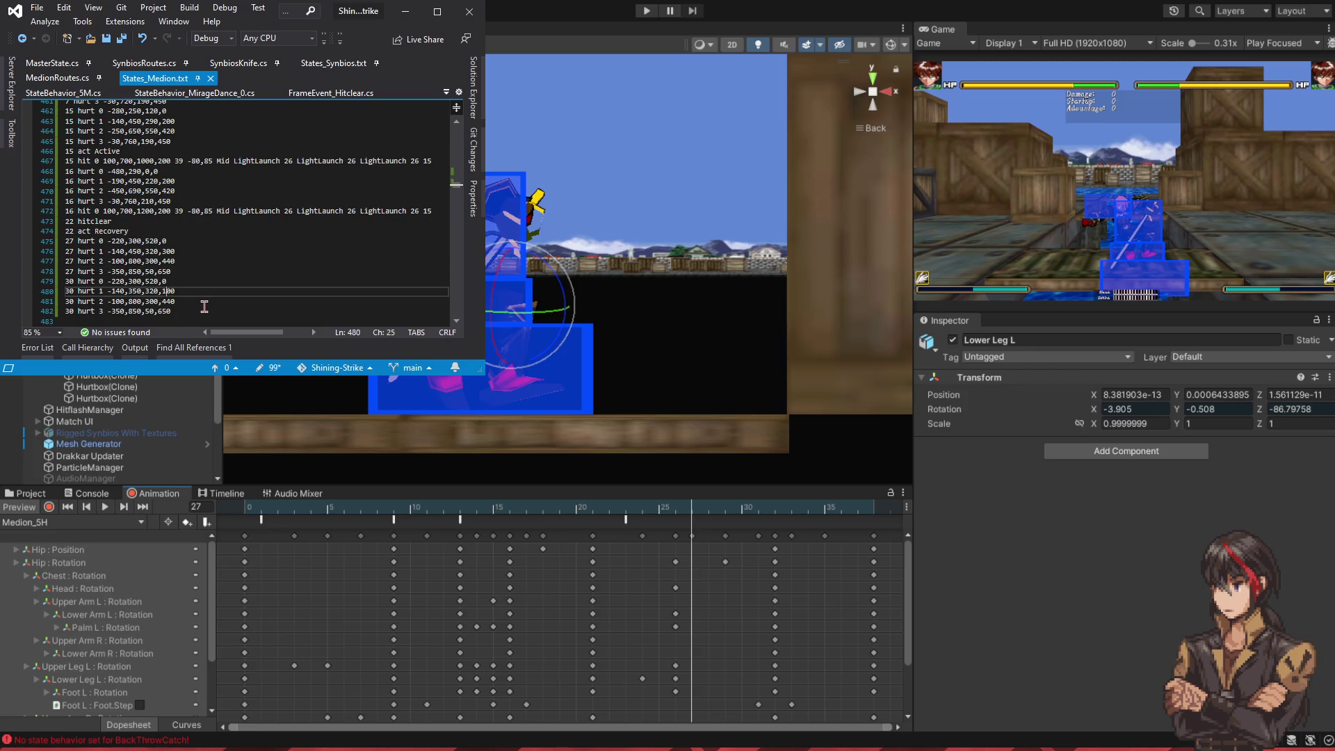
key("BackSpace")
type("3")
key("ctrl+z")
key("Up")
key("Up")
key("Up")
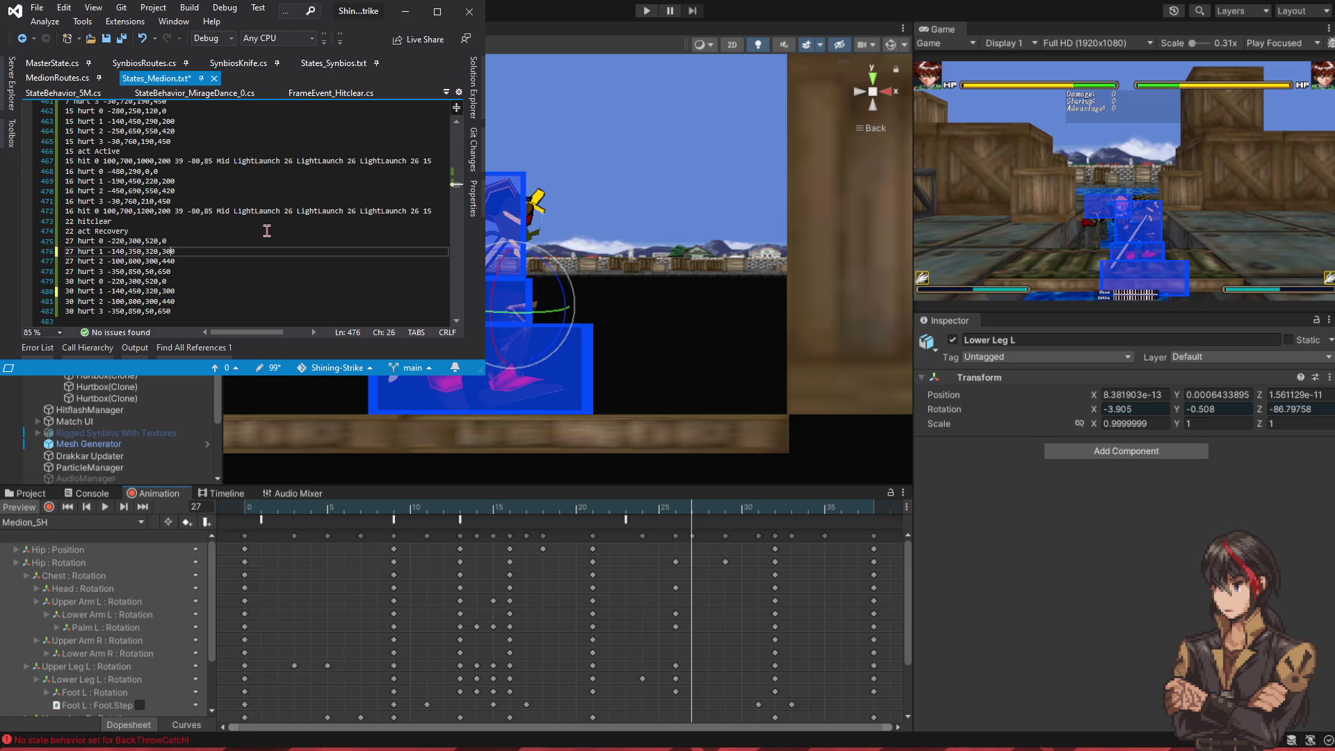
type("1")
key("ctrl+s")
key("alt+Tab")
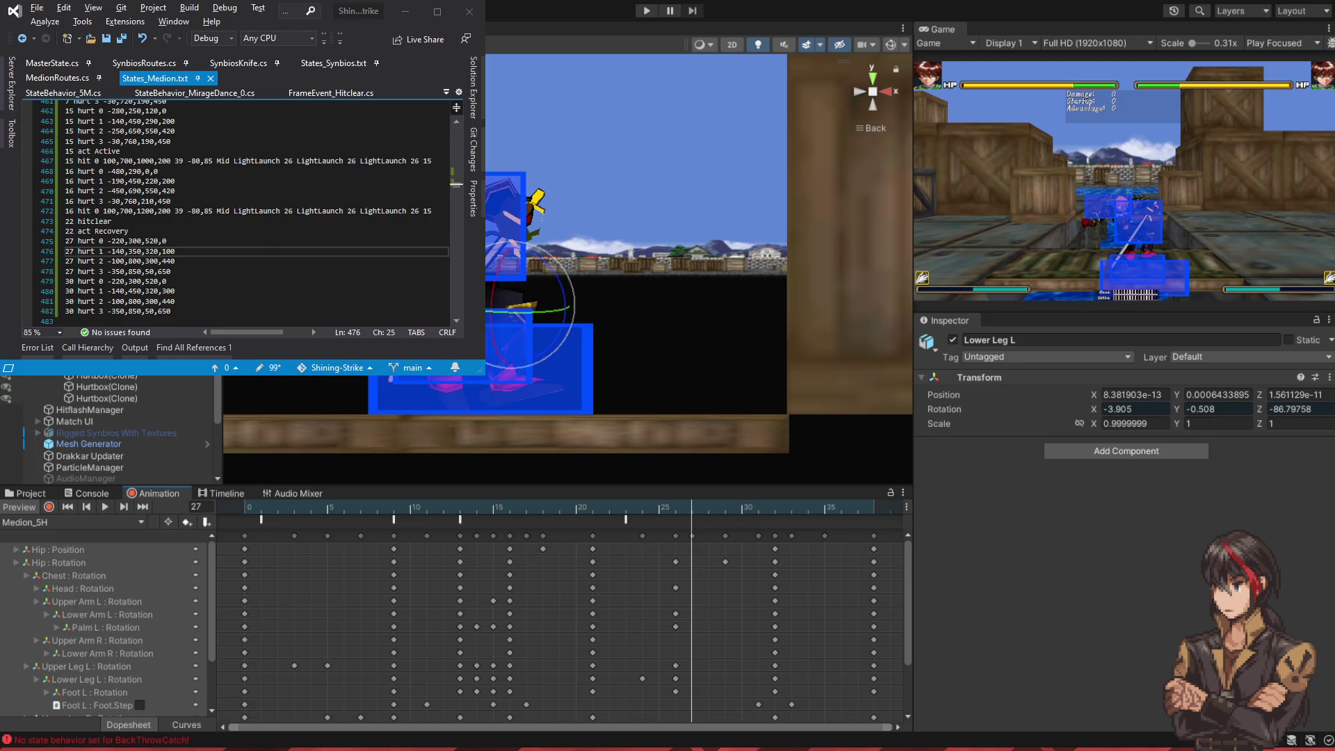
key("alt+Tab")
key("BackSpace")
type("3")
- Try changing frame-27 hurt 2's 800 and 440 values, then undo both and save
left_click(128, 261)
key("shift+Right")
type("6")
key("BackSpace")
type("2")
key("ctrl+s")
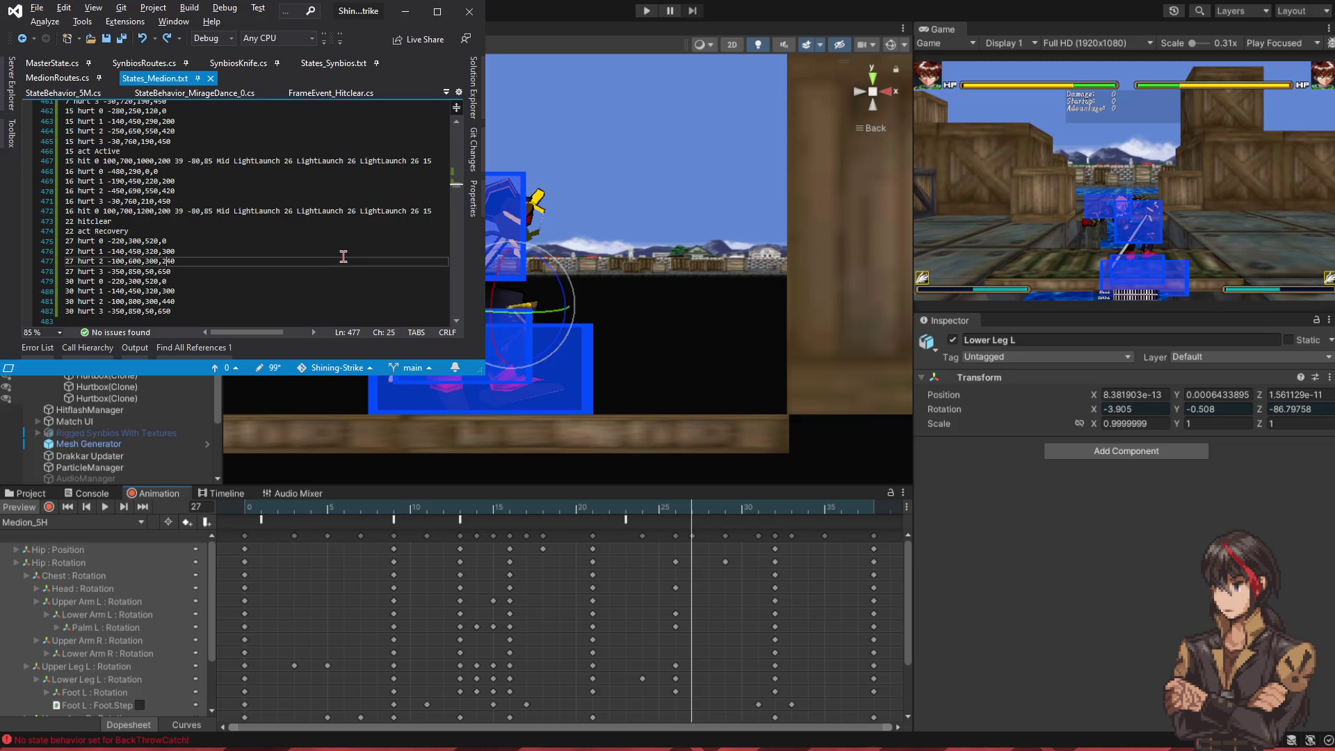
key("ctrl+z")
key("ctrl+z")
key("Down")
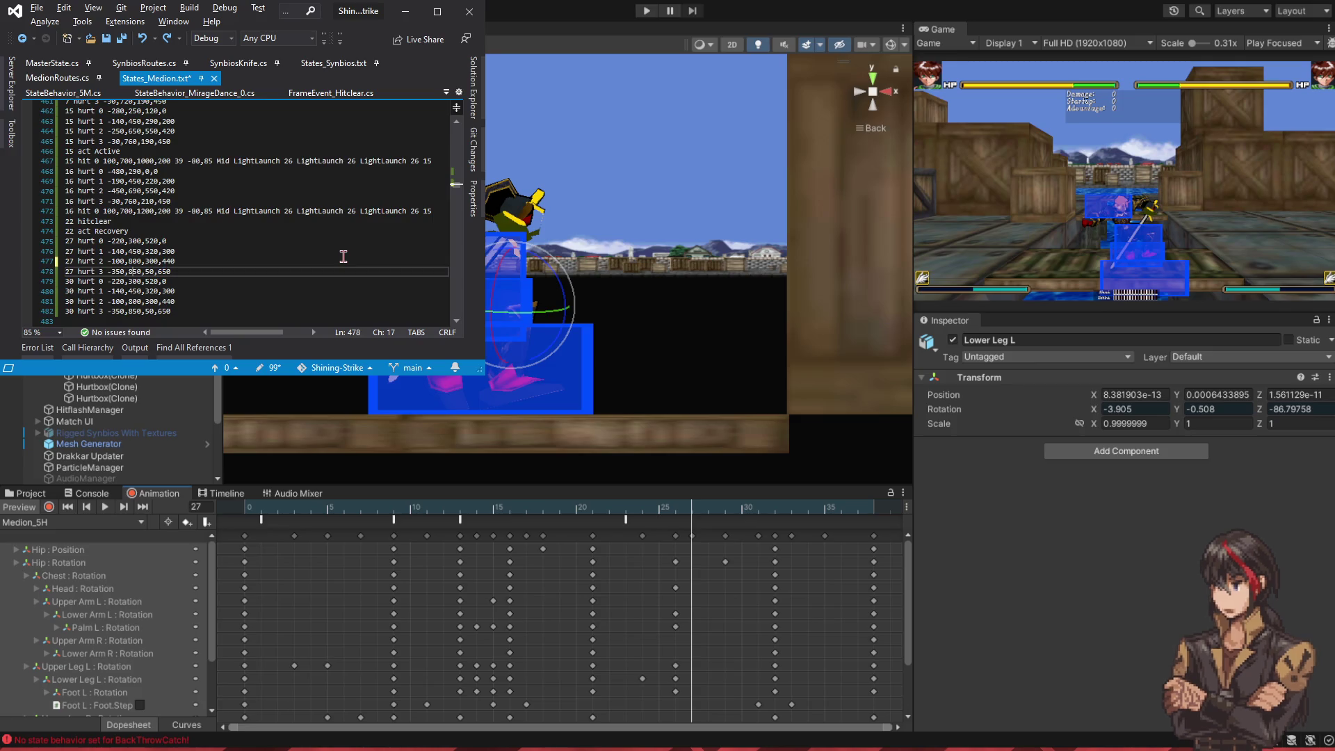
key("ctrl+z")
key("ctrl+z")
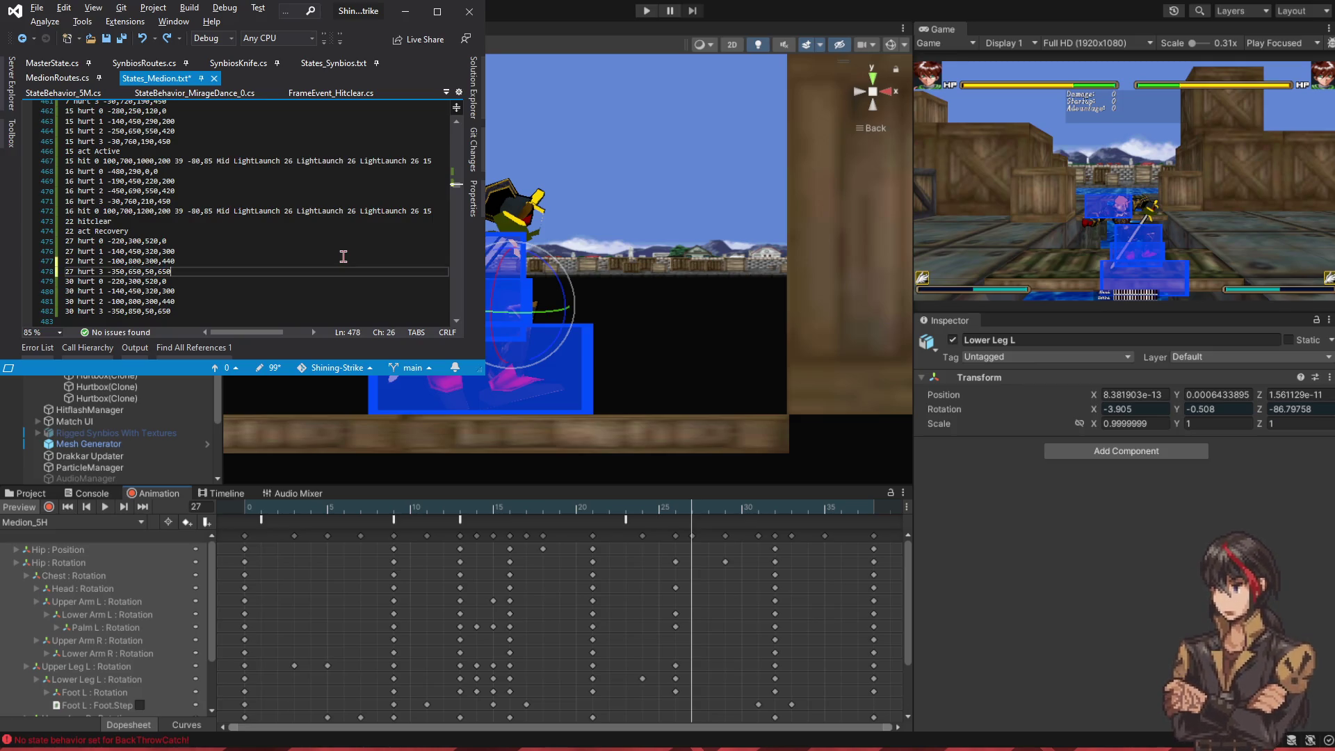
key("ctrl+s")
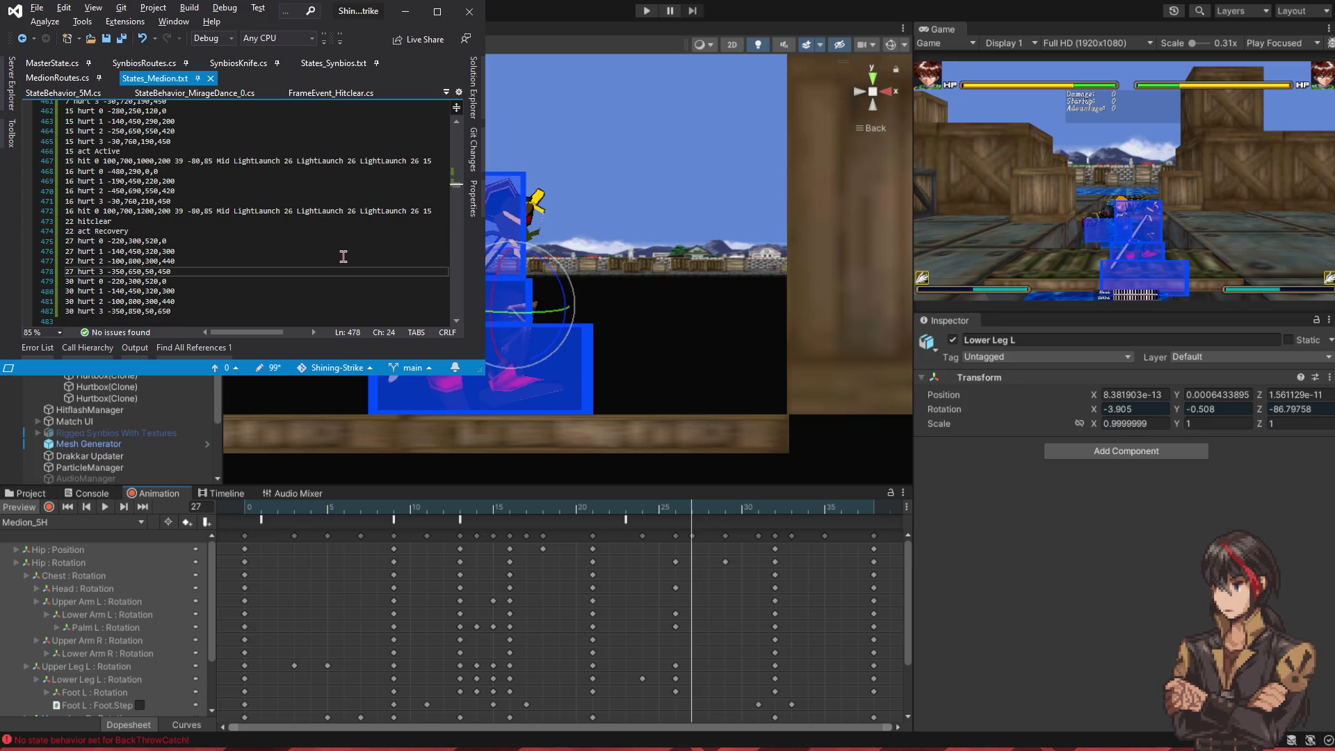
- Change the frame-27 hurt 3 first value from -350 to -500
key("Left")
key("BackSpace")
key("Delete")
type("50")
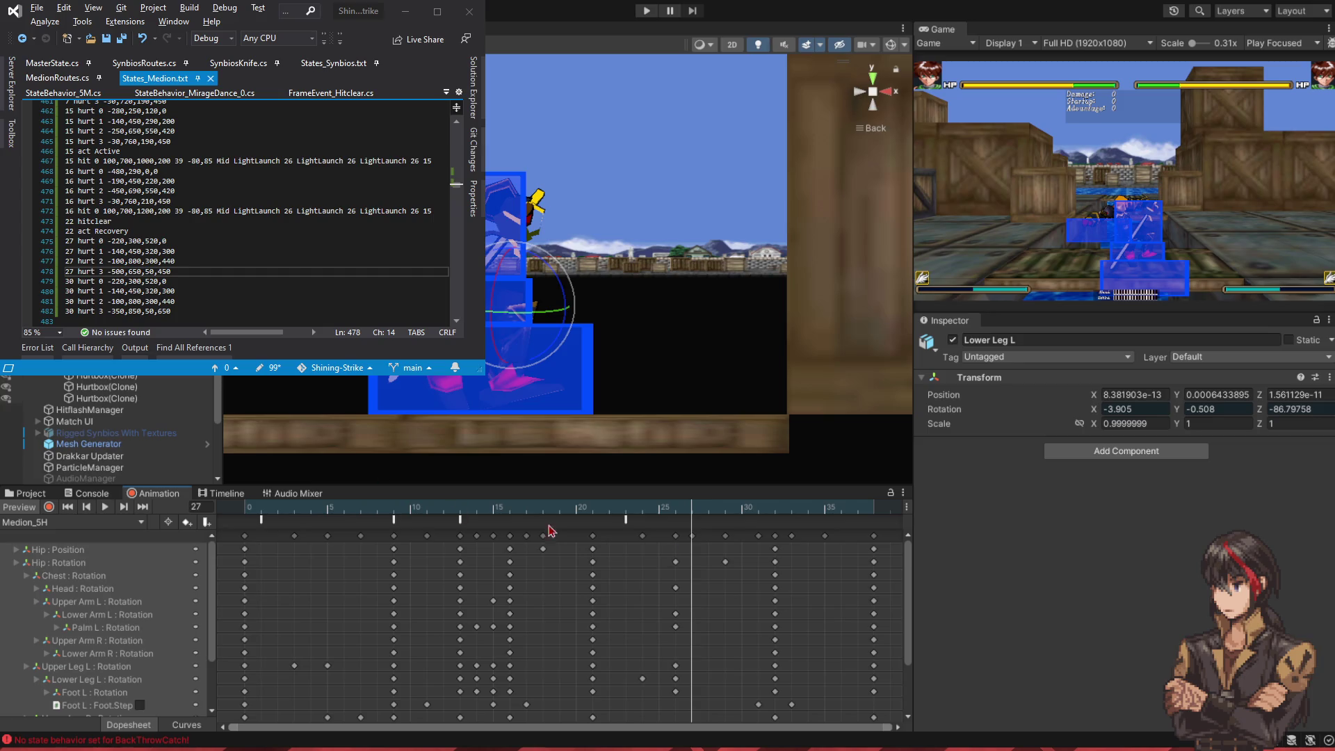
- Scrub the Medion_5H preview from frame 29 to 38, play it, then settle on frame 13
left_click(729, 513)
left_click_drag(728, 513, 878, 520)
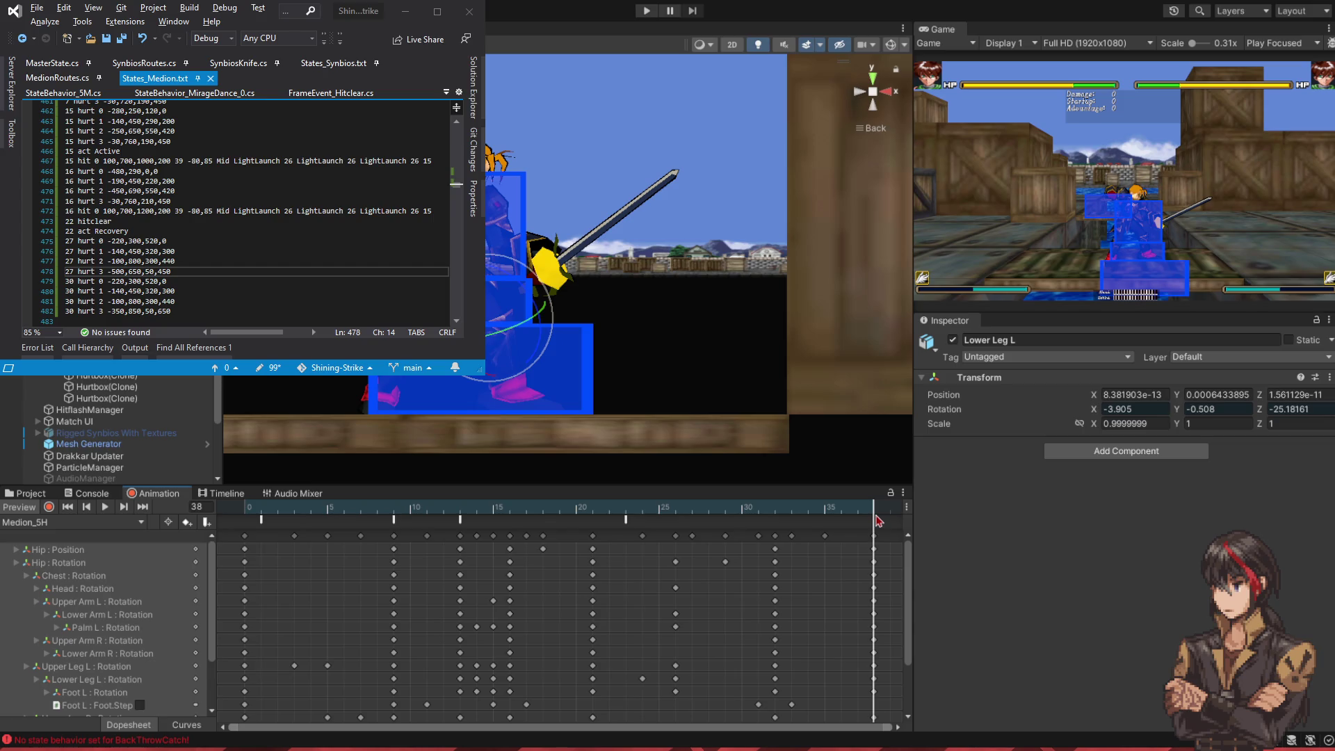
left_click(105, 507)
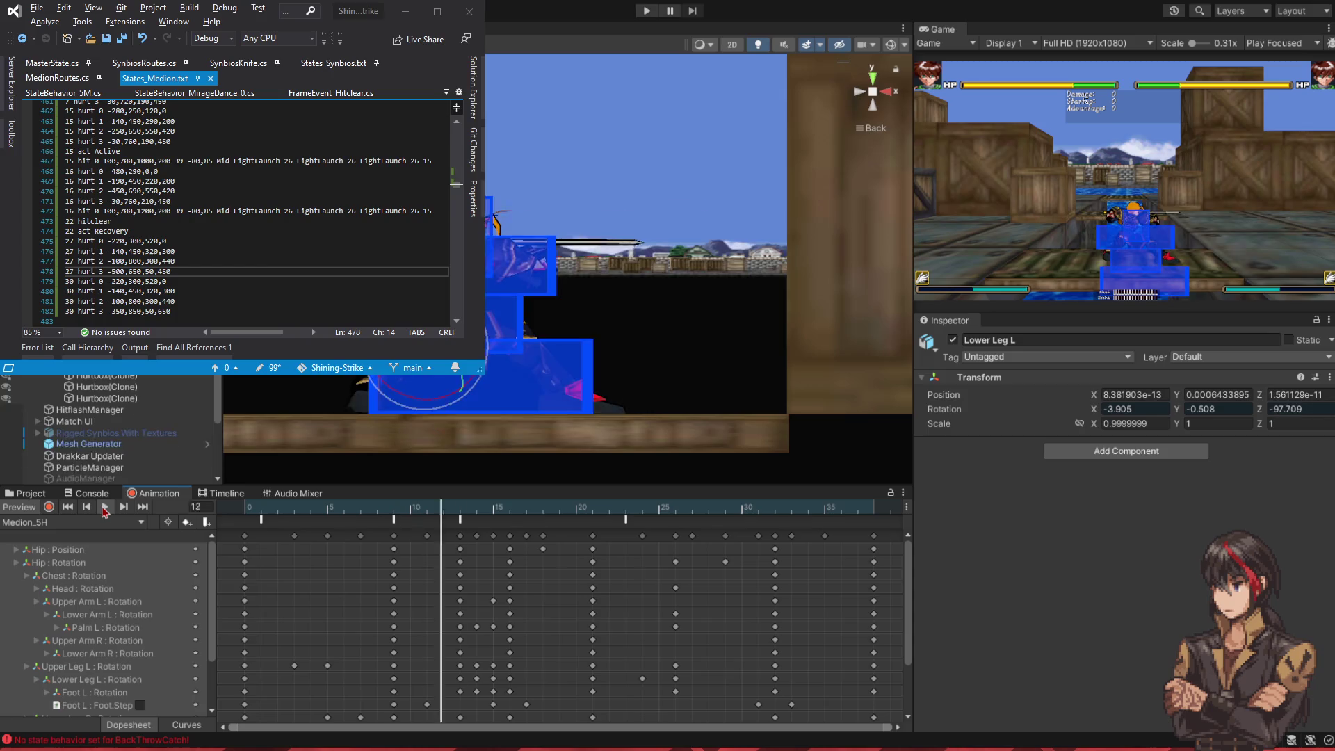
left_click(105, 507)
left_click(518, 514)
left_click(485, 514)
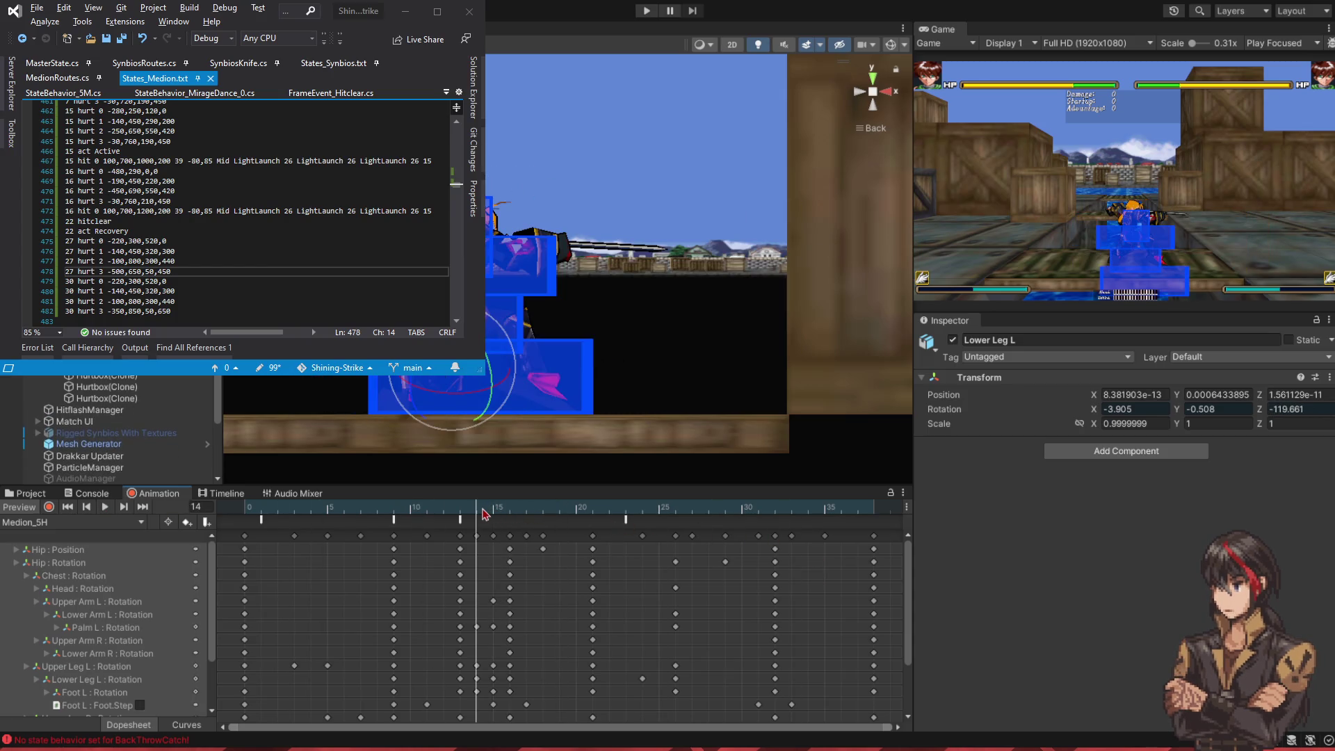
left_click(465, 515)
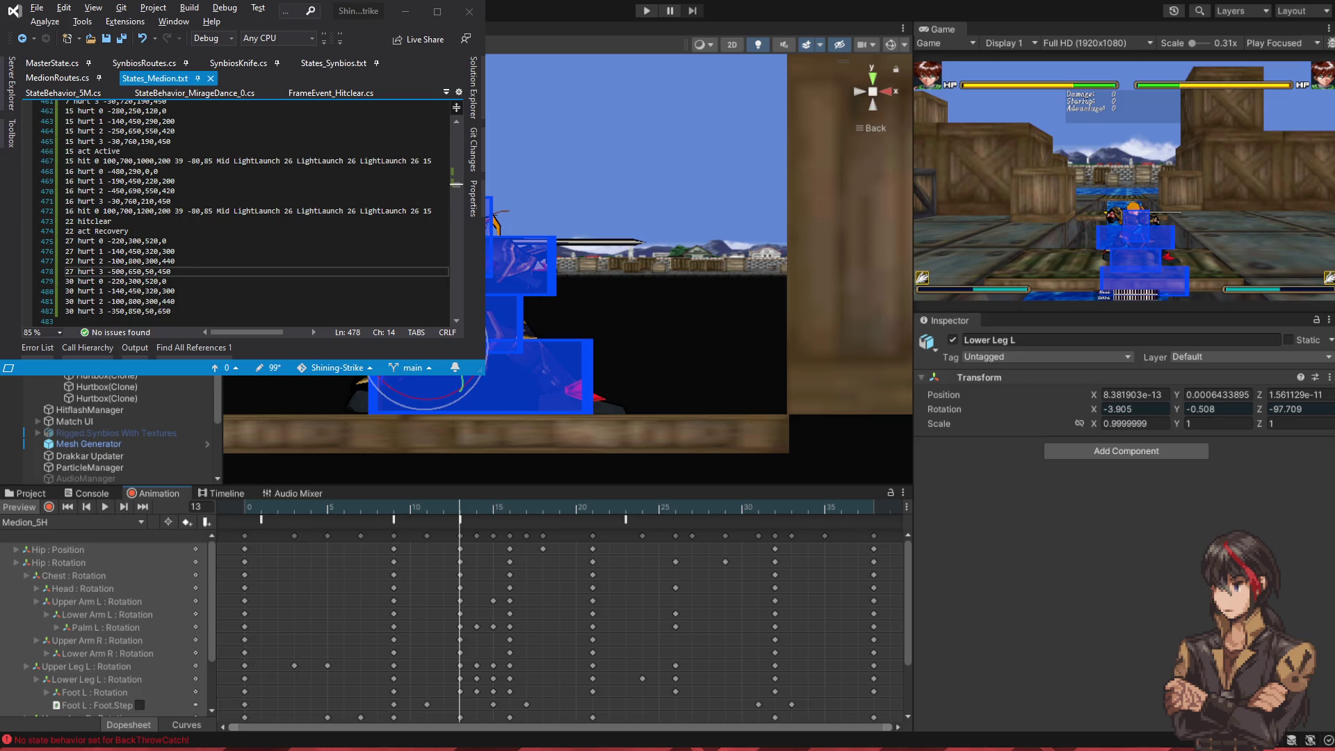
scroll(251, 208, "up", 7)
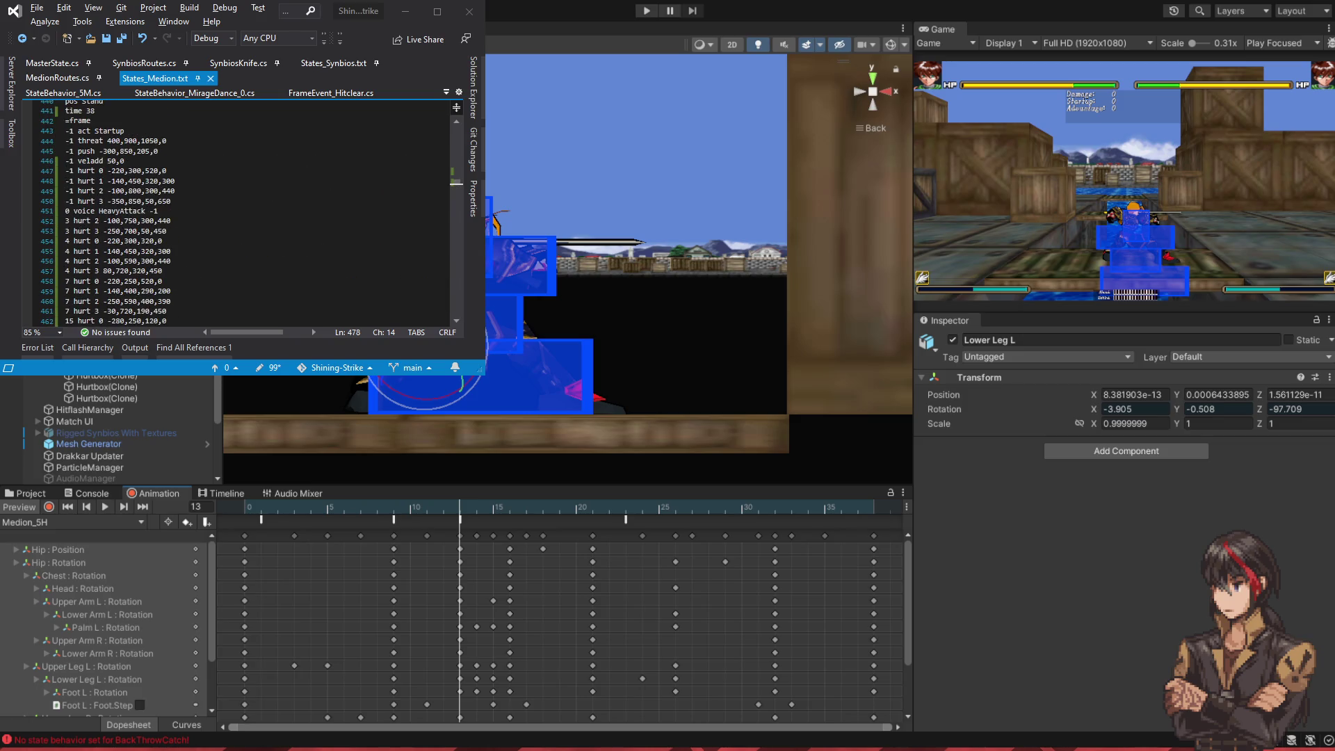
scroll(250, 208, "down", 4)
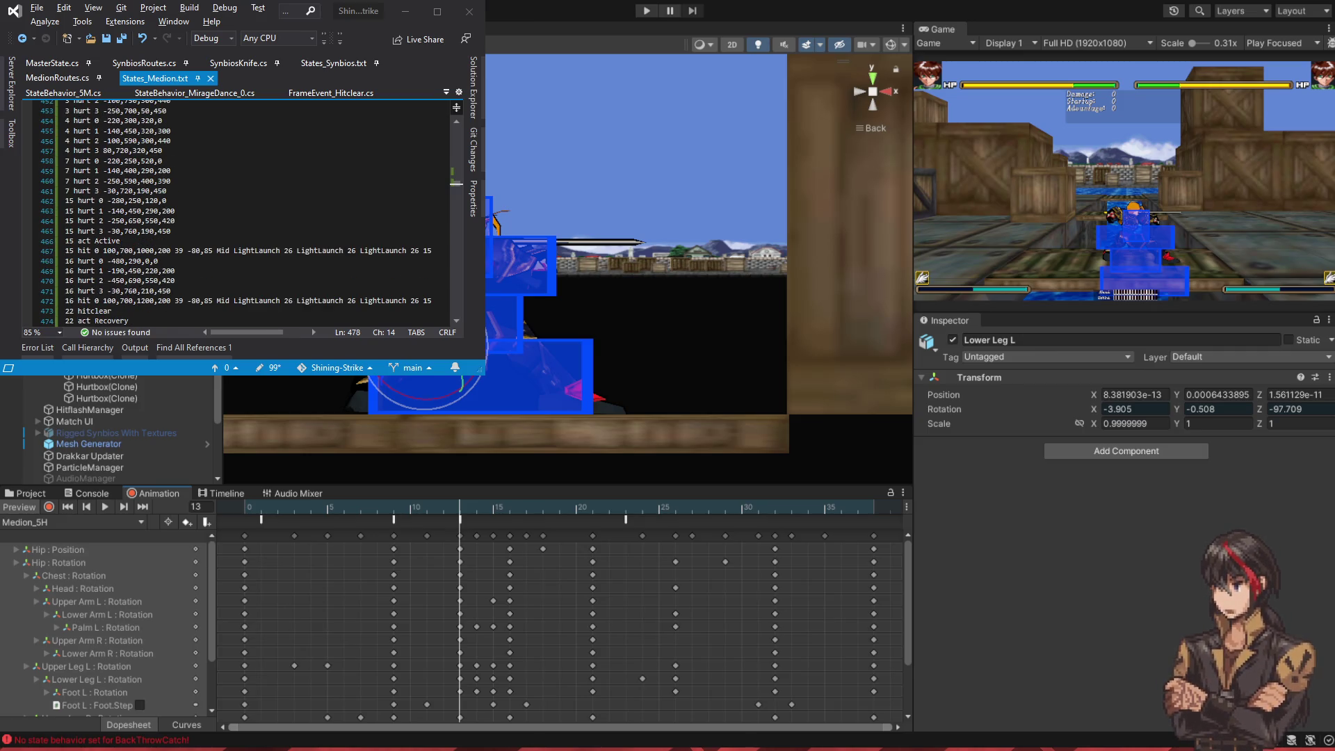
- Add '13 frictionset 0' and an unfinished '13 veladd' line after line 461
left_click(205, 194)
key("Return")
type("1")
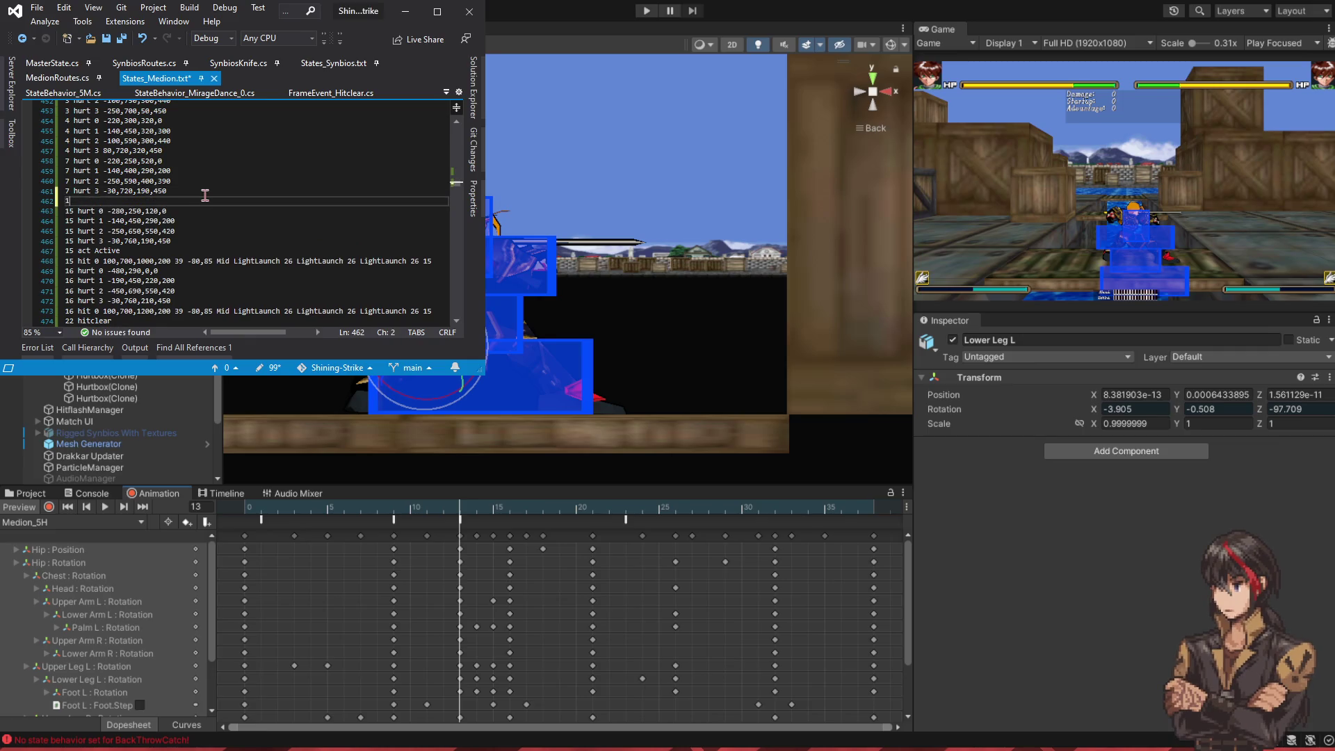
type("3 frictionset 0")
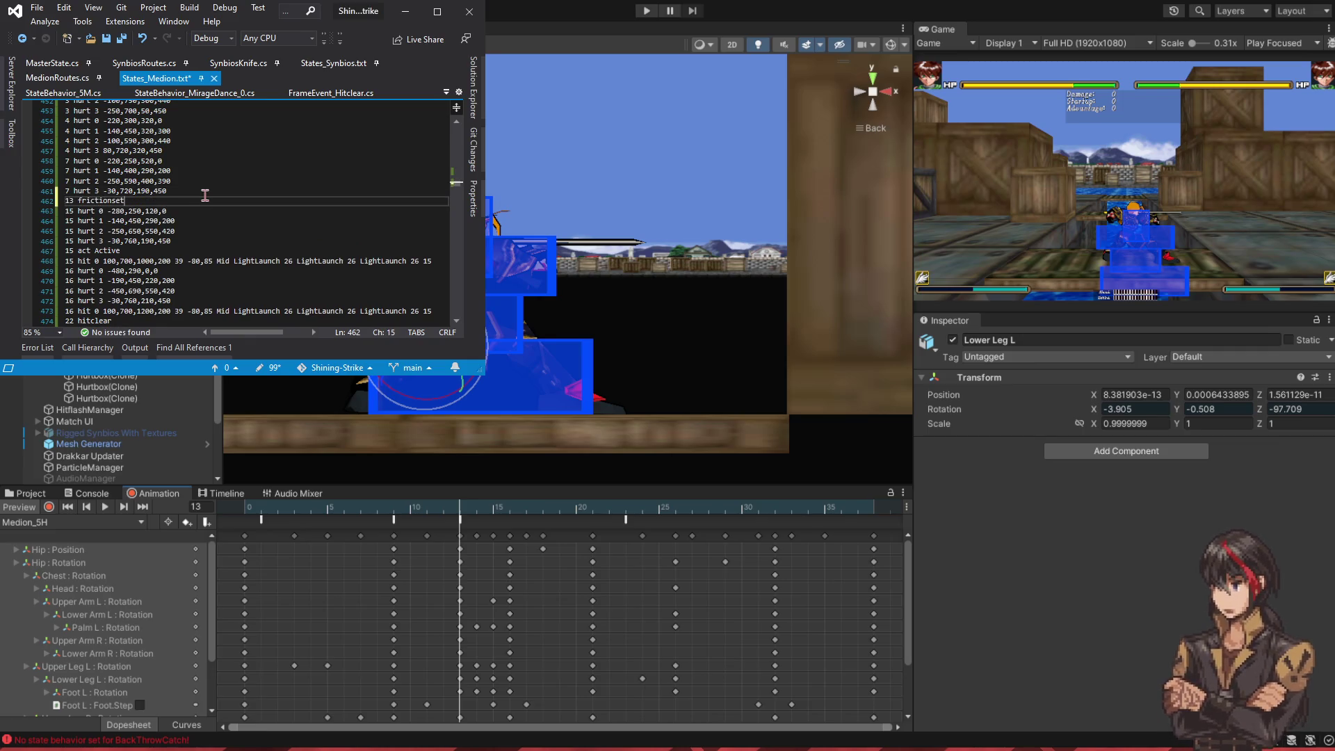
key("Return")
type("13 ")
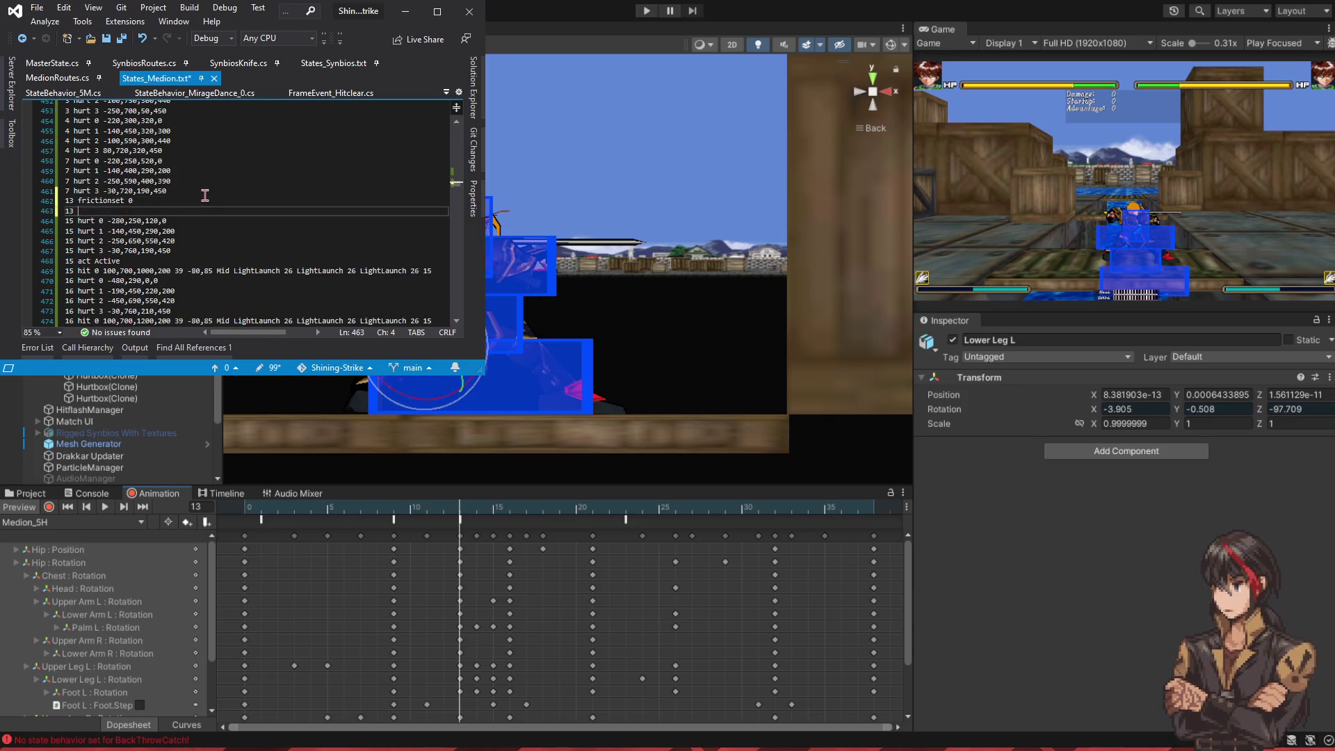
type("veladd")
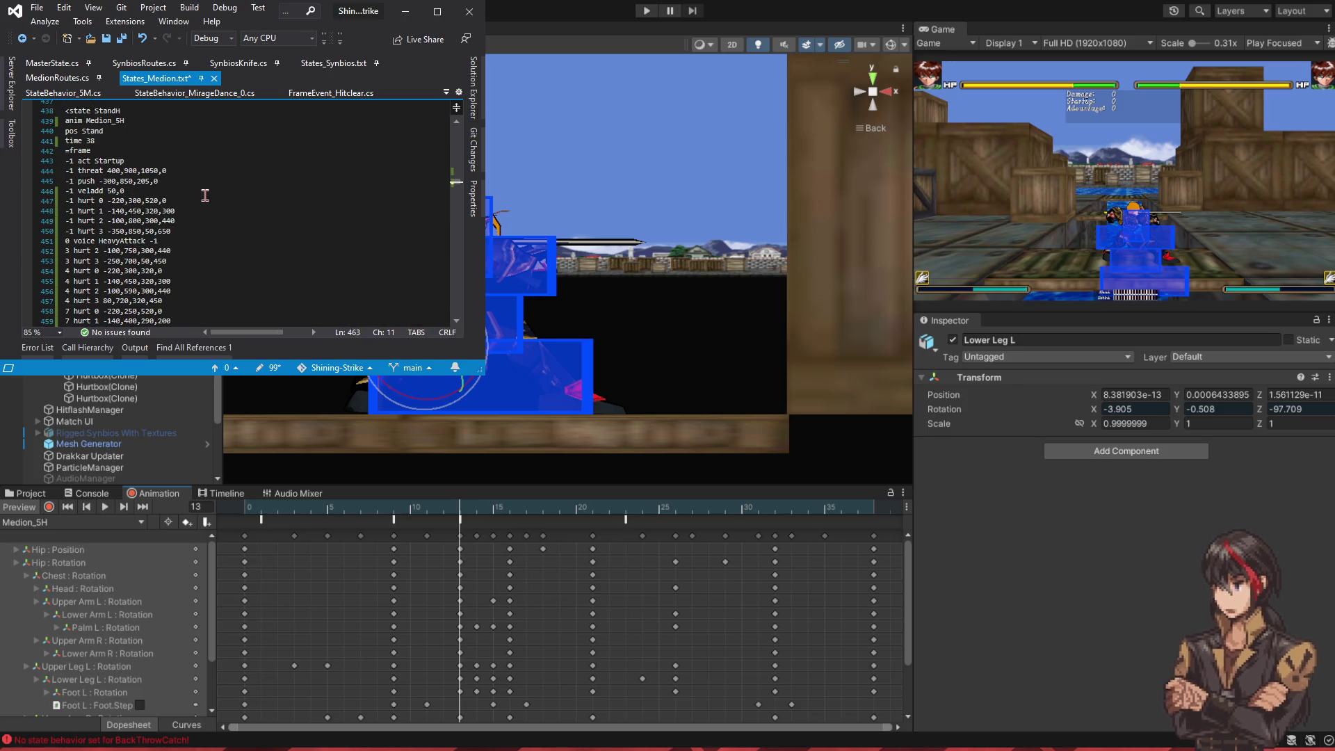
- Make line 446 read '-1 veladd -50,0', then return to the 13 veladd line
scroll(205, 195, "up", 2)
scroll(205, 196, "up", 8)
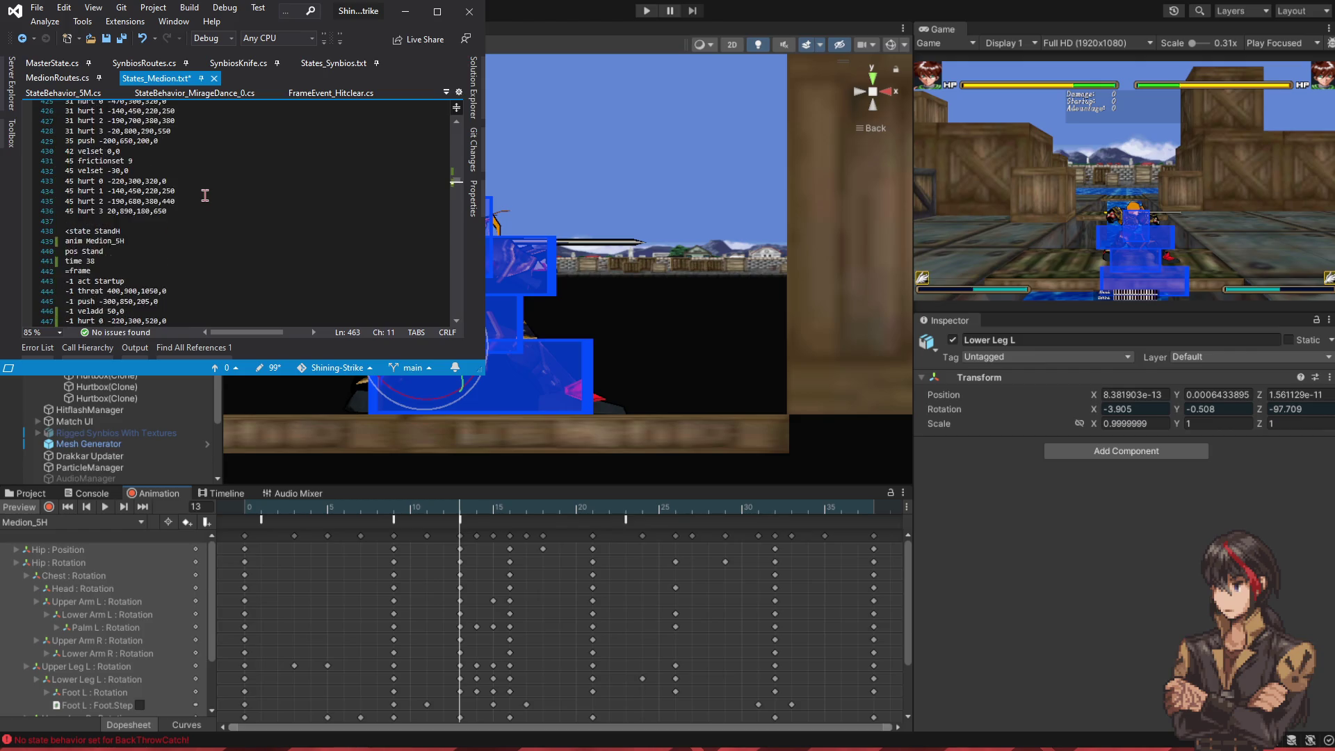
scroll(205, 195, "up", 2)
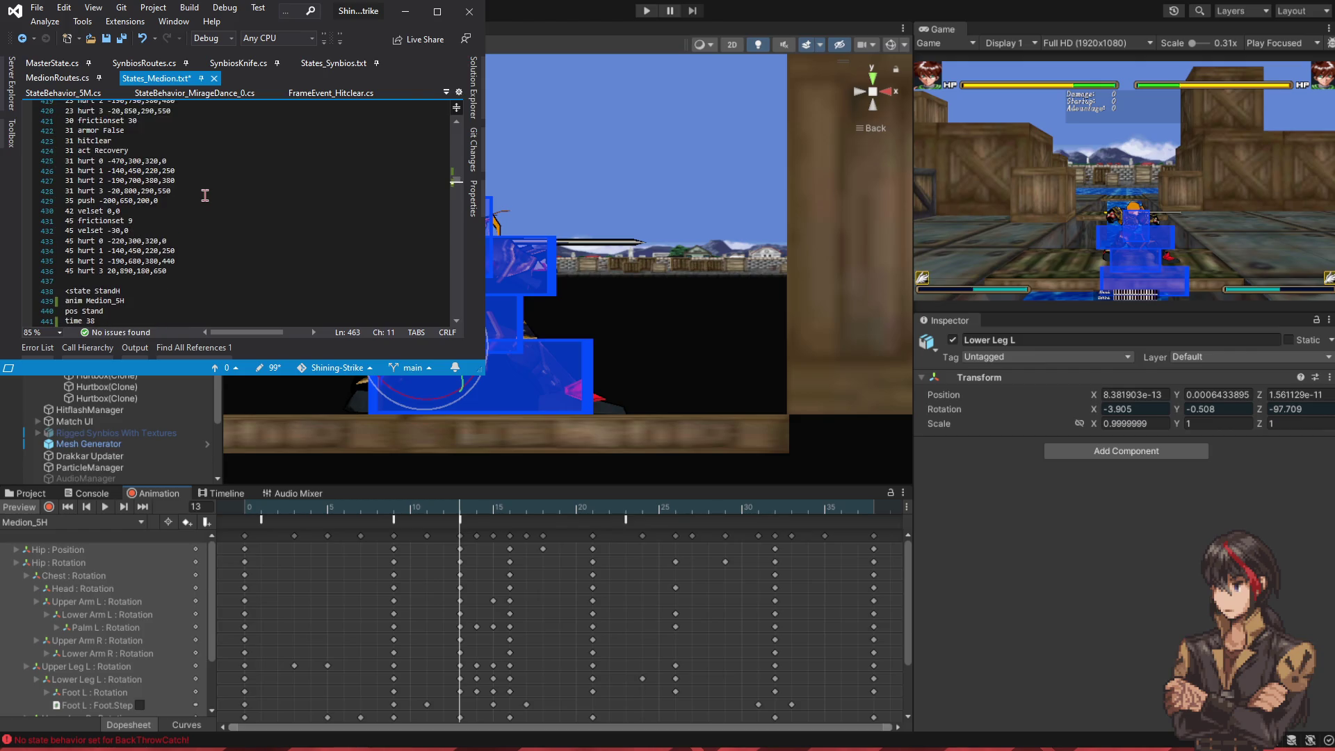
scroll(205, 195, "up", 3)
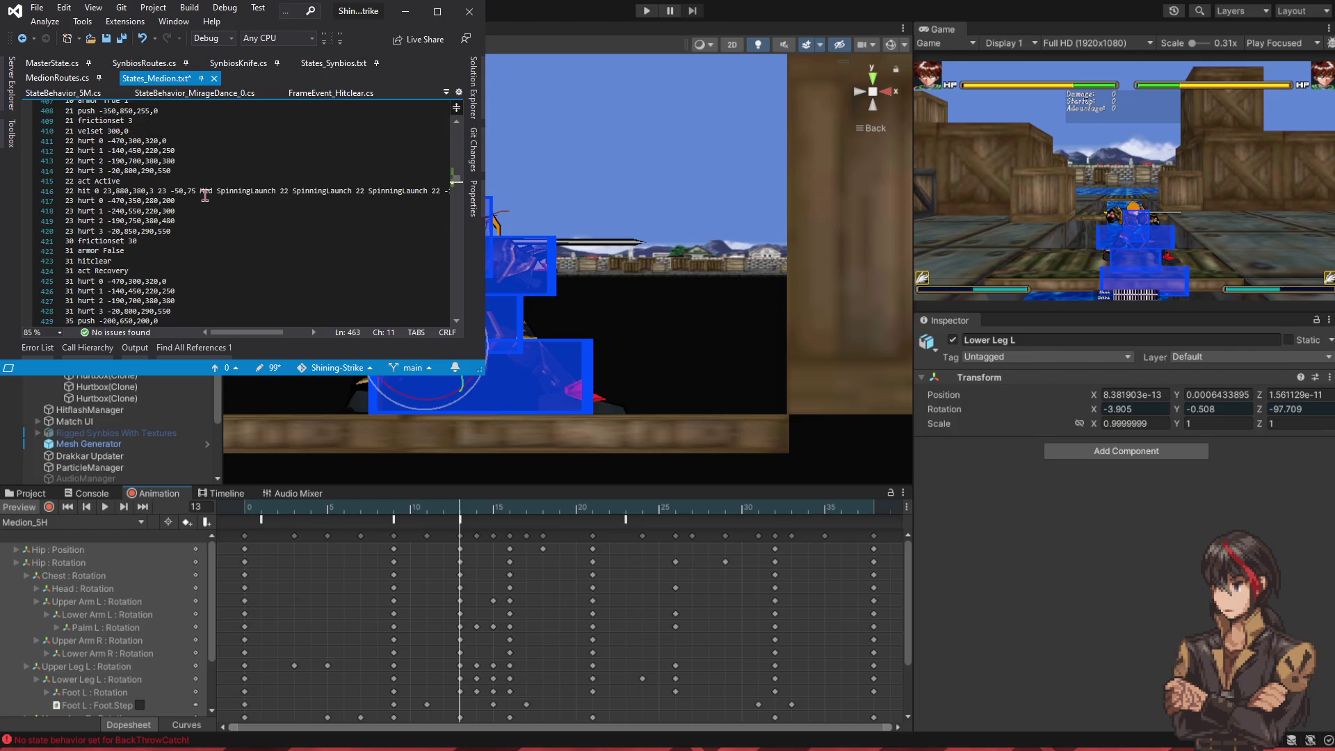
scroll(205, 195, "up", 9)
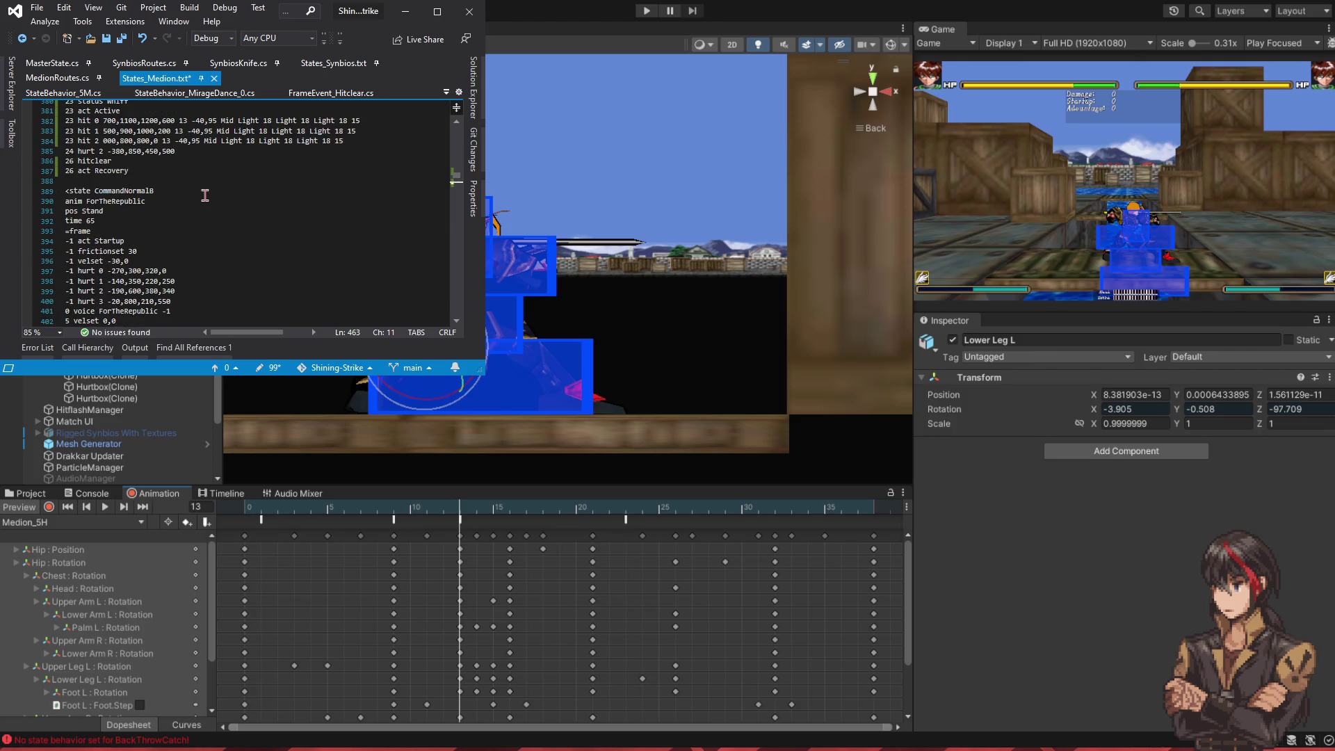
scroll(205, 195, "down", 18)
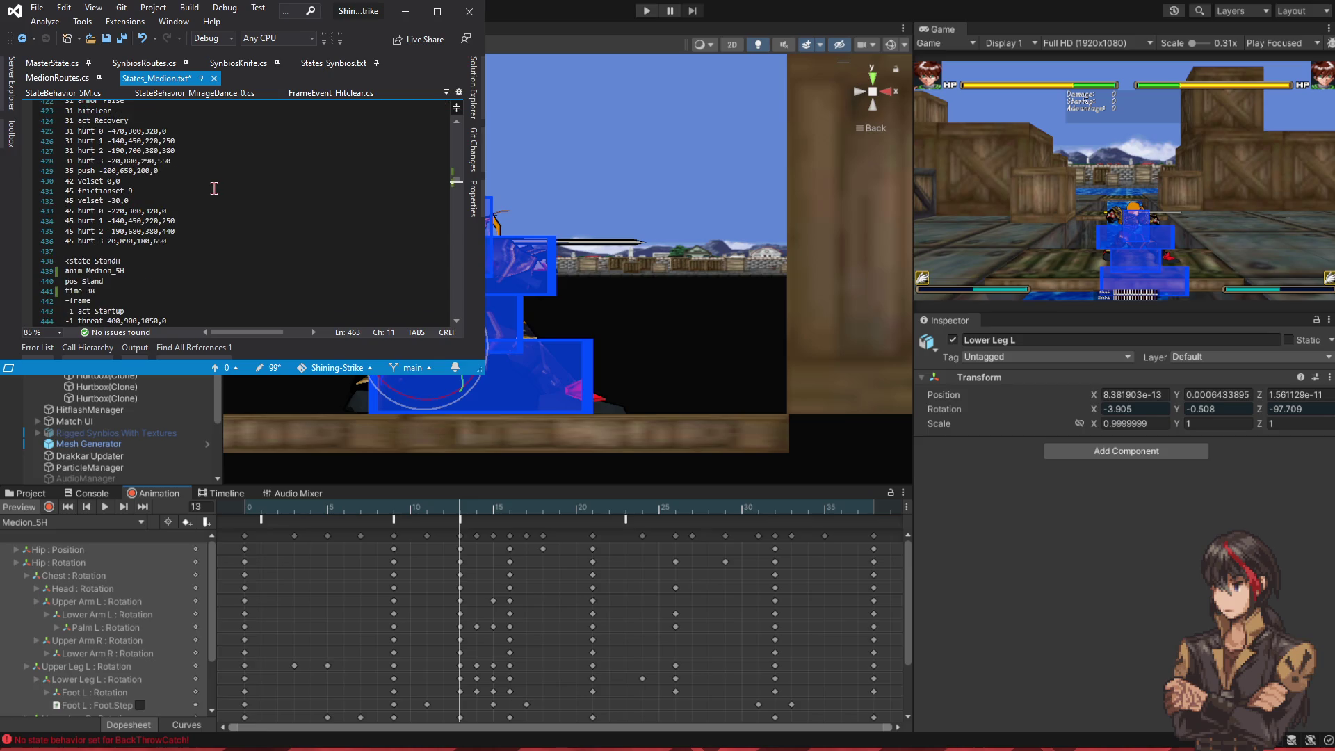
scroll(214, 188, "up", 1)
left_click(109, 250)
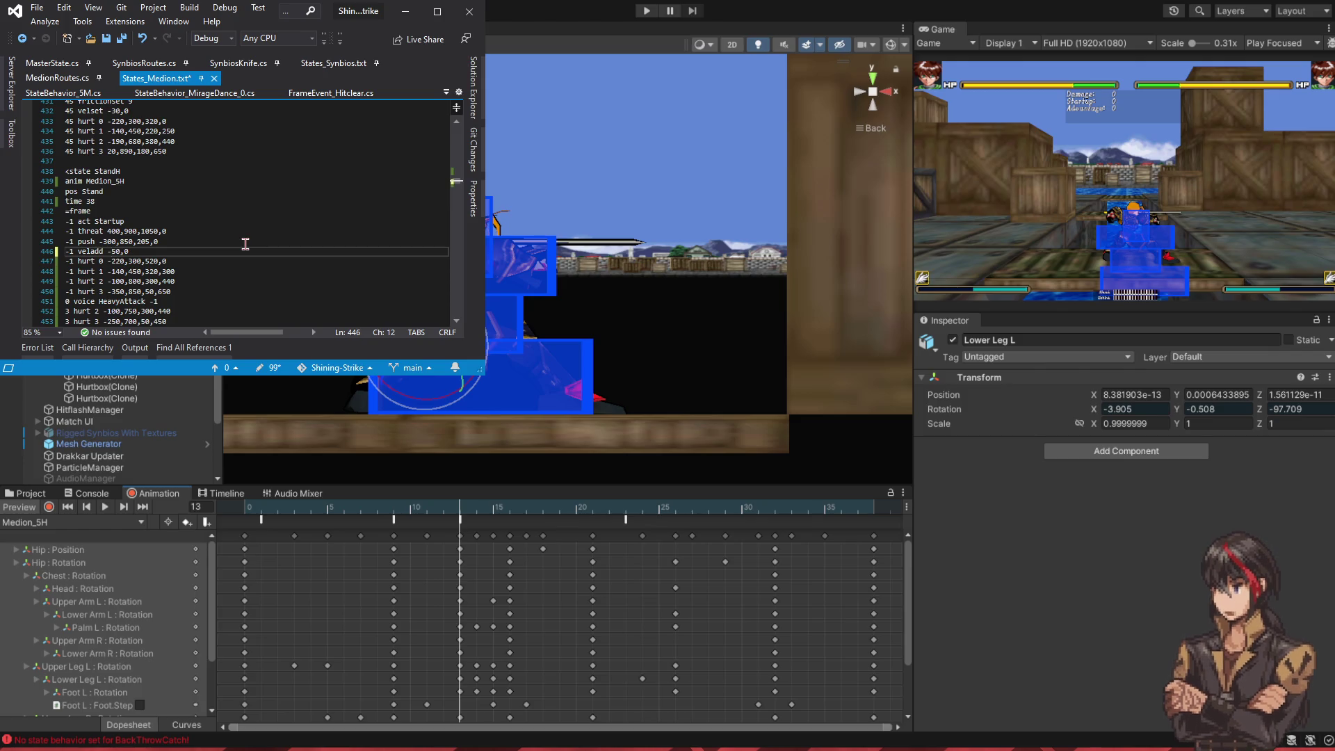
type("-")
scroll(244, 243, "down", 6)
left_click(174, 241)
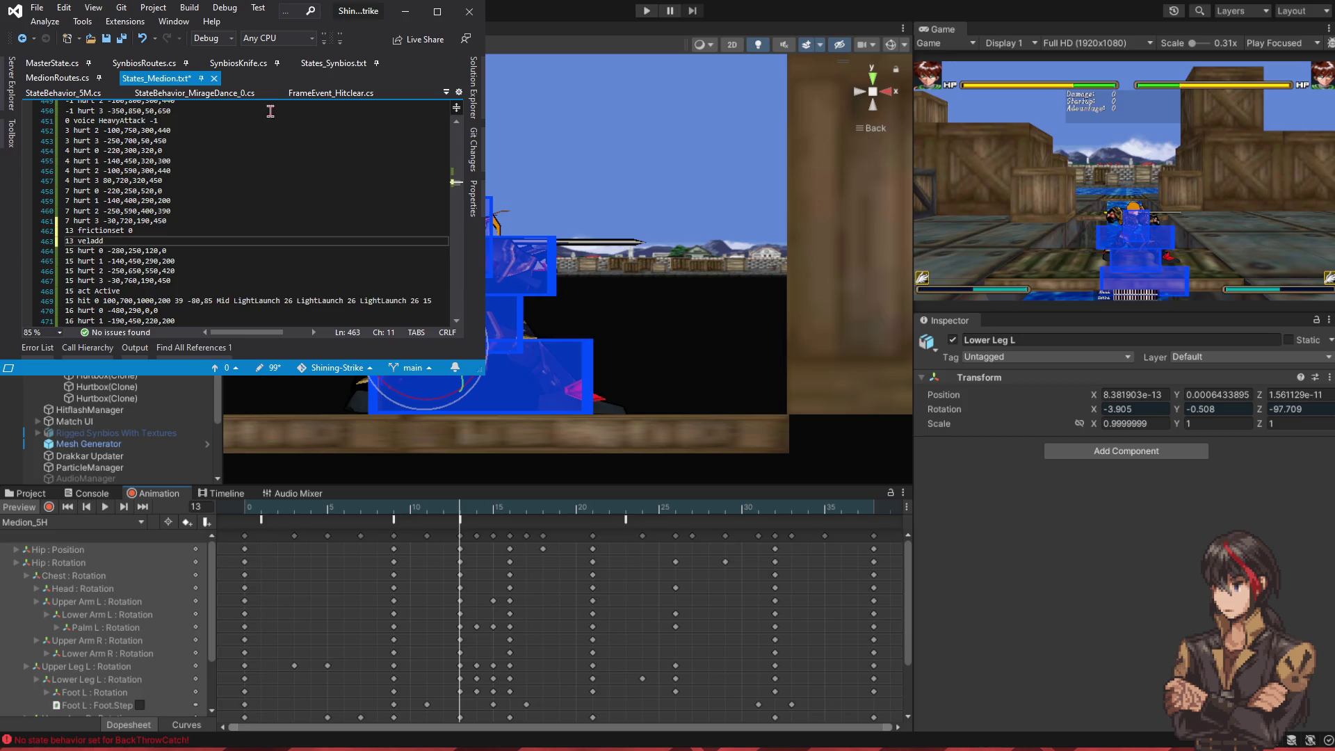
left_click(310, 65)
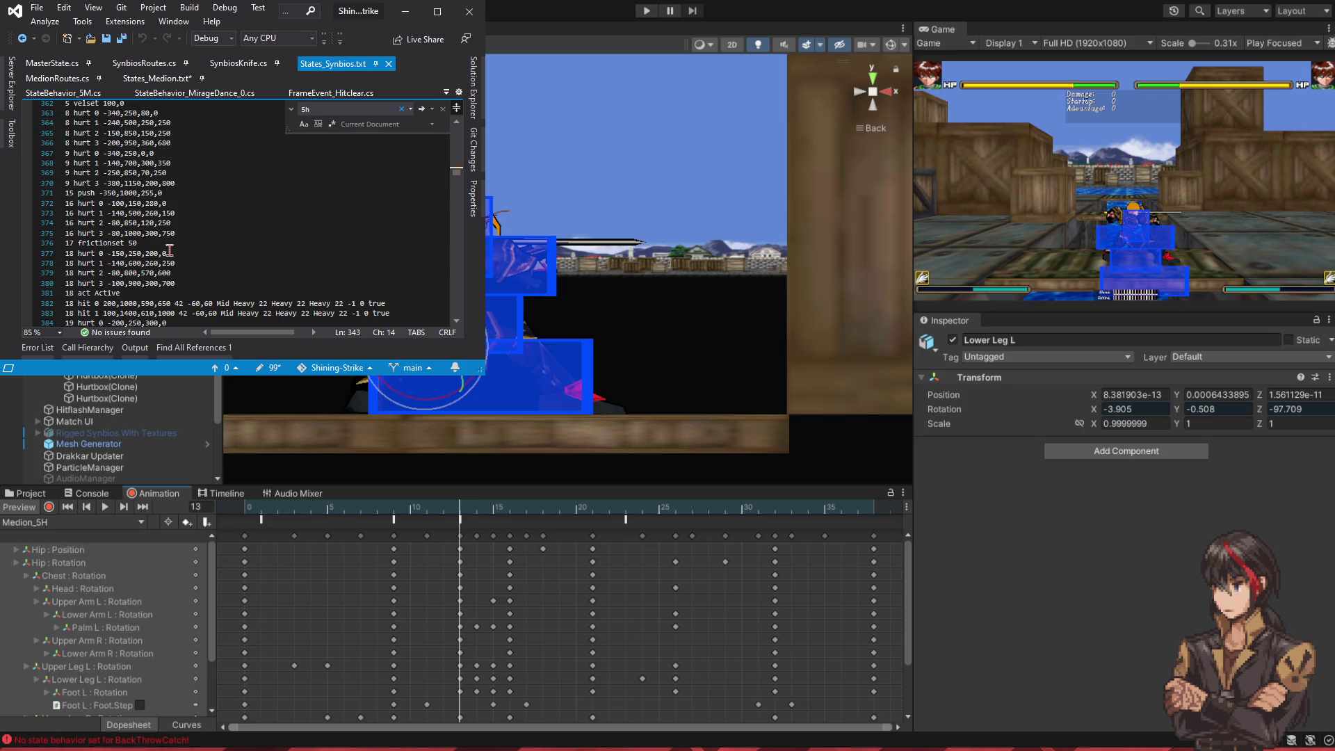
scroll(167, 249, "up", 3)
scroll(164, 251, "up", 4)
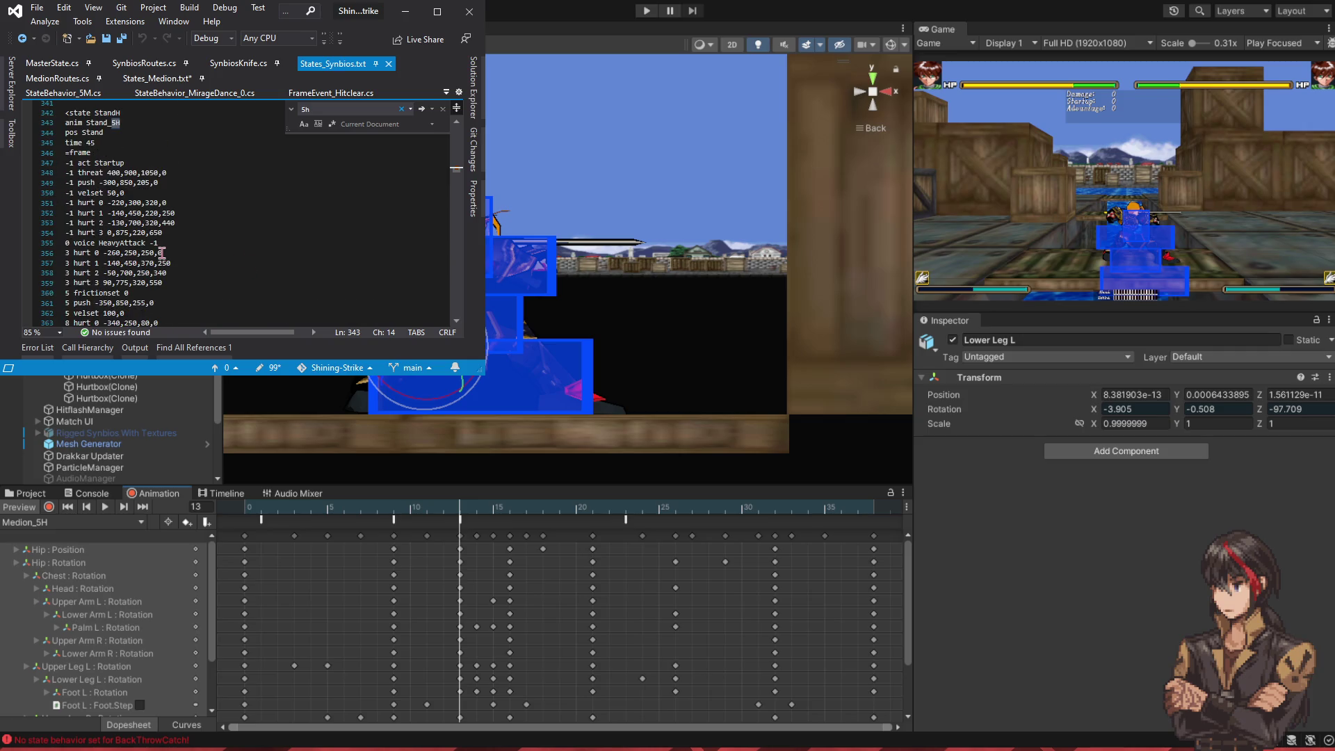
scroll(161, 252, "down", 2)
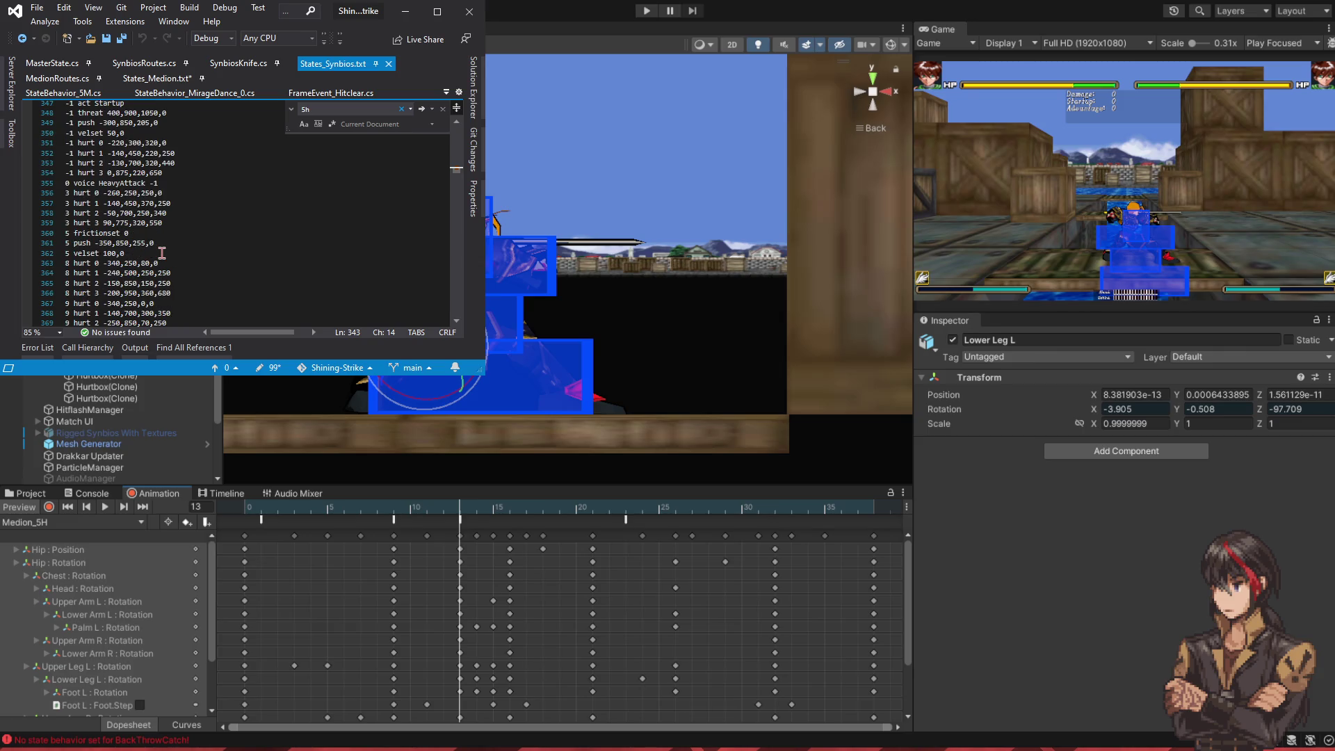
scroll(162, 253, "down", 4)
left_click(176, 78)
type("13 veladd")
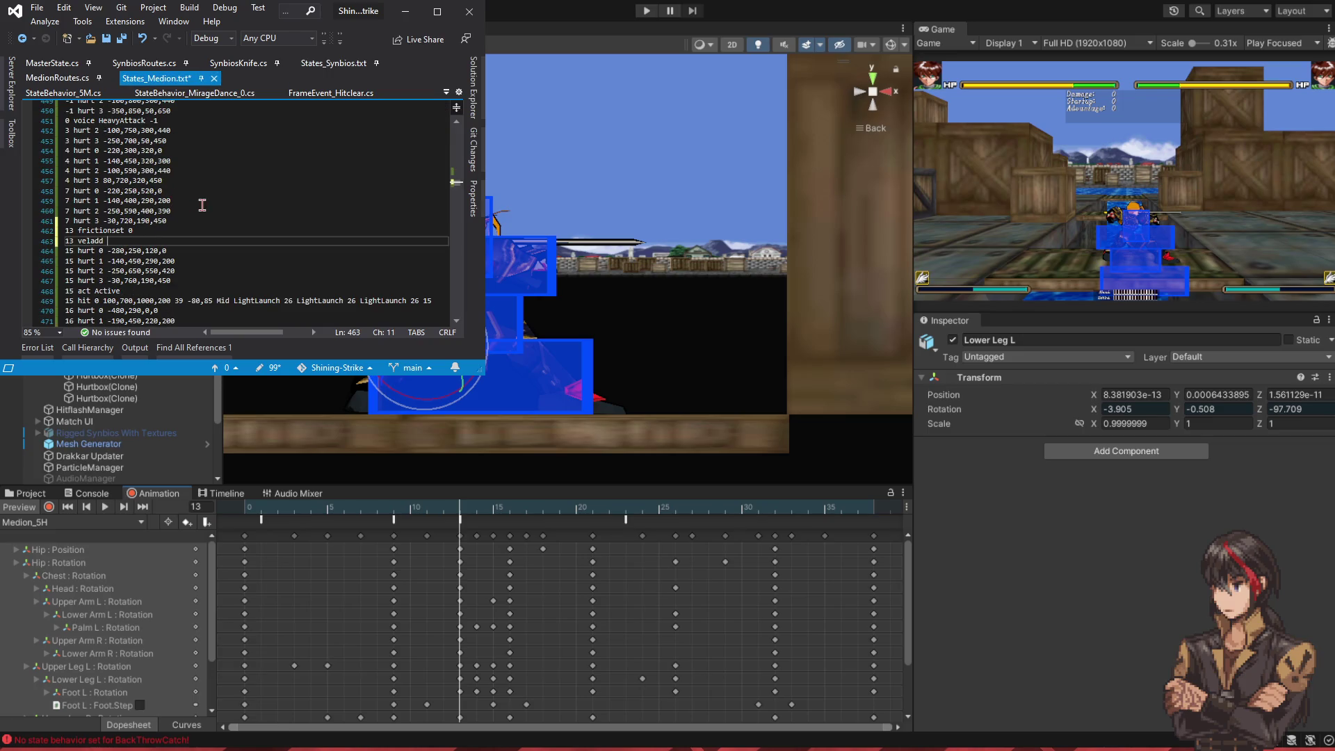
- Change the frame-13 veladd value to 40,0 and preview frame 15 with hitboxes
type("10")
key("Left")
key("Left")
key("Left")
key("BackSpace")
key("Delete")
type("4")
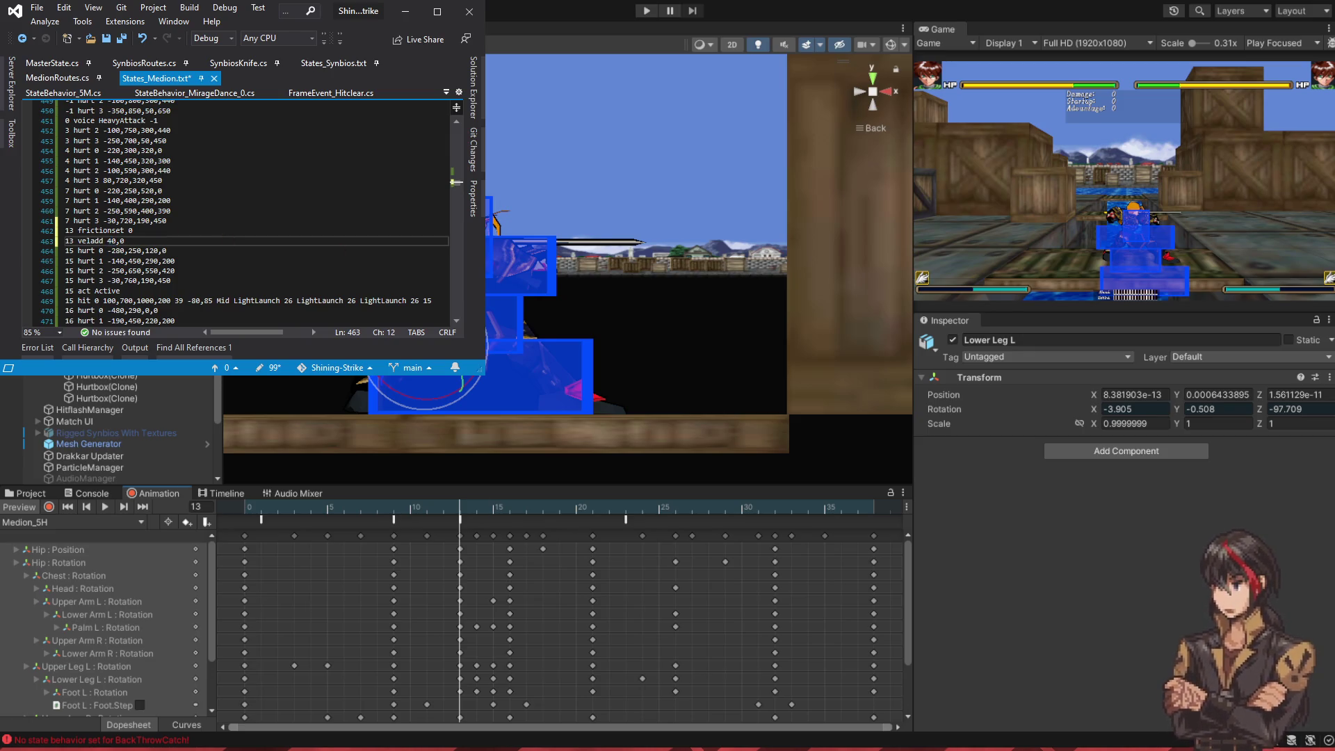
left_click_drag(476, 512, 509, 513)
- Duplicate the '13 veladd 40,0' line below the frame-16 hit line
left_click_drag(181, 242, 216, 232)
scroll(216, 232, "down", 3)
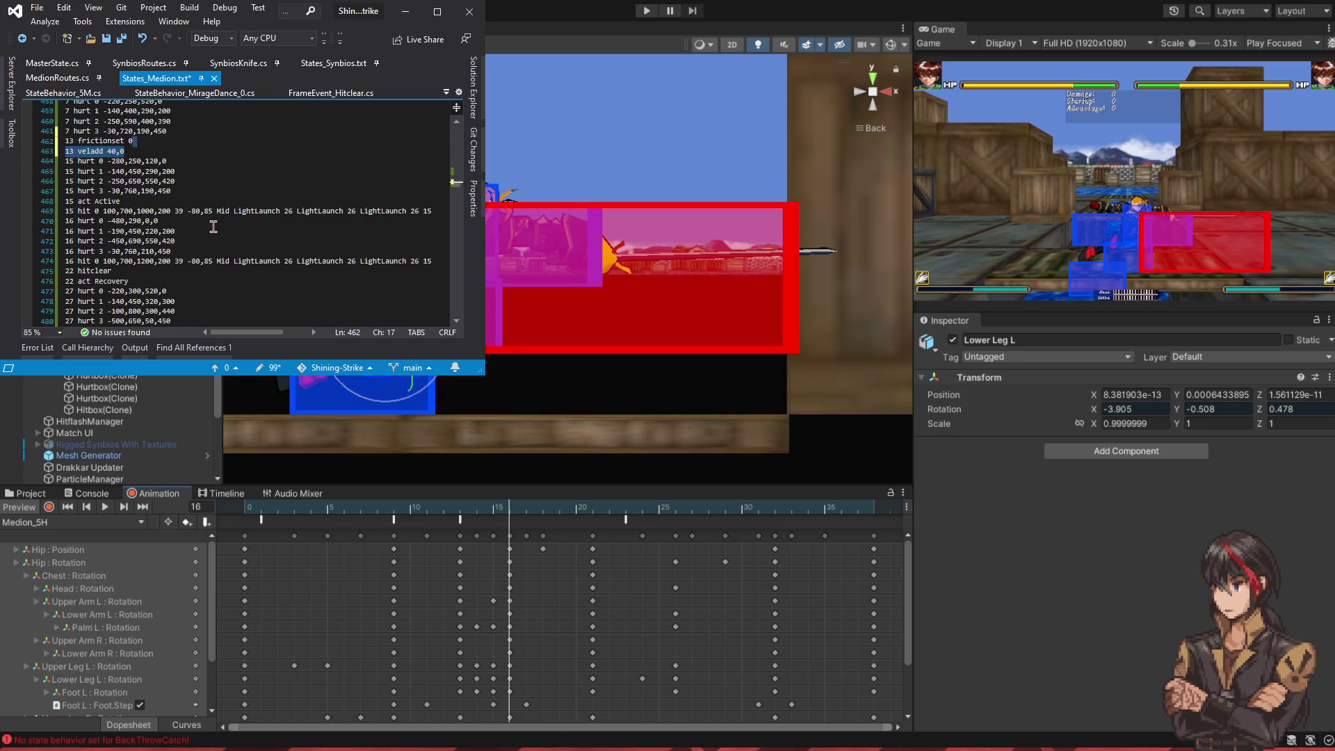
key("ctrl+c")
left_click(389, 216)
key("End")
key("Return")
key("ctrl+v")
- Edit the copy into '16 veladd 70,0' and scrub the Medion_5H preview to frame 22
left_click(74, 220)
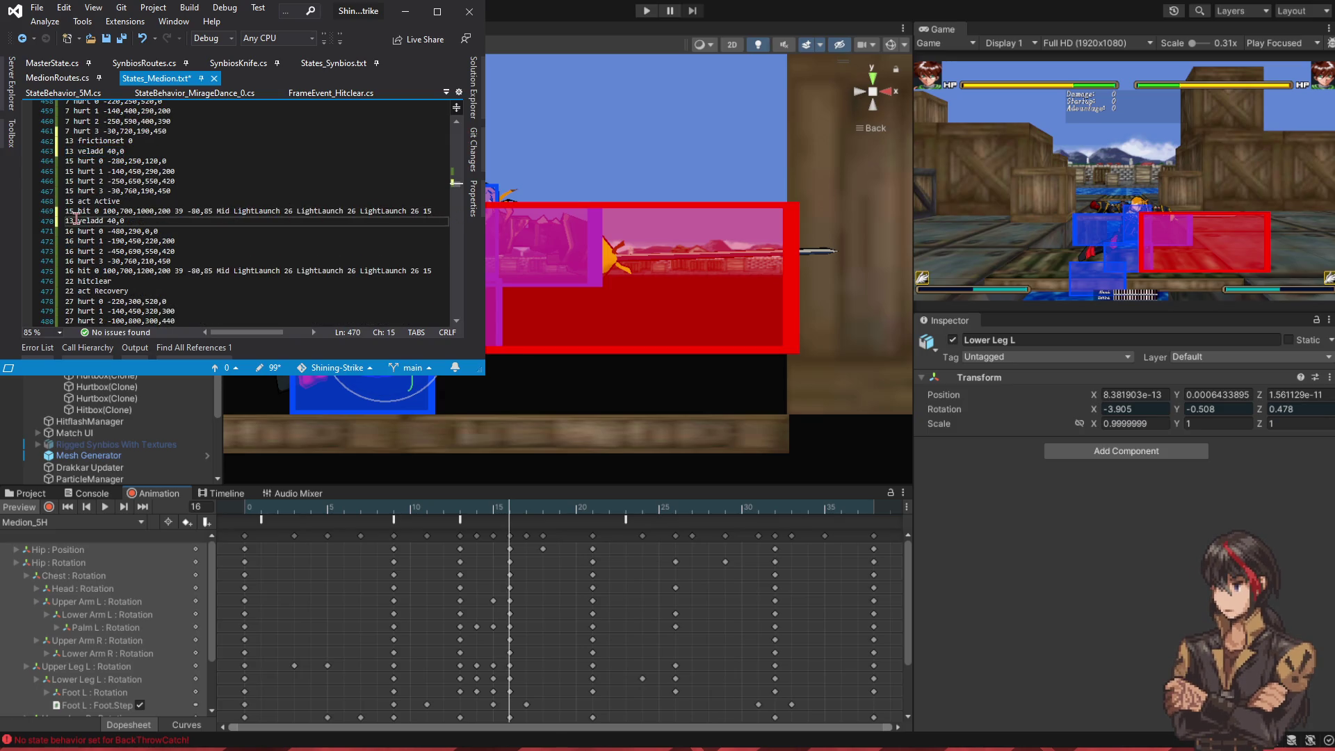
key("BackSpace")
type("6")
left_click(129, 221)
key("shift+Left")
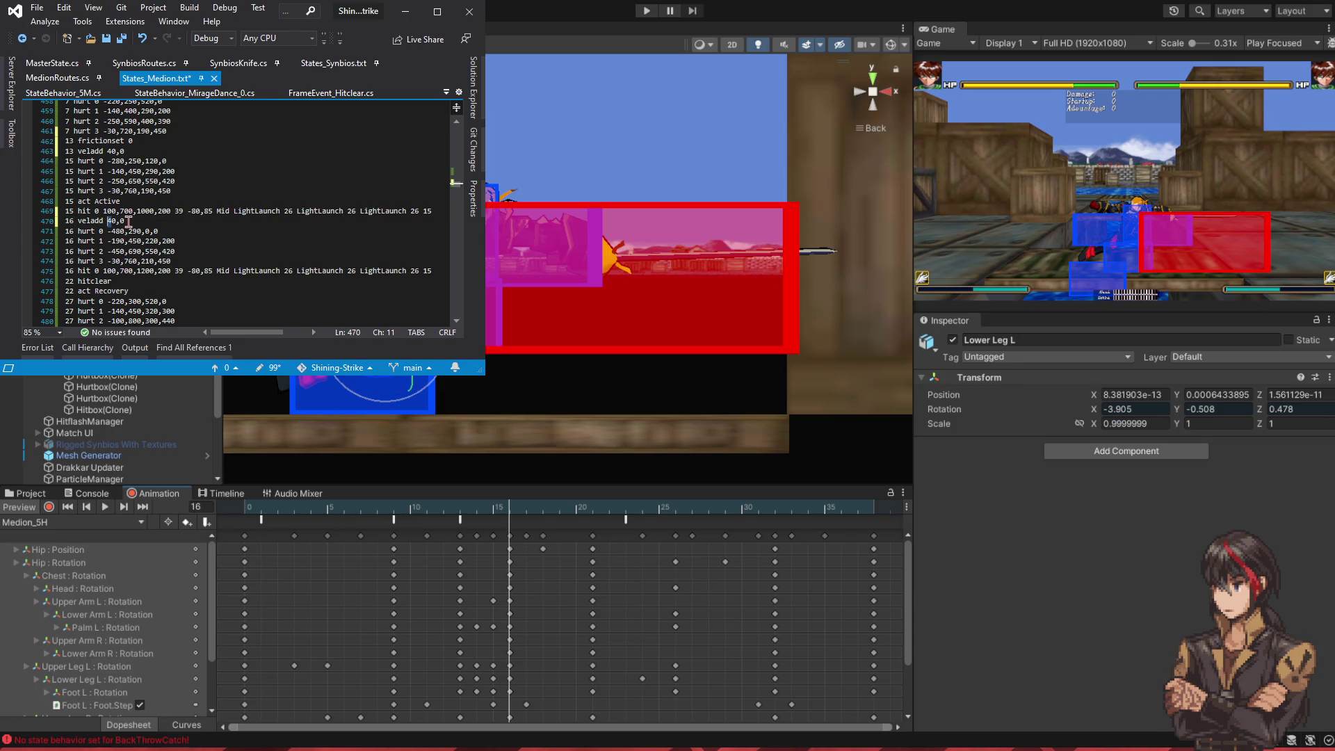
type("7")
scroll(129, 220, "down", 2)
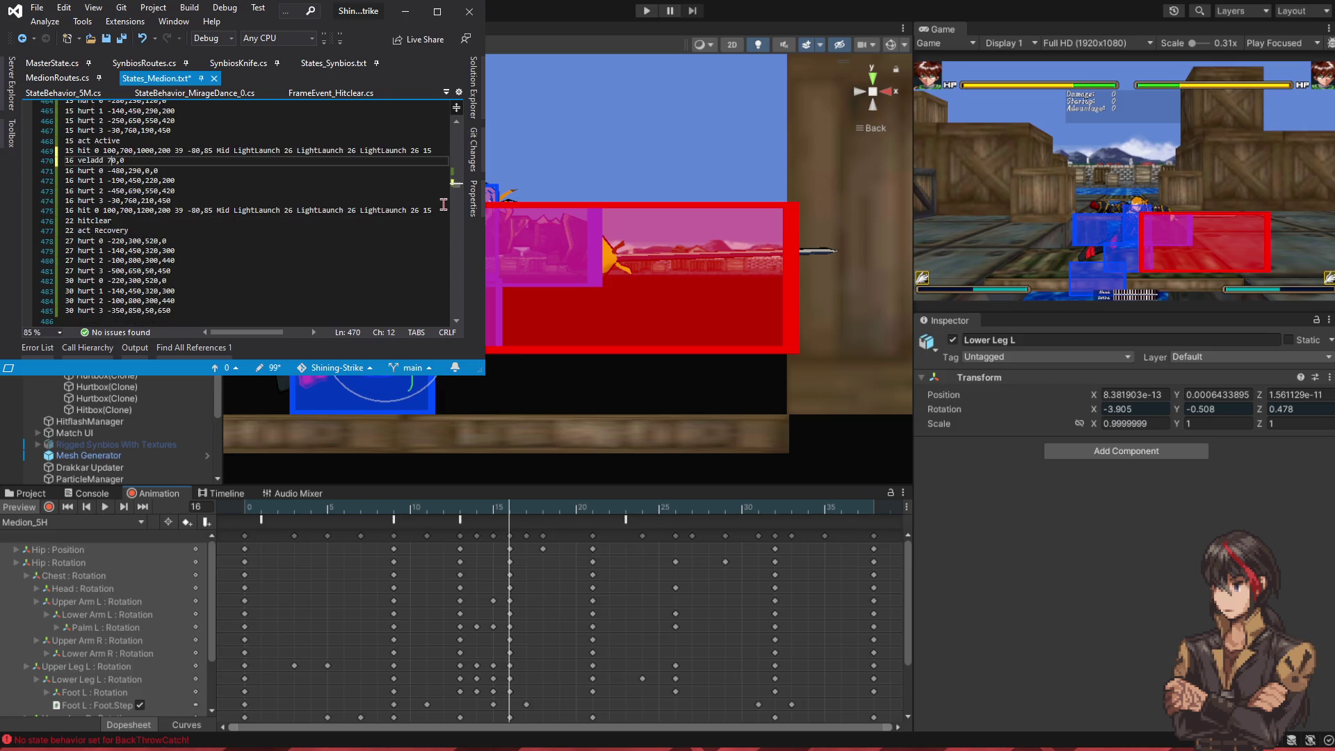
left_click_drag(559, 519, 627, 518)
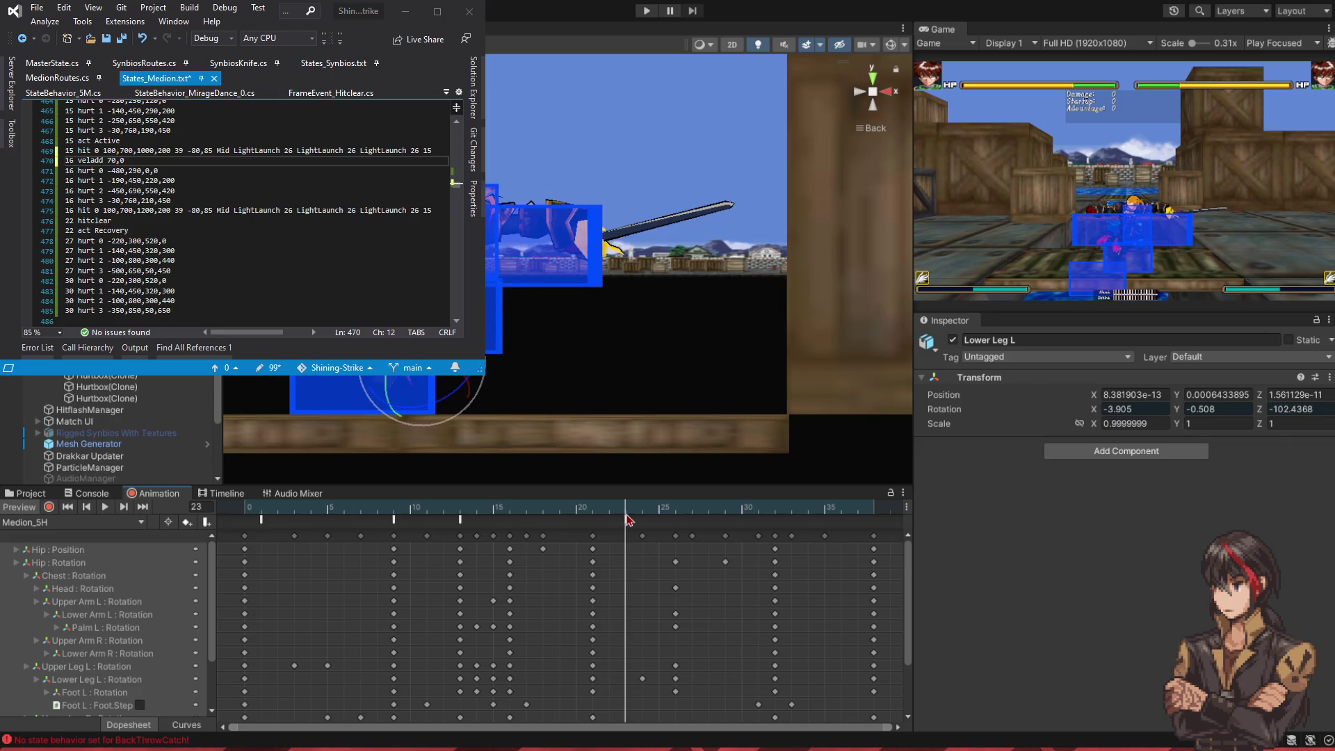
- Add a '21 frictionset 30' line after the hit line and save States_Medion.txt
left_click(107, 210)
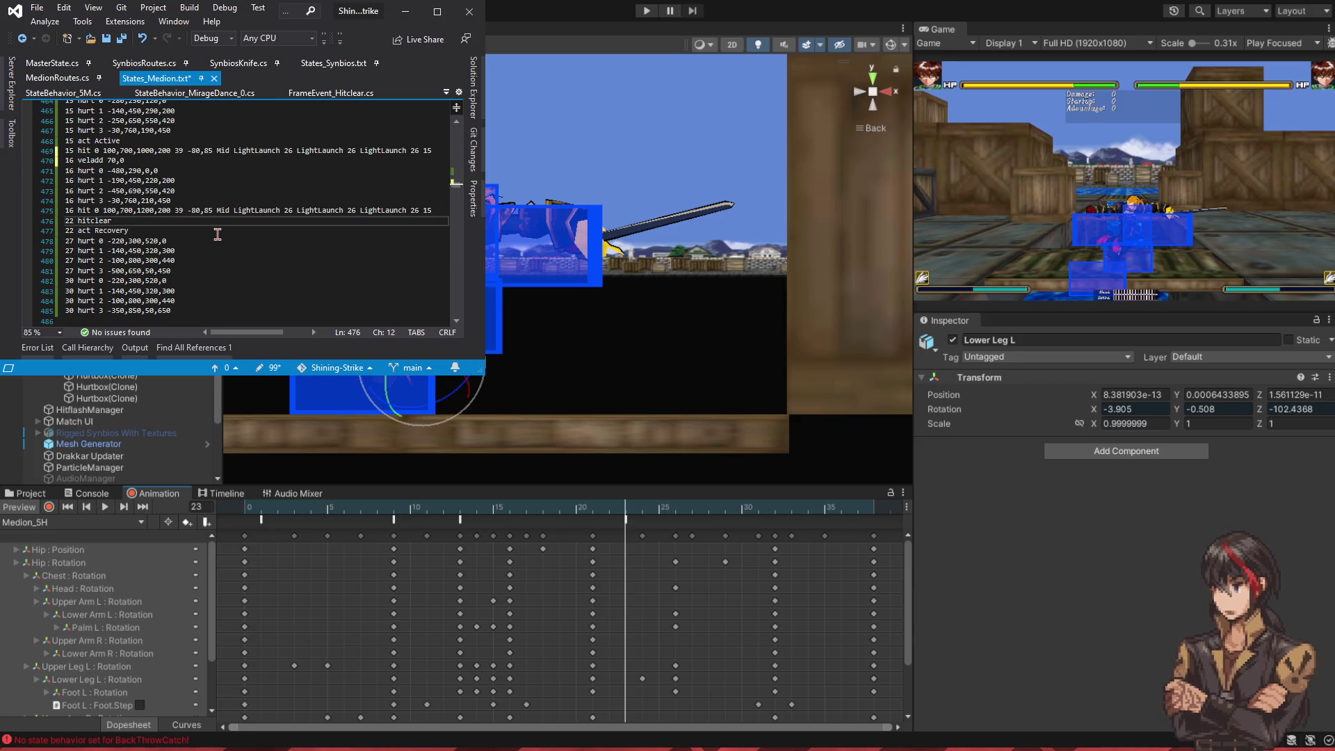
key("End")
key("Return")
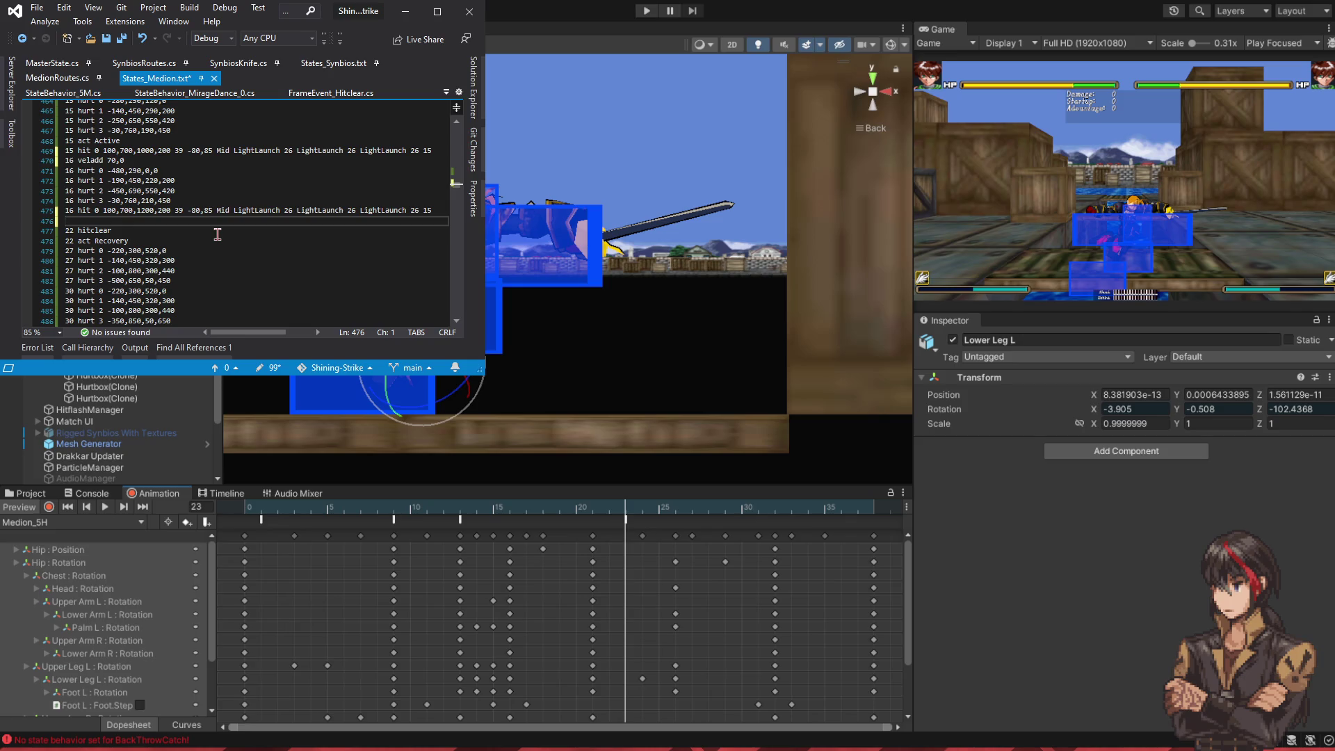
type("21 frictionset ")
type("30")
key("ctrl+s")
- Scrub the animation to another frame and select the Medion character object
mouse_move(646, 508)
left_mouse_down()
mouse_move(661, 532)
mouse_move(873, 535)
mouse_move(368, 526)
left_mouse_up()
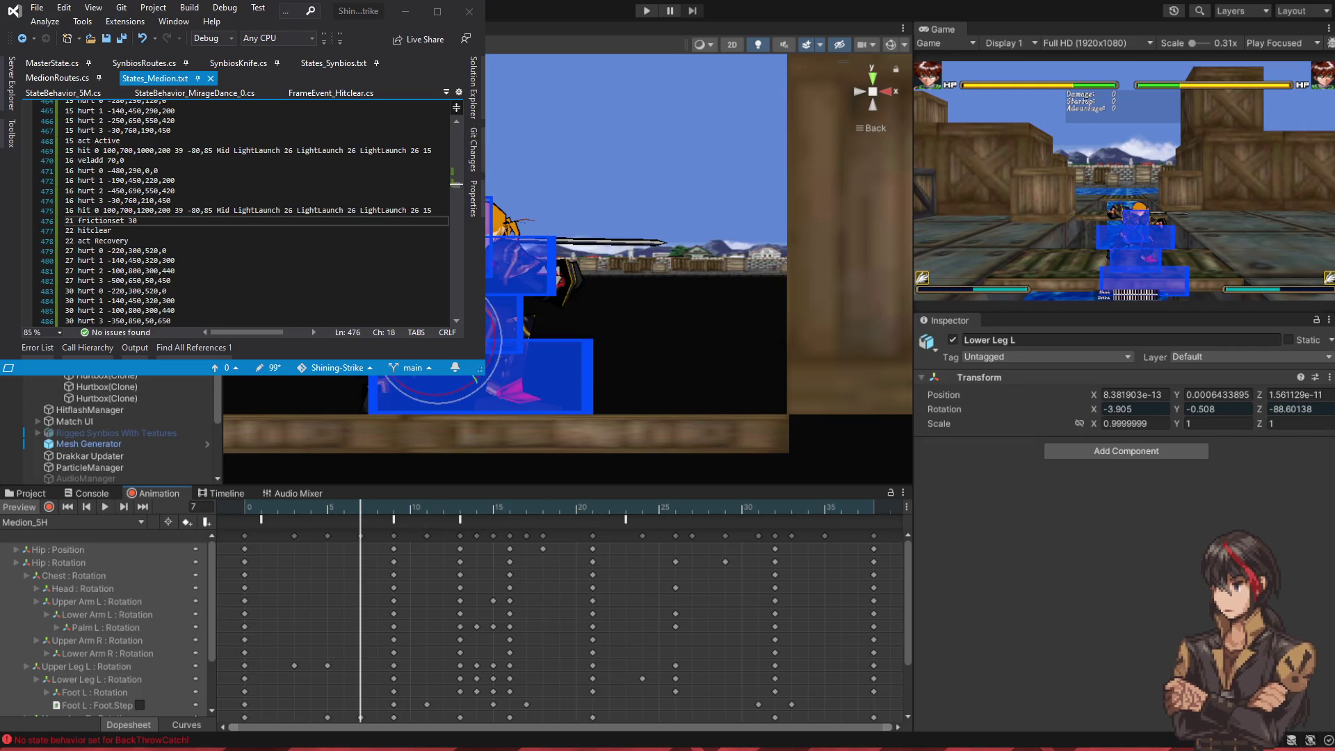
scroll(204, 229, "up", 3)
scroll(233, 286, "up", 9)
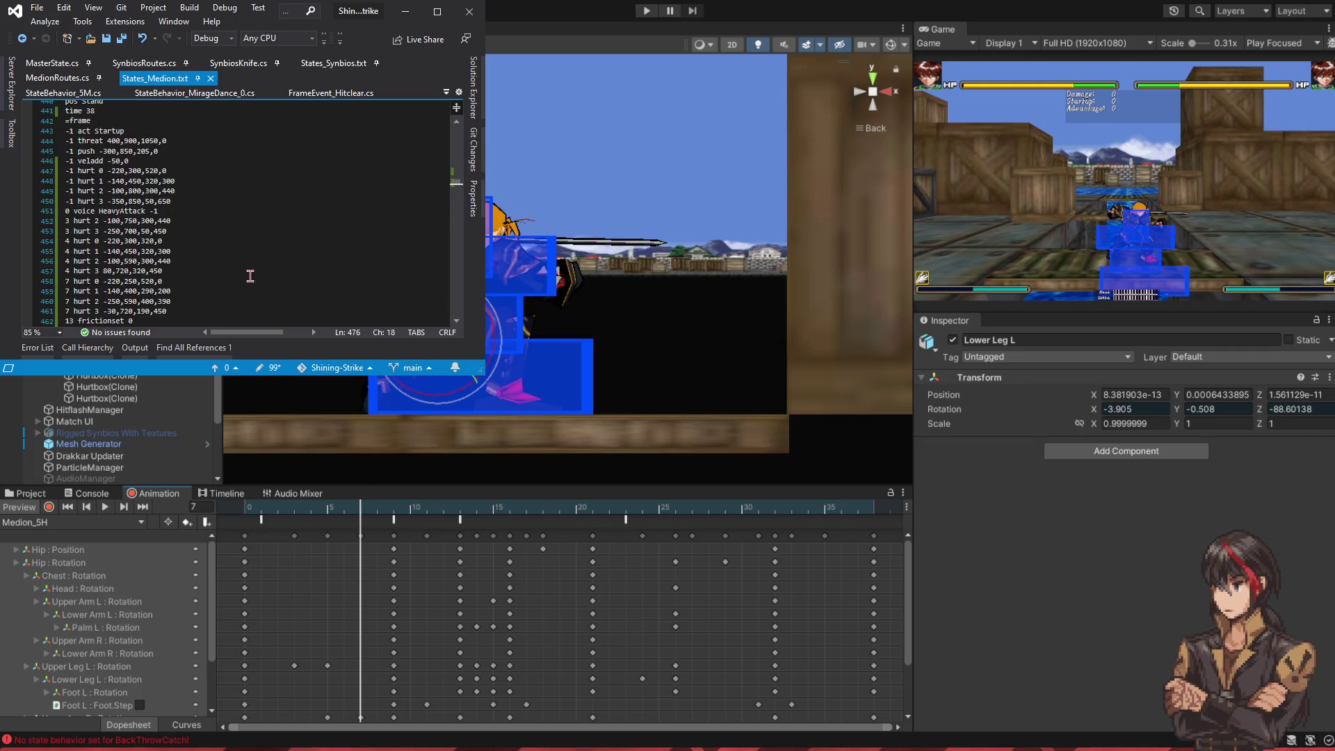
scroll(250, 276, "up", 3)
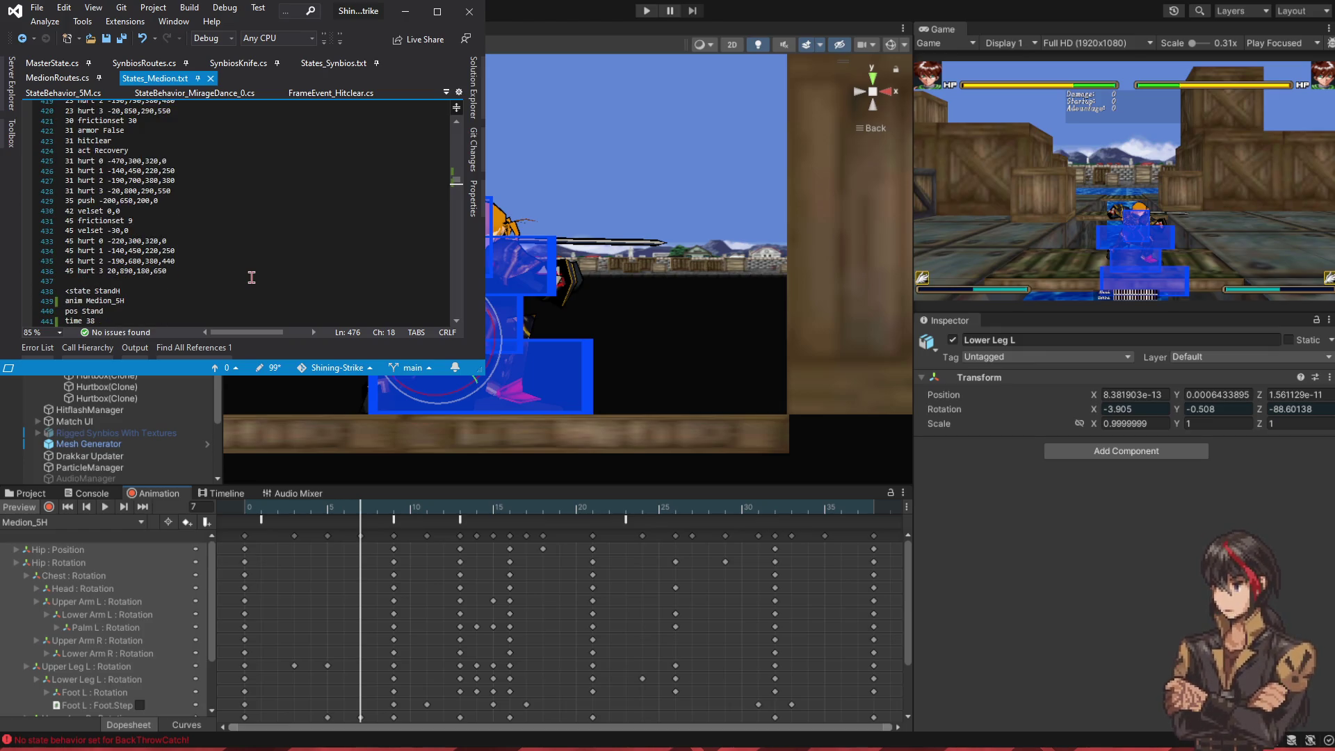
scroll(252, 277, "down", 18)
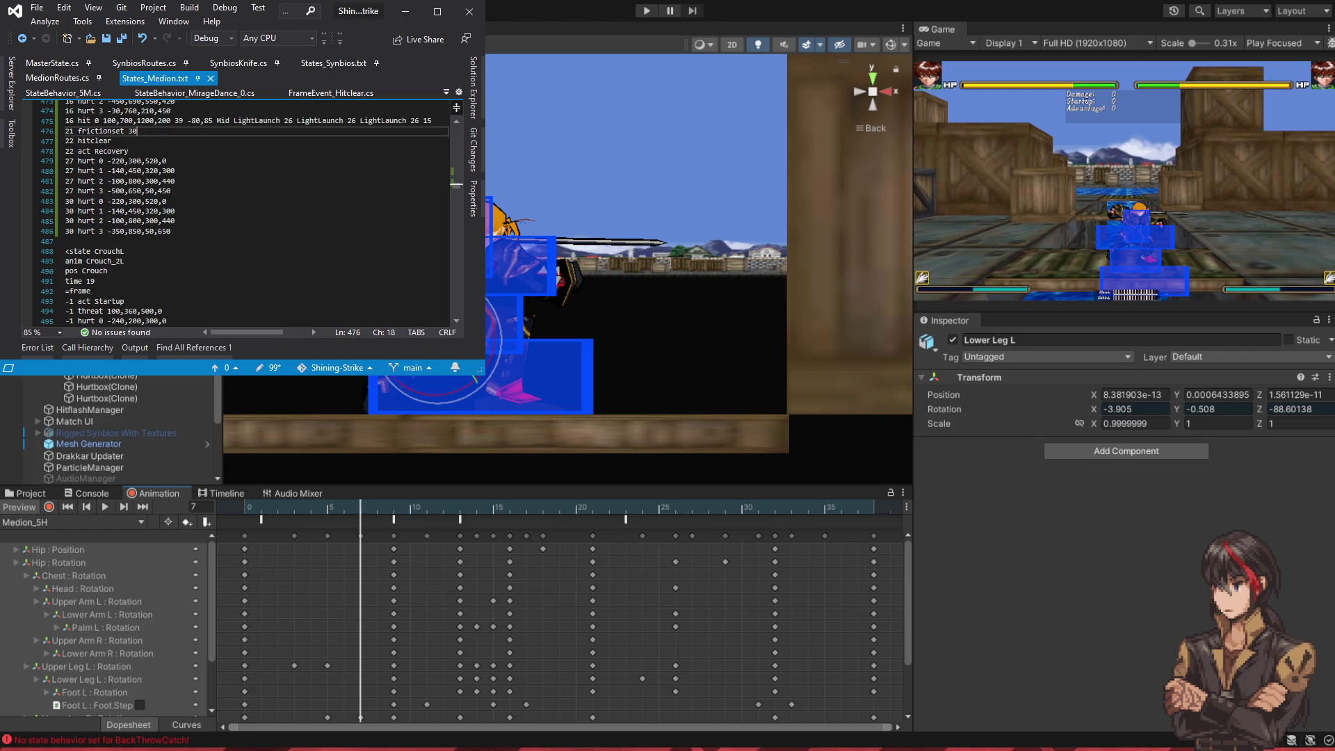
left_click(515, 257)
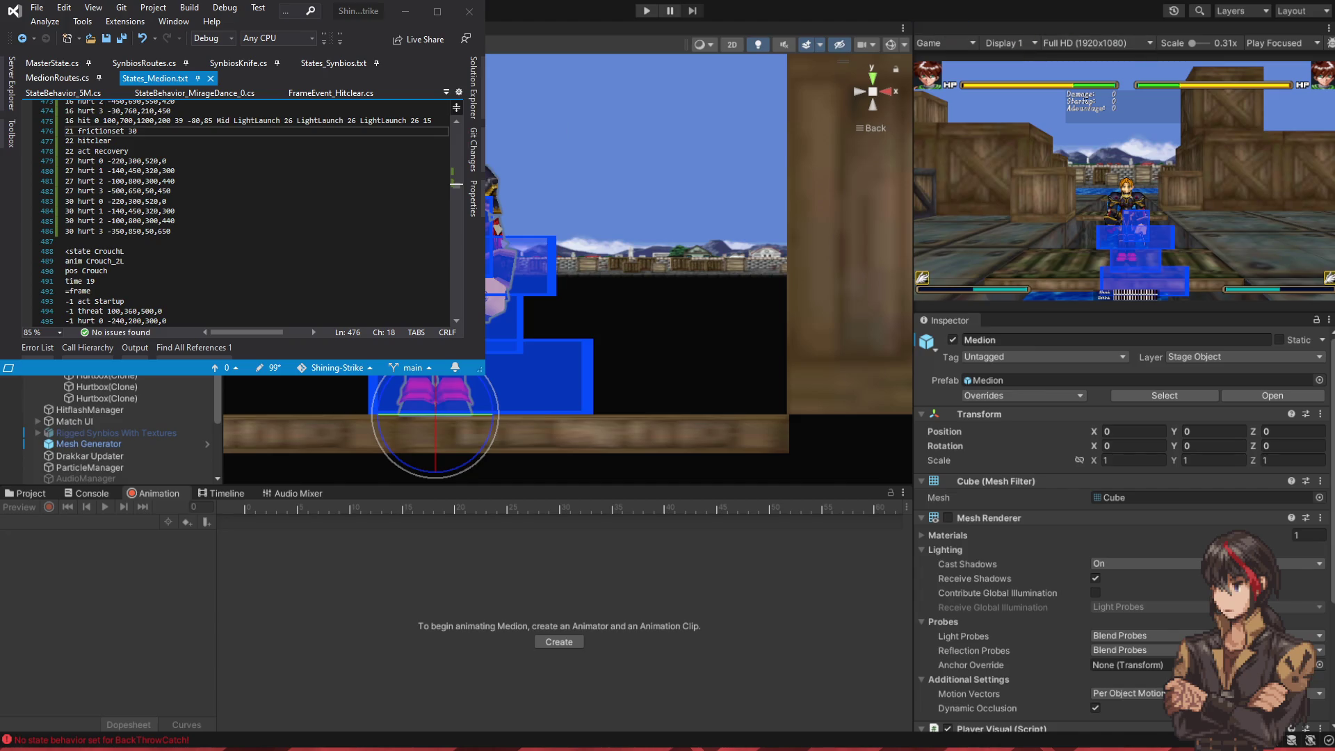
- Move the Game view into the central area and turn off the Debug Visualizer hitbox overlay
left_click_drag(928, 43, 570, 209)
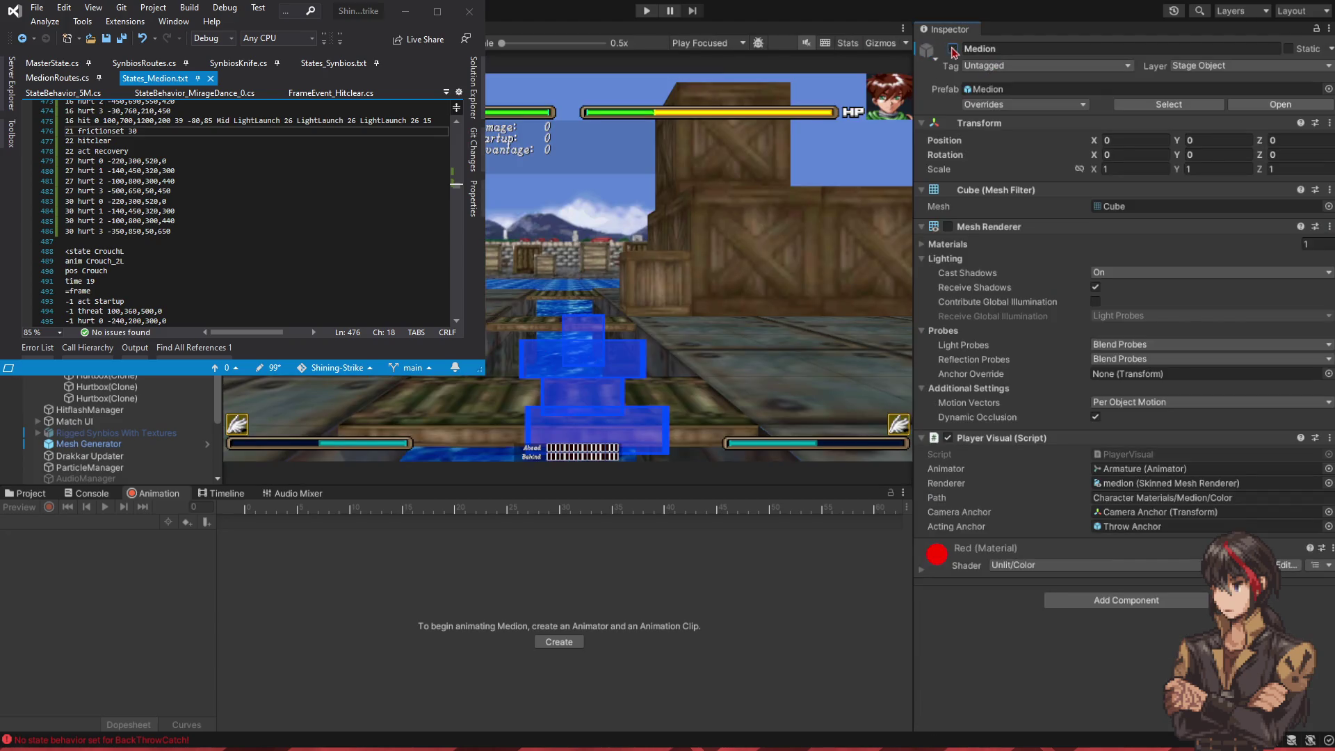
scroll(112, 427, "down", 3)
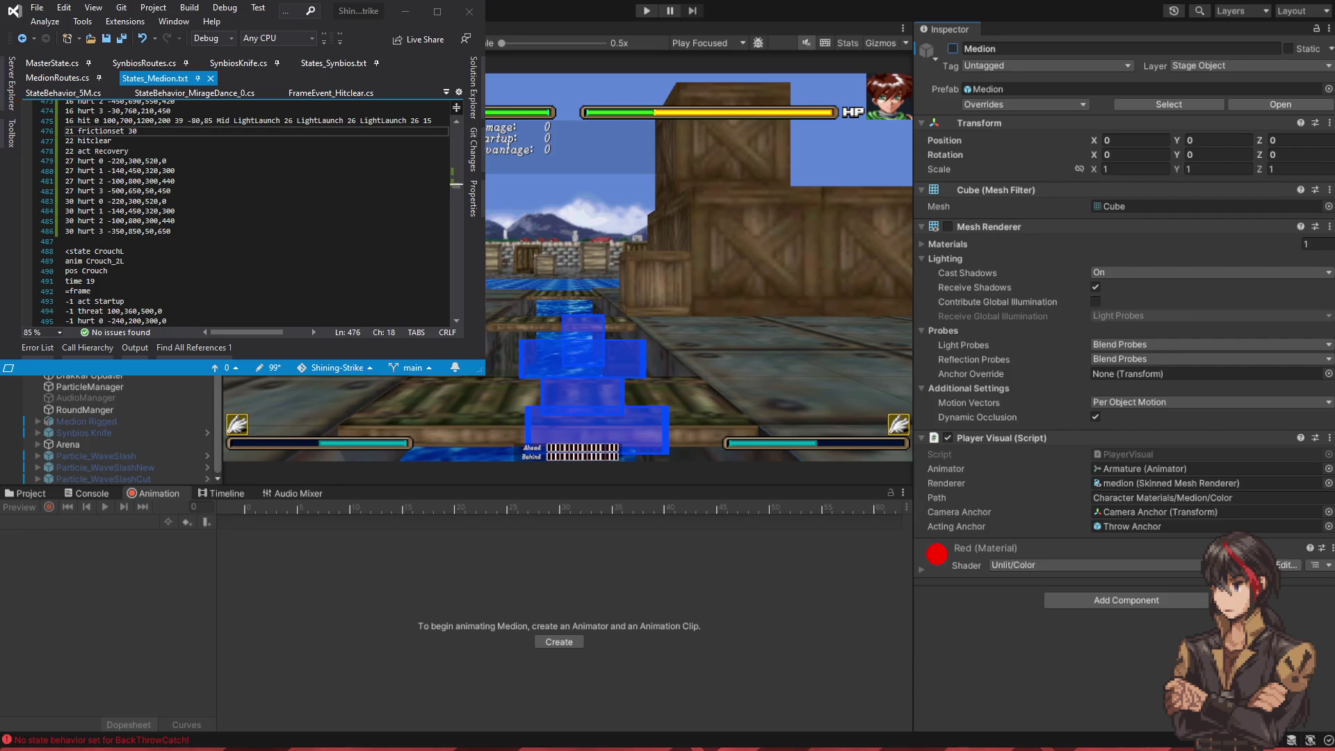
left_click(952, 48)
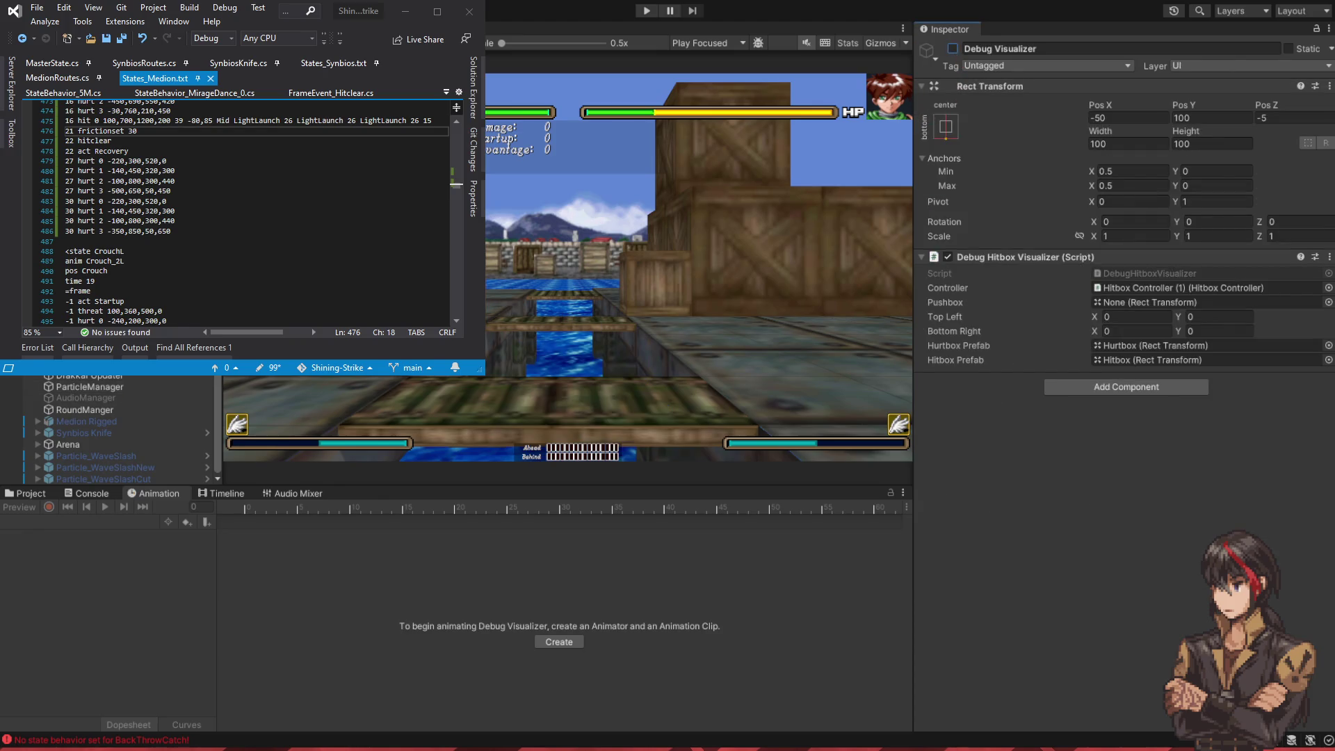
key("Up")
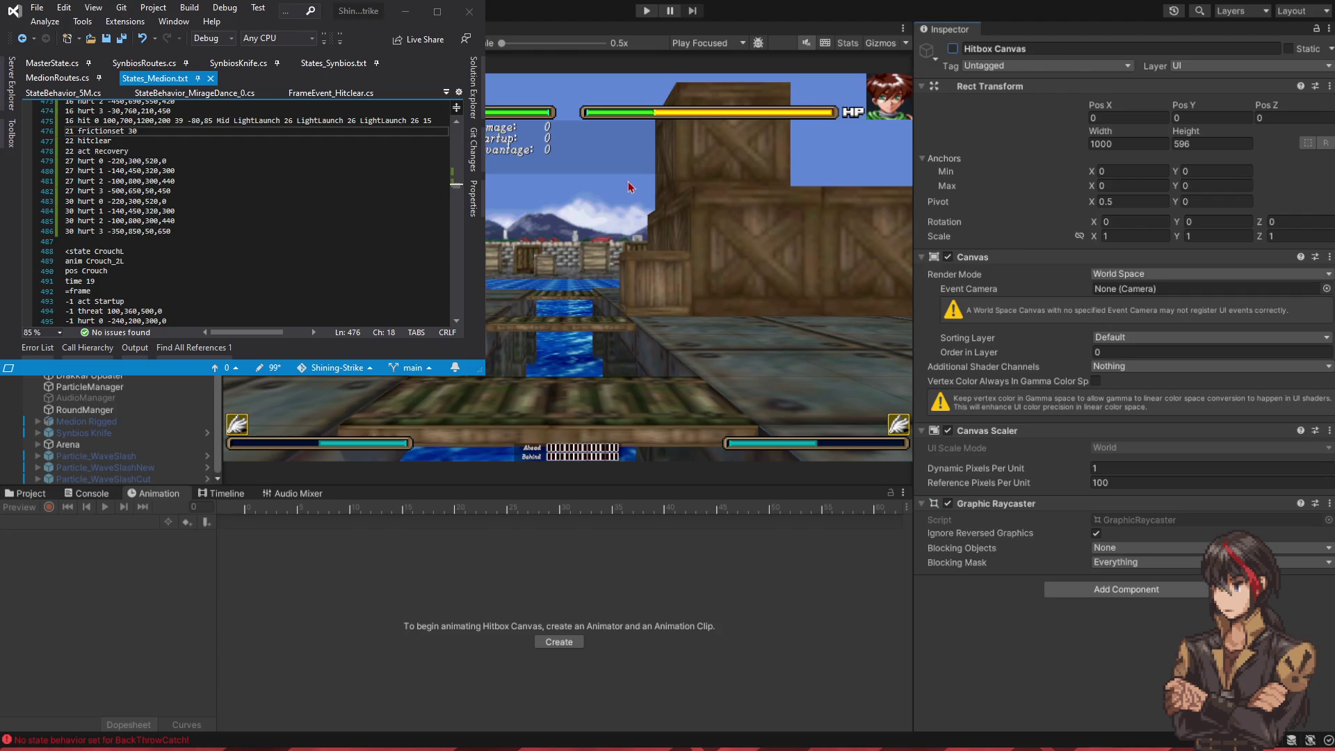
- Search the project assets for 'main', open the Main scene, and bring Unity forward
left_click(27, 493)
left_click(643, 507)
type("battle")
key("ctrl+a")
type("main")
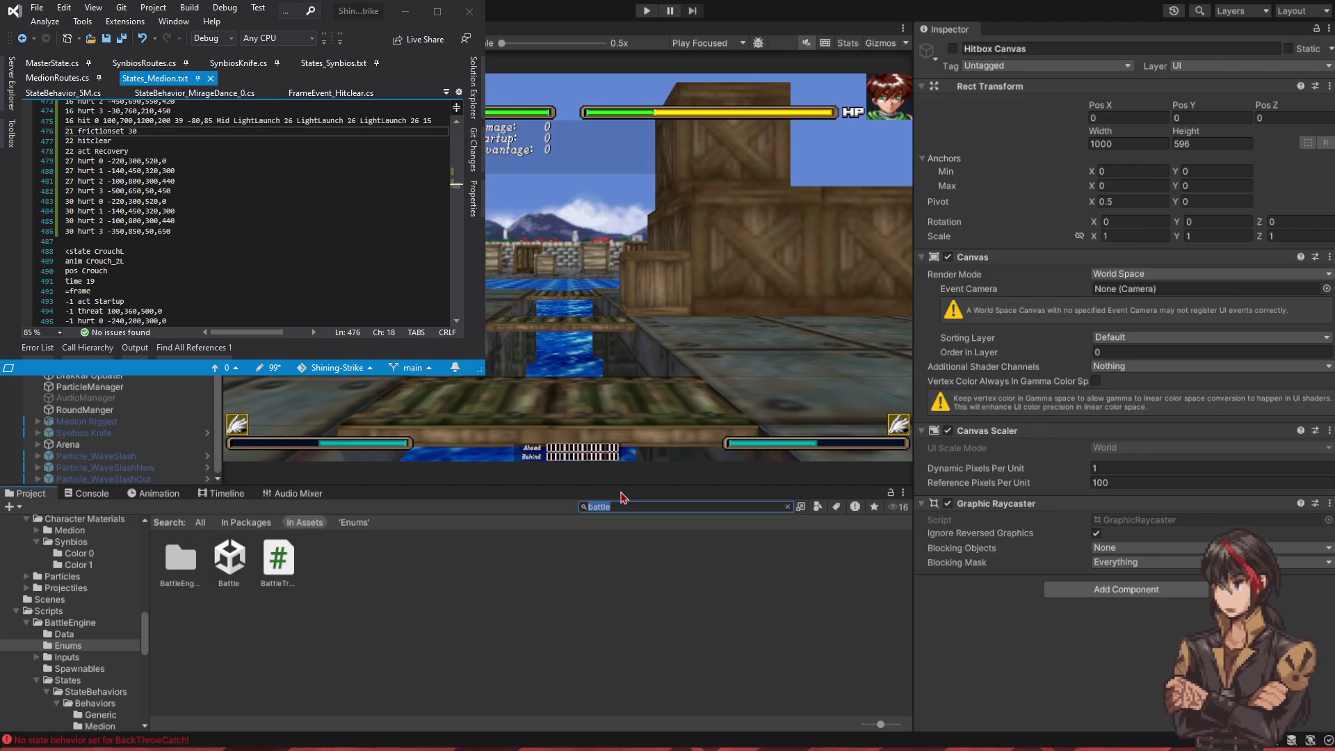
double_click(278, 560)
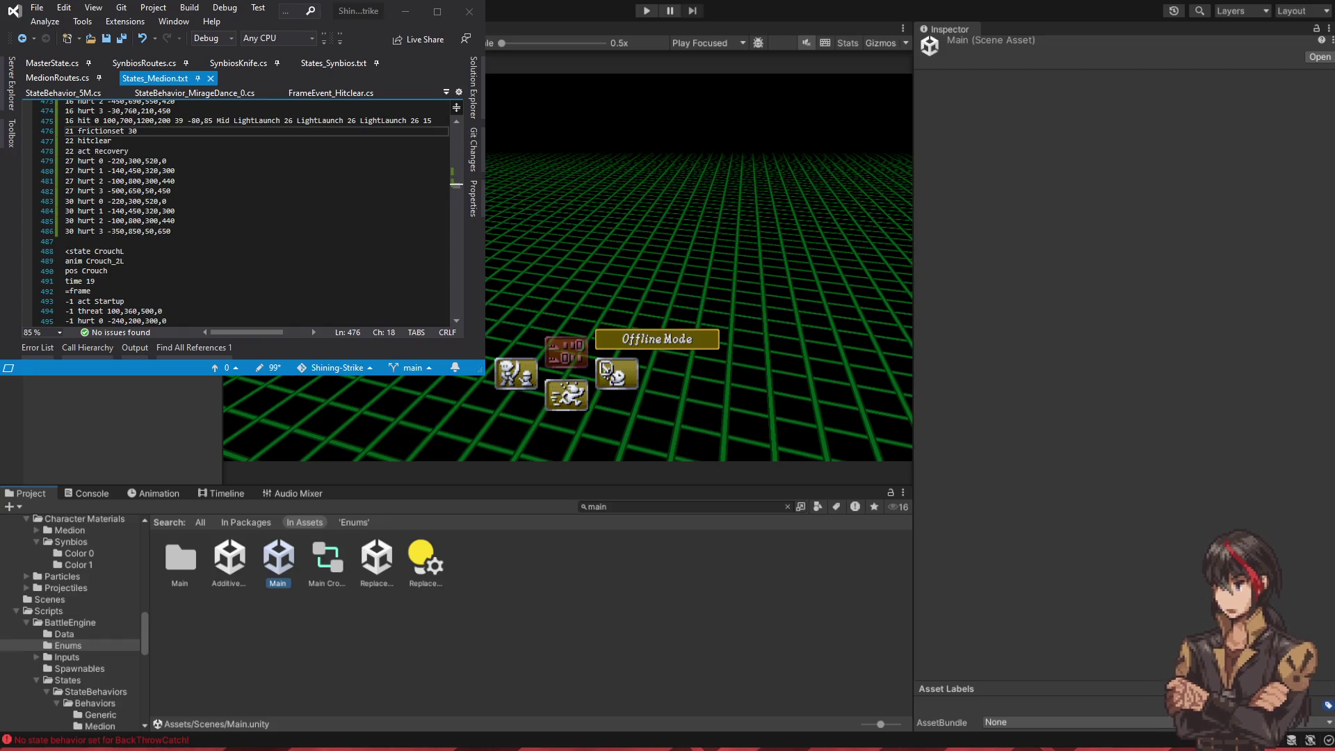
key("alt+Tab")
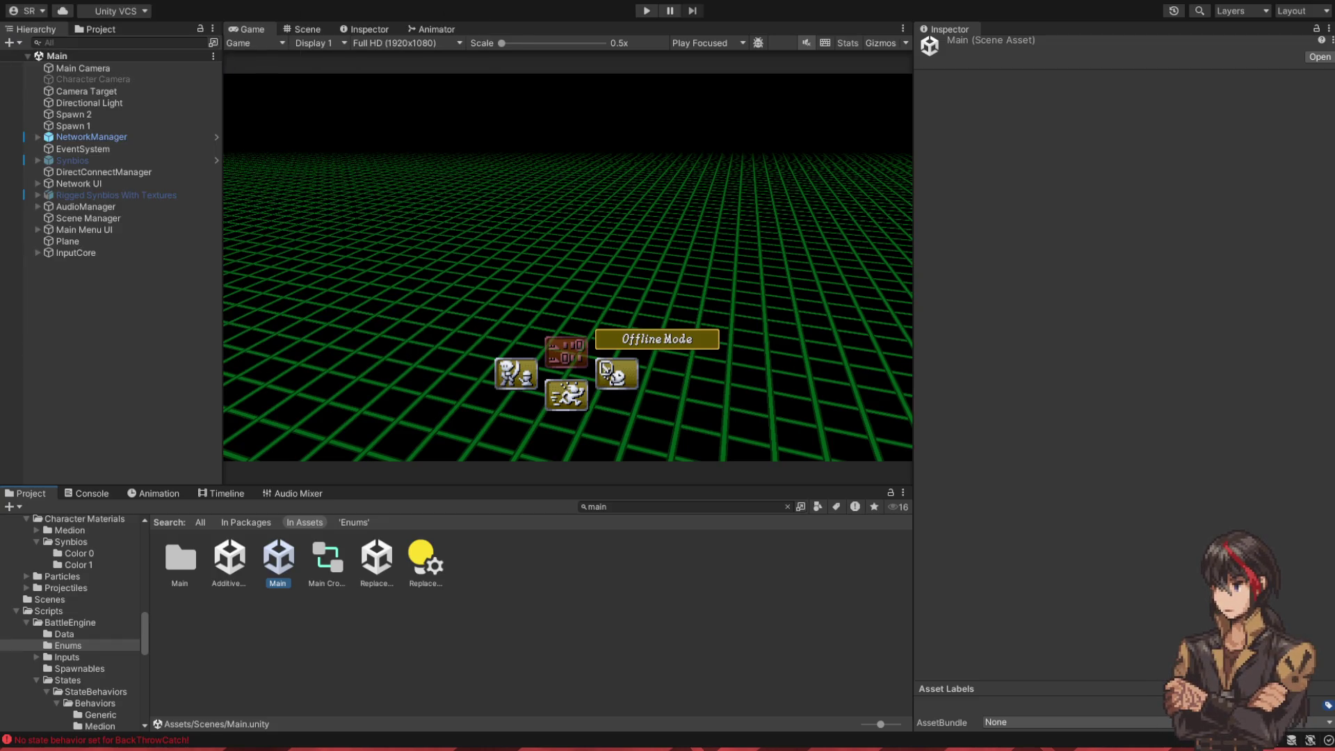
- Start play mode, try Versus, then stop and restart the game
left_click(648, 12)
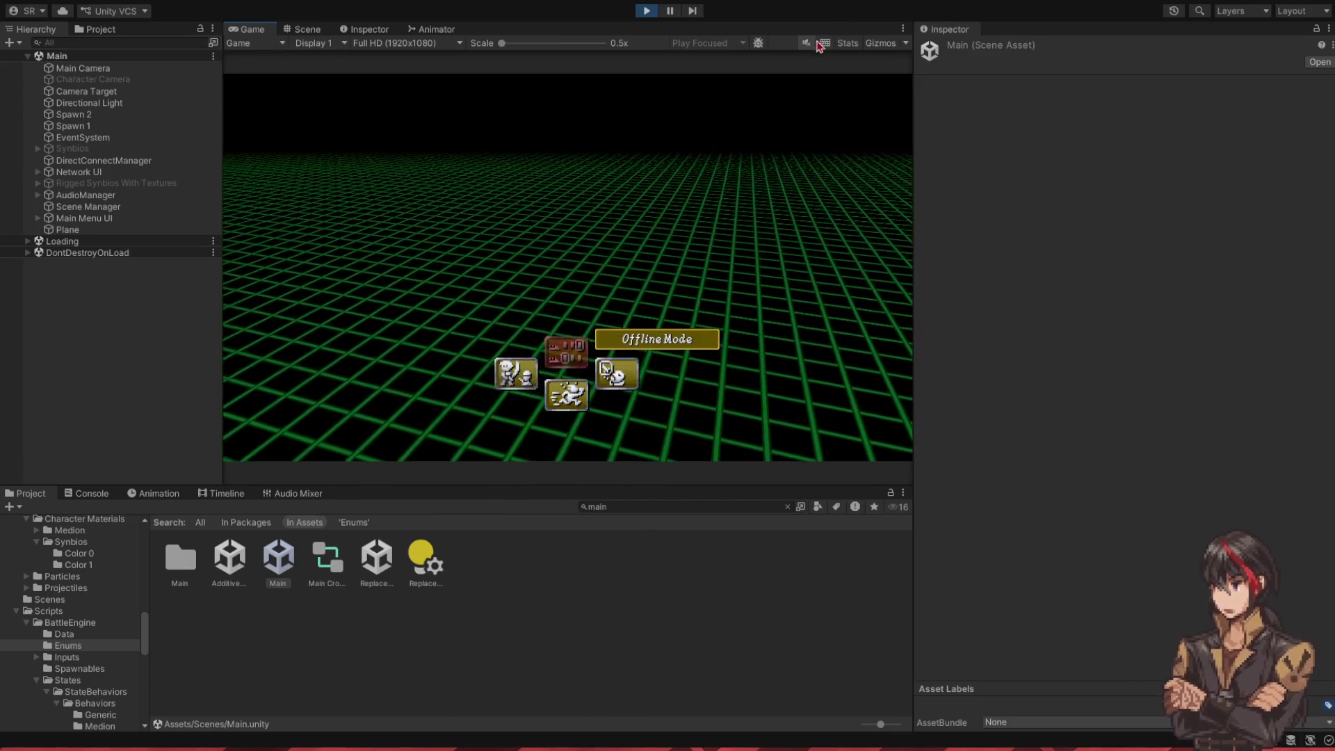
key("Up")
key("Return")
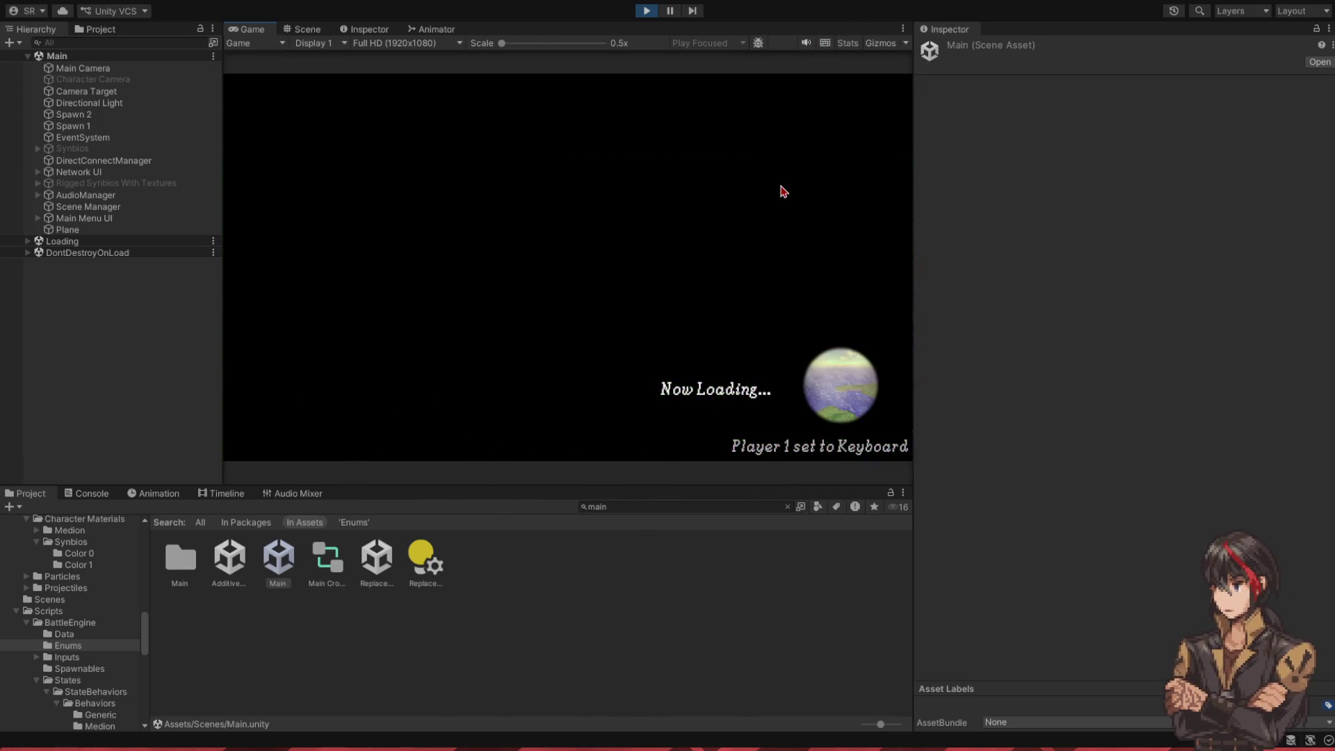
left_click(646, 12)
left_click(647, 13)
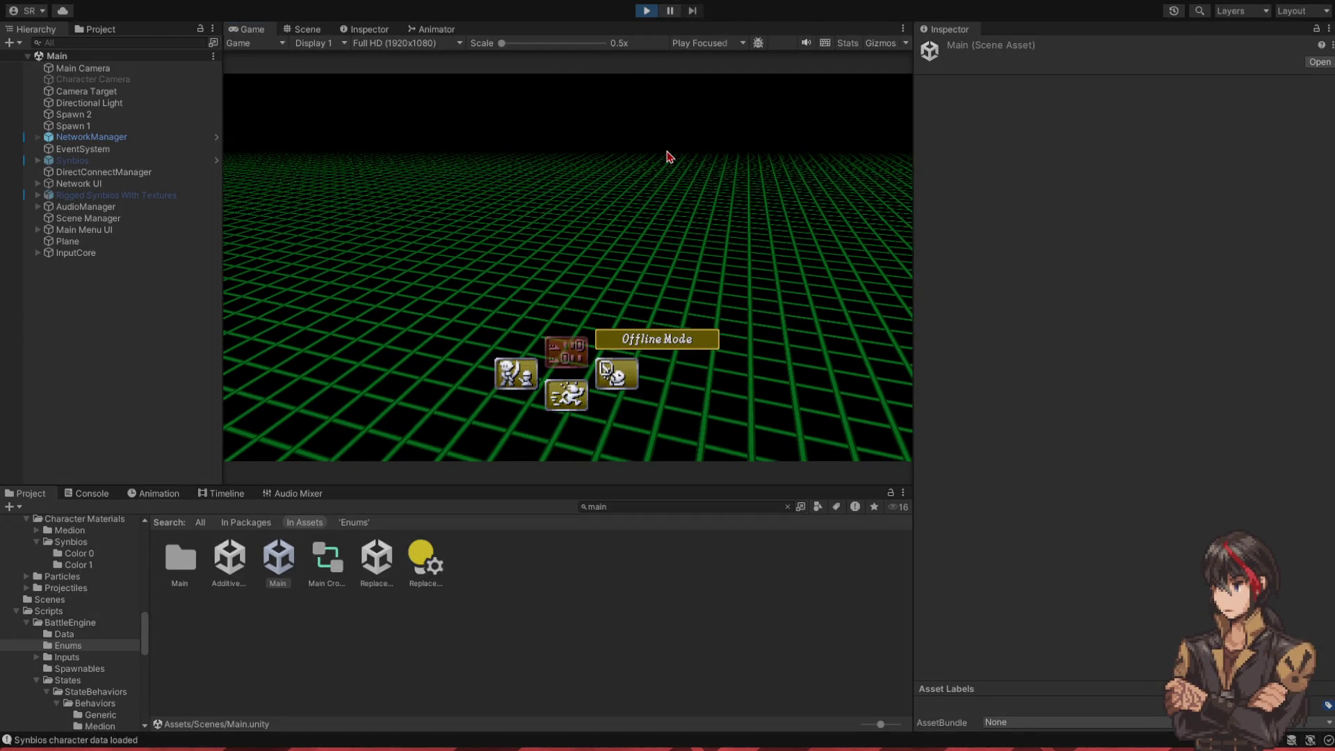
- Enter Training, maximize the Game view, and confirm Medion for both players
key("Down")
key("Return")
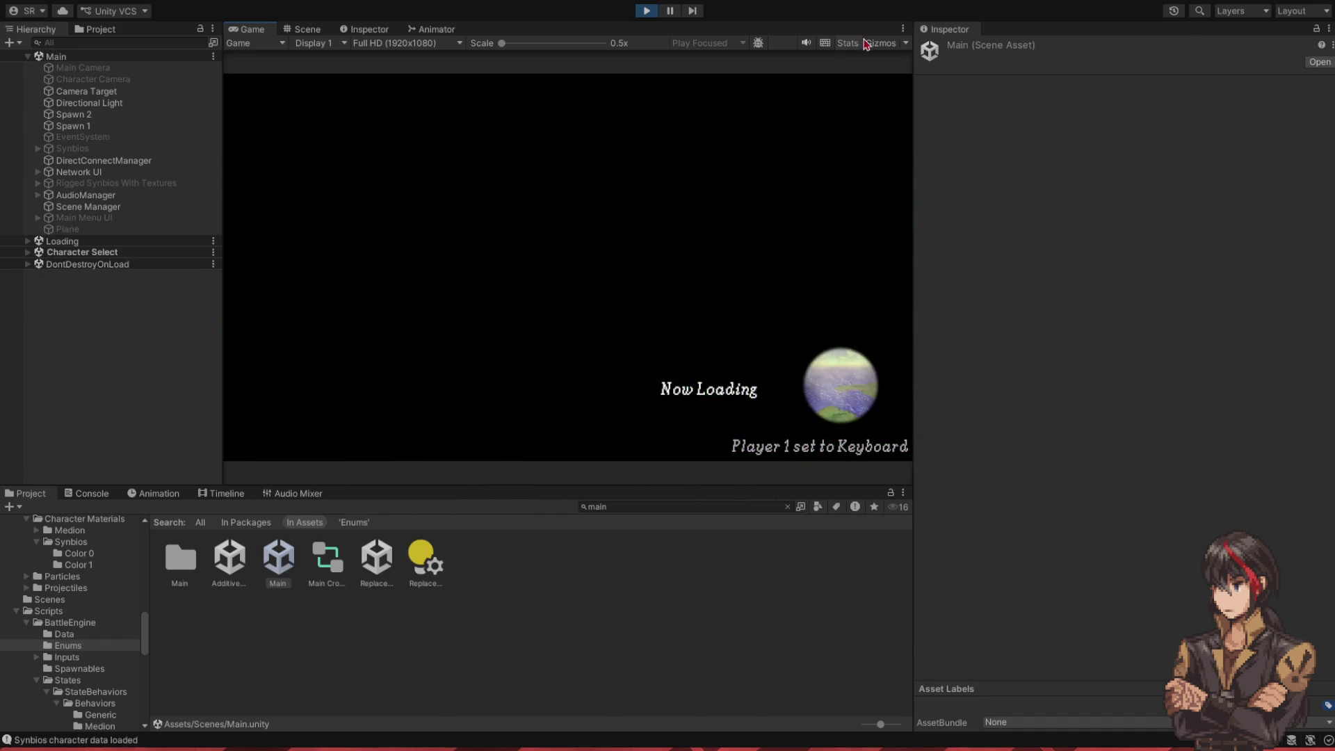
key("shift+space")
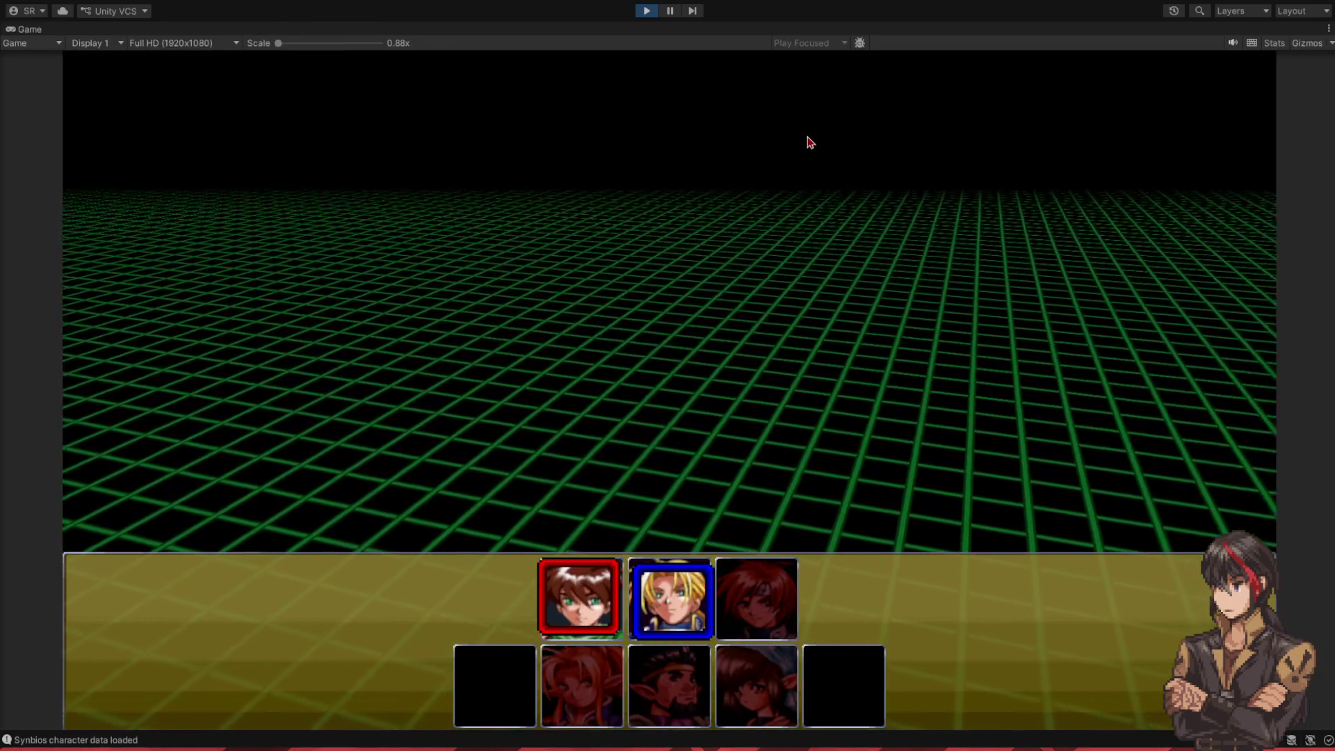
key("Right")
key("Return")
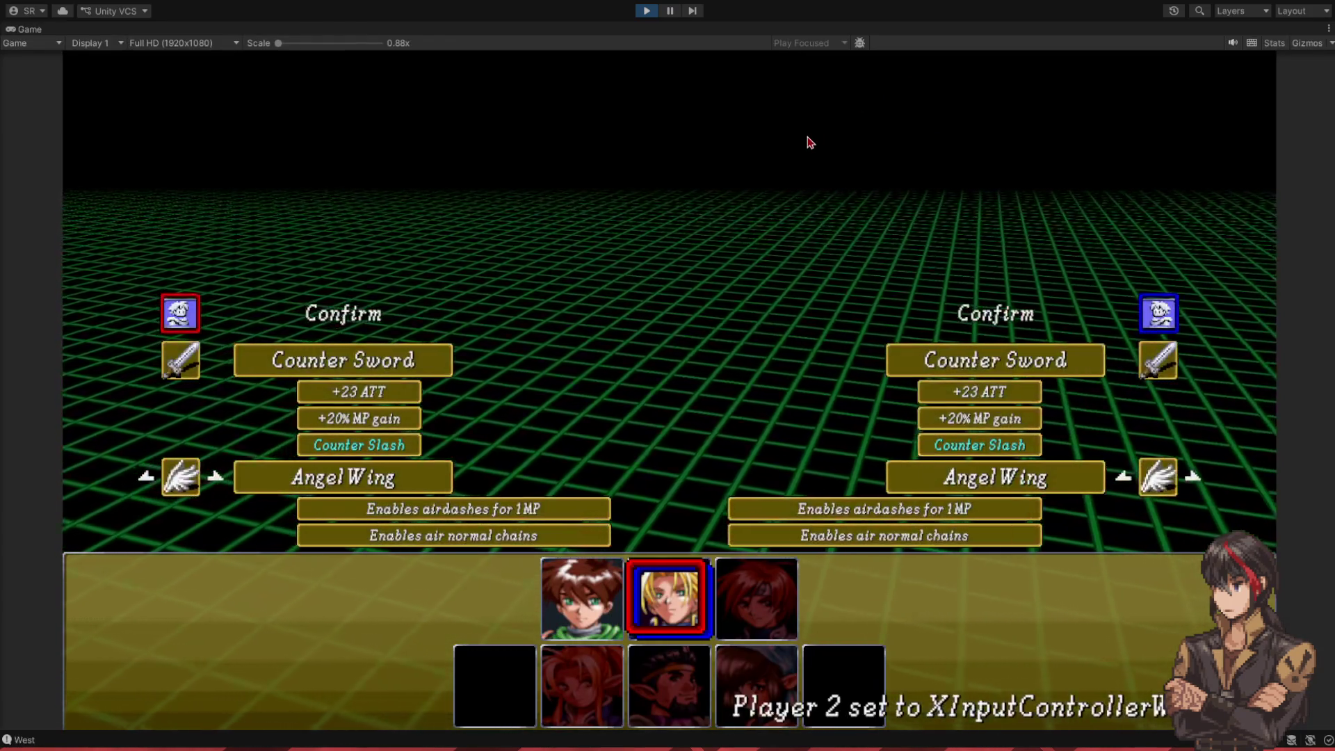
key("Return")
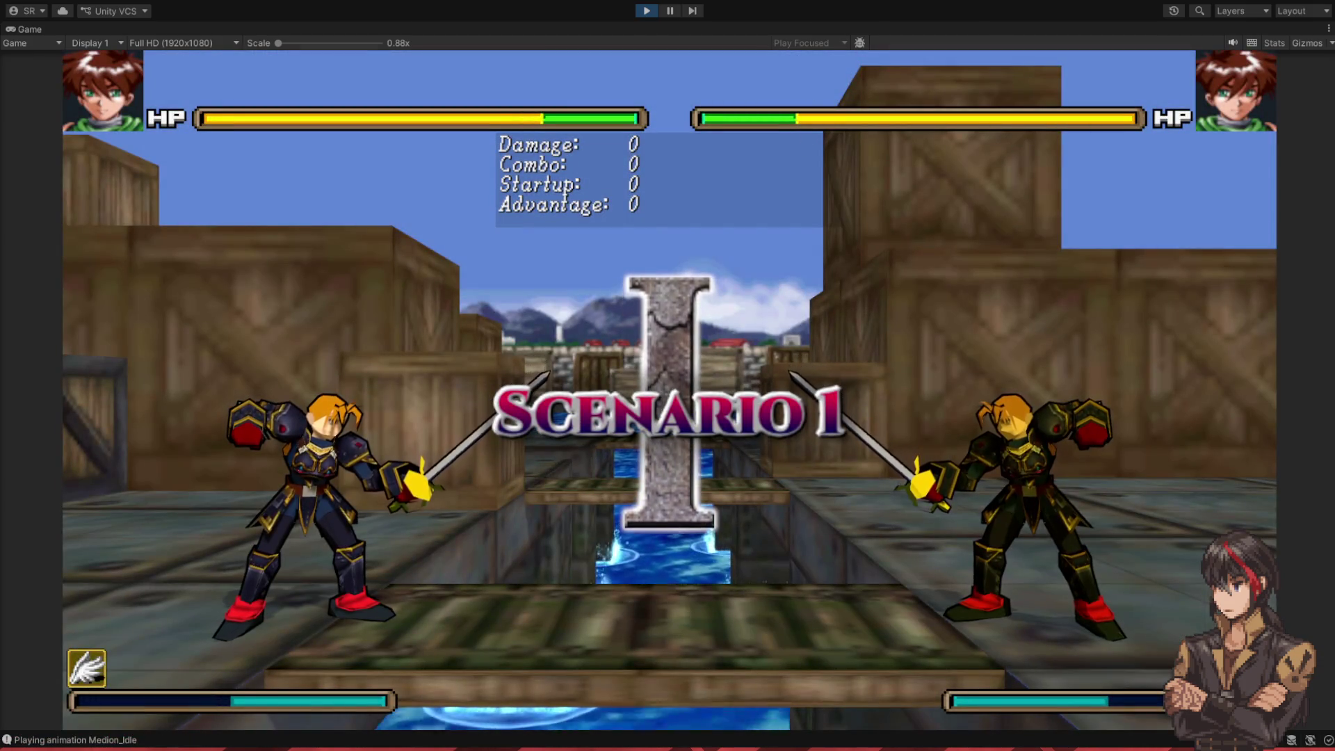
- Test Medion's 5H sword attack with L, re-enter Training to retest, then exit play mode
key("l")
key("l")
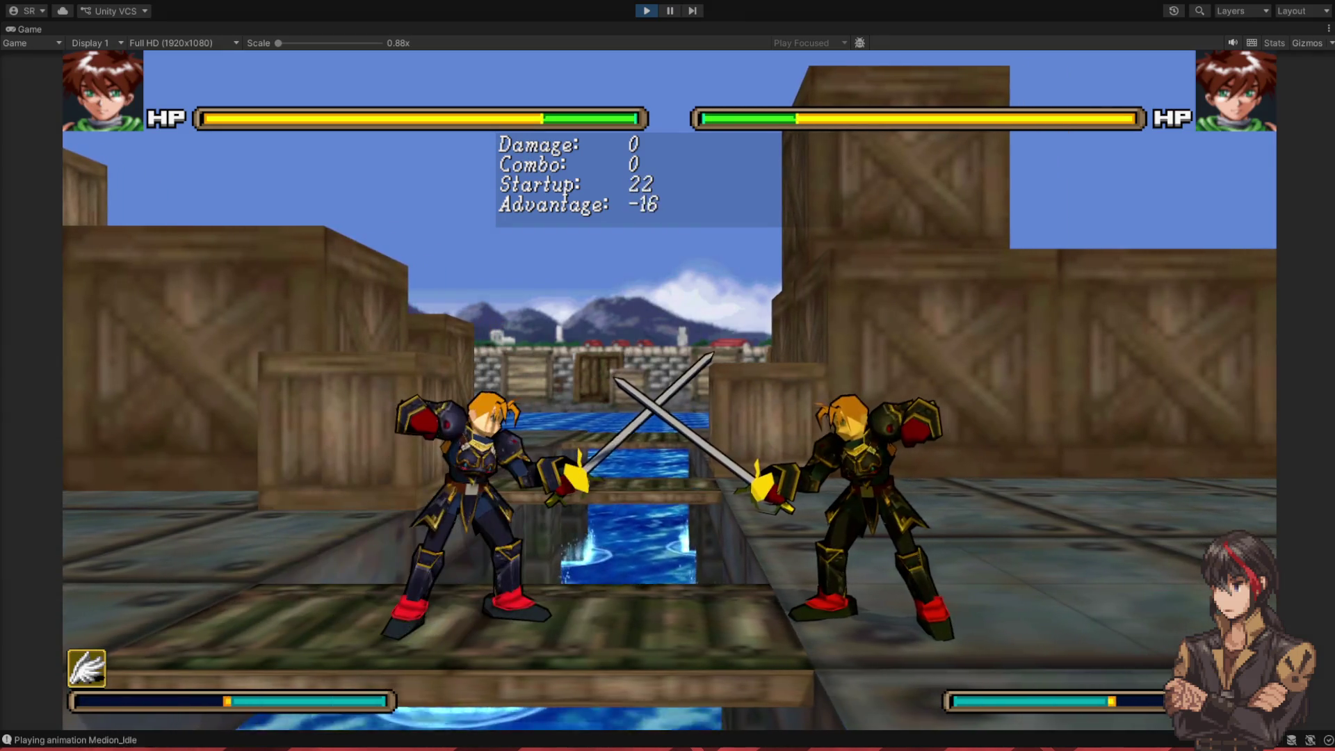
key("l")
key("l")
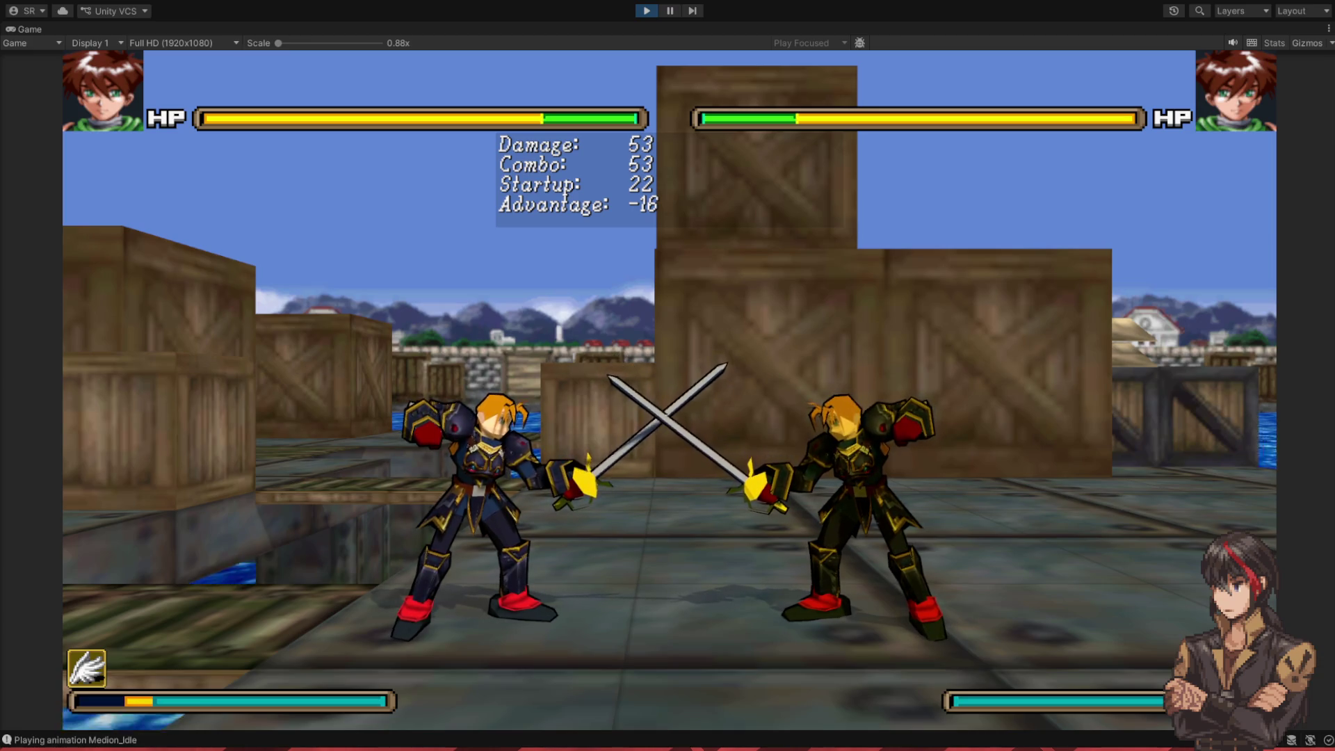
left_click(646, 11)
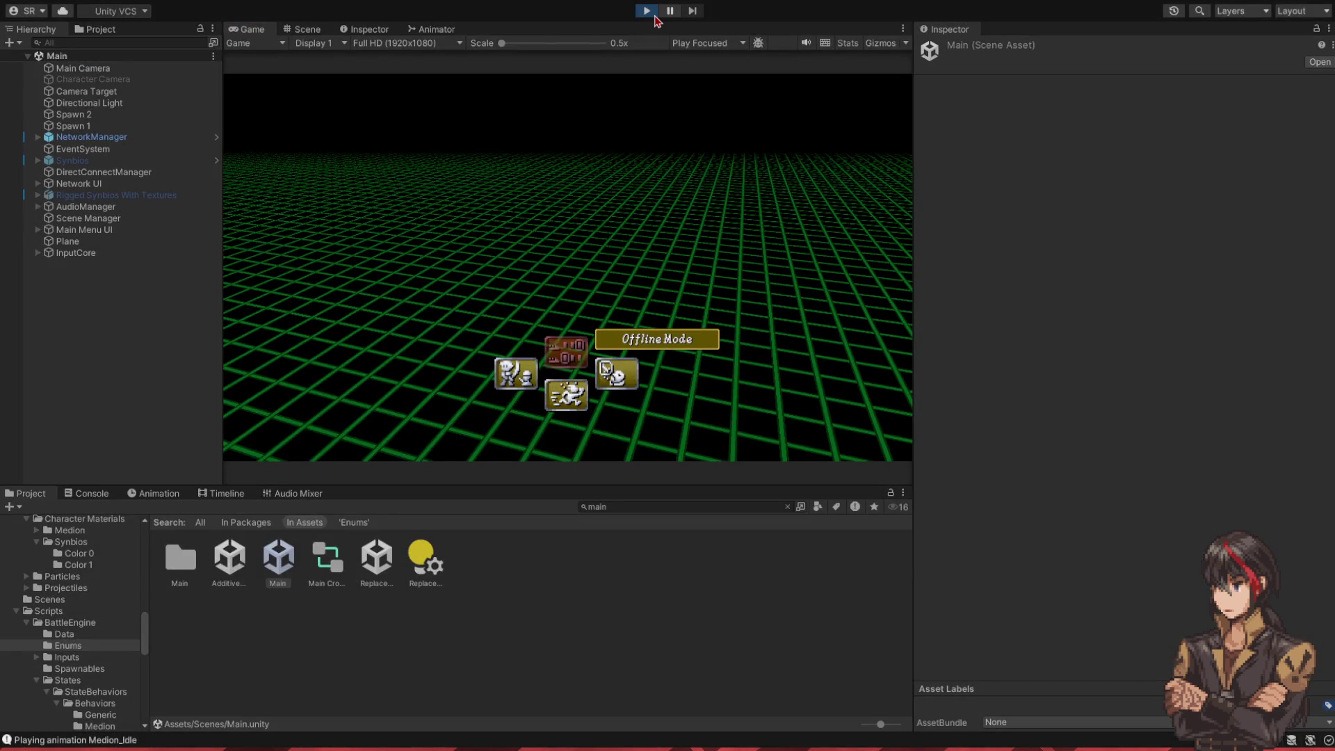
key("Down")
key("Return")
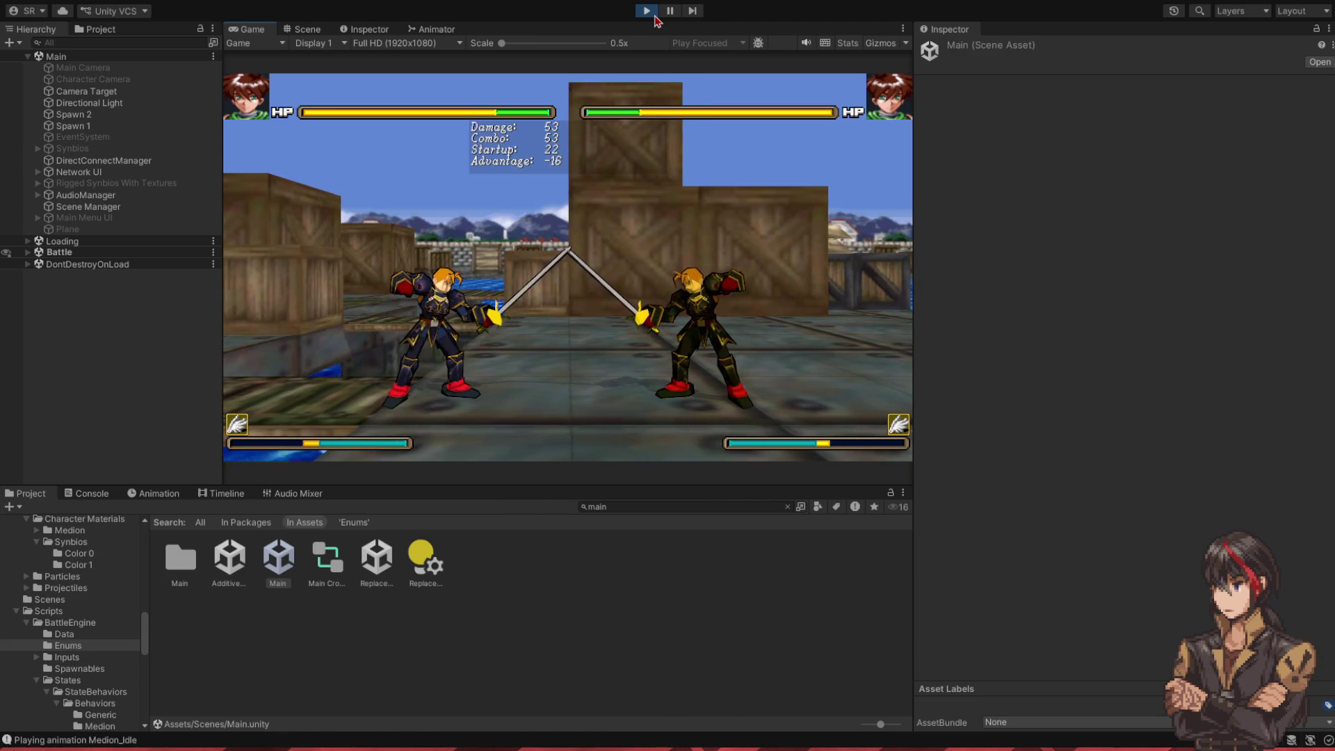
left_click(653, 14)
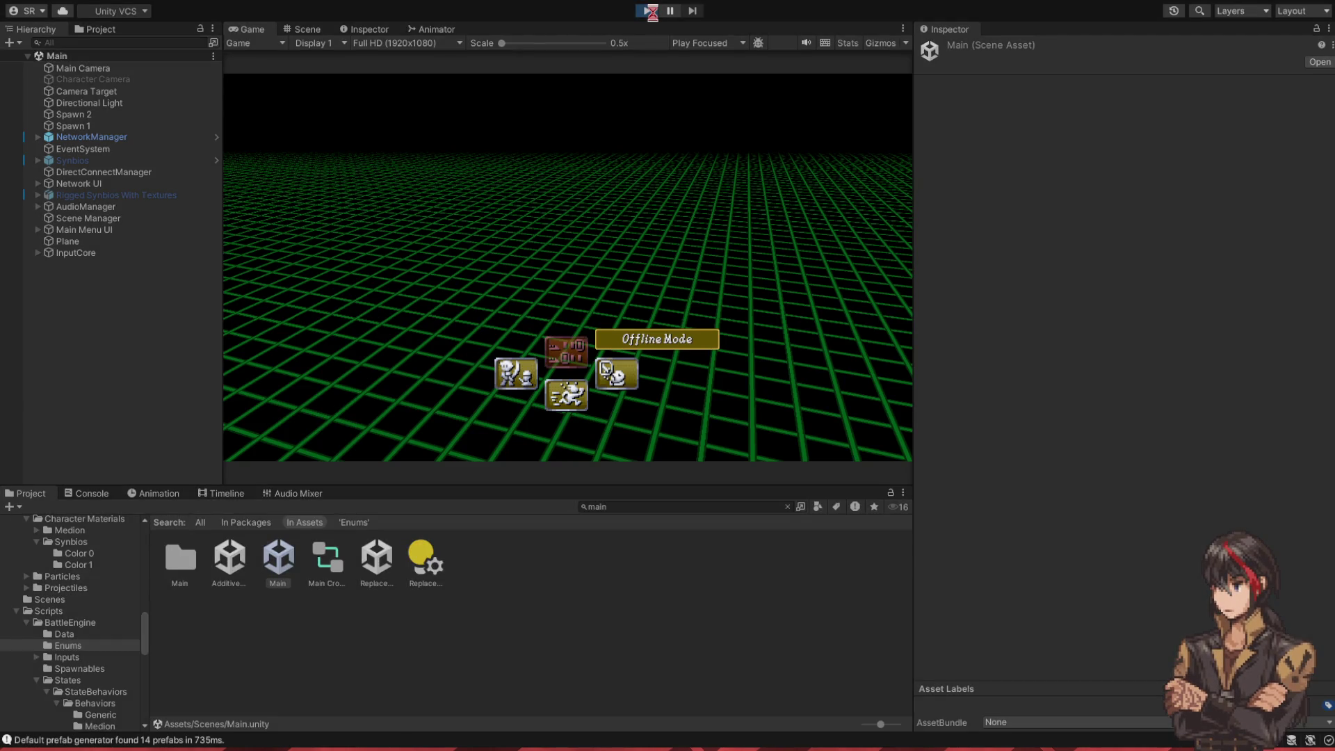
- Enter Training mode from the Offline Mode menu
key("Return")
key("Return")
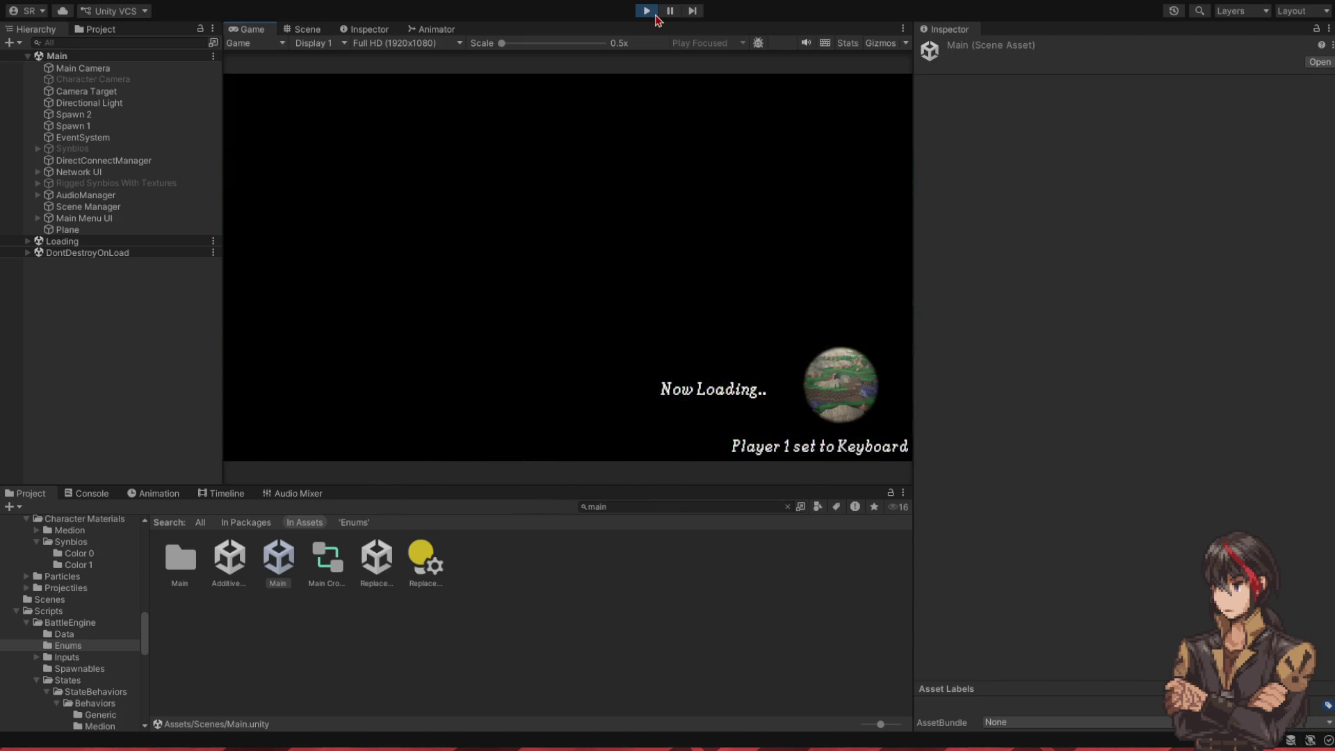
- Confirm character select and hit player 2 with J, L and K attacks, including the new 5H
key("Right")
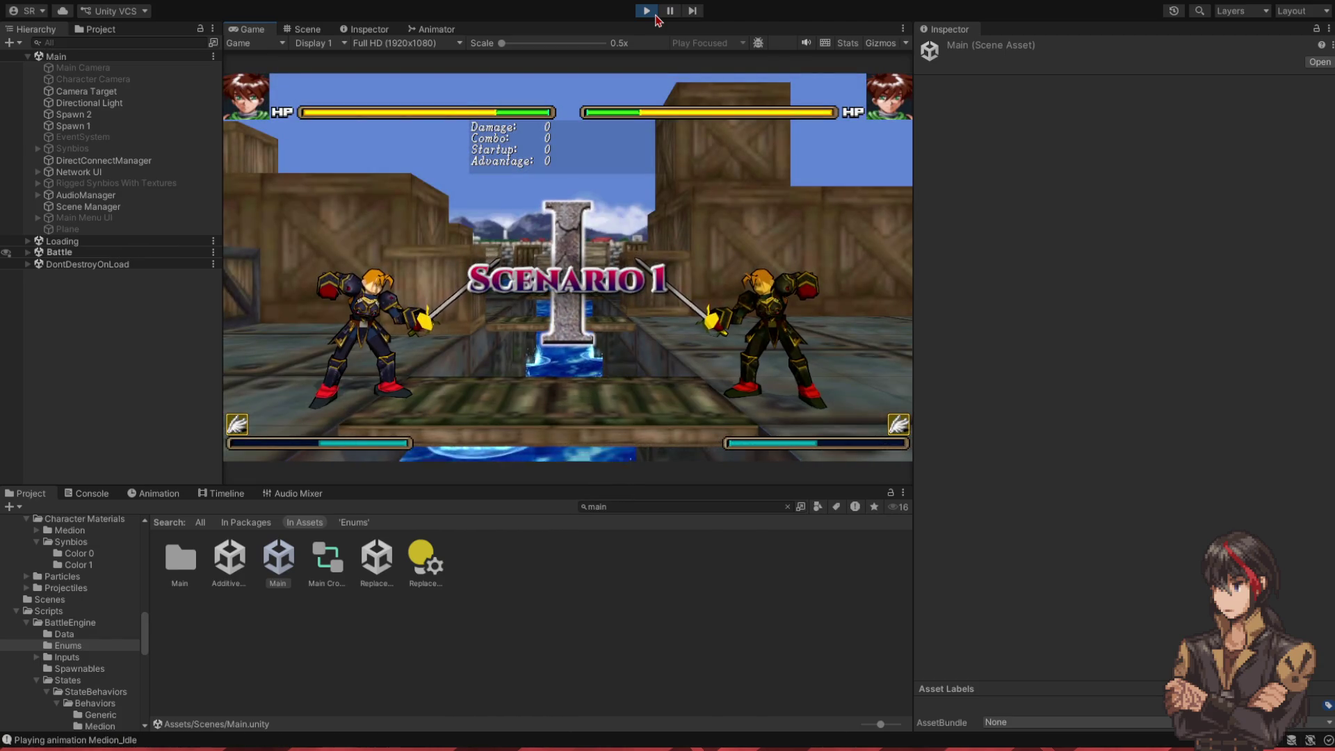
key("j")
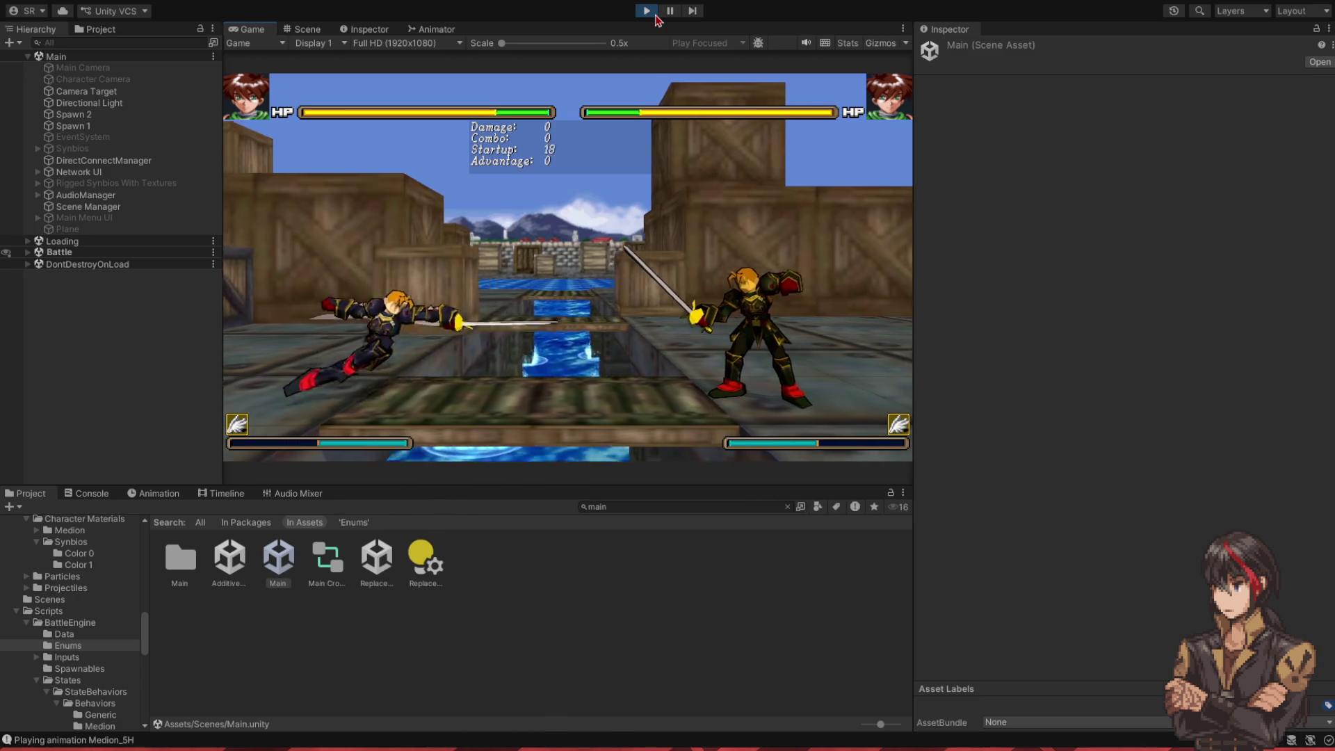
key("j")
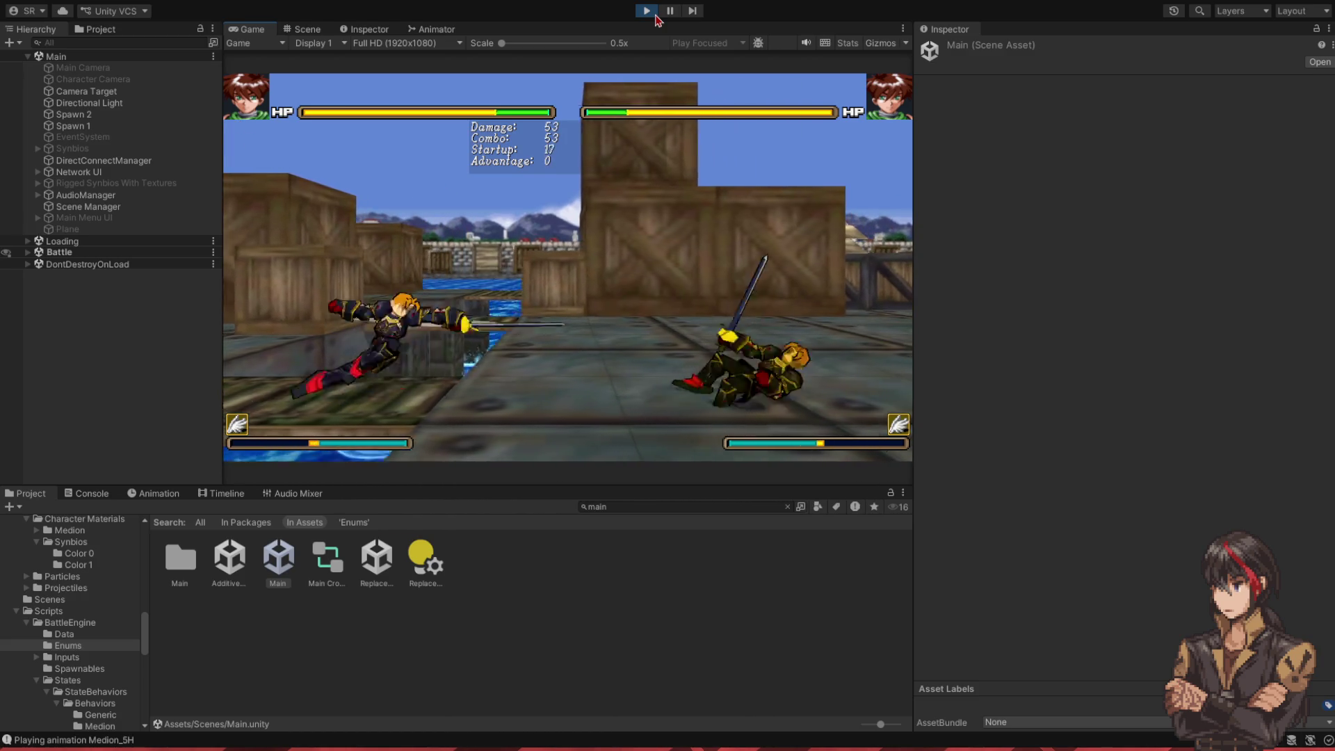
key("l")
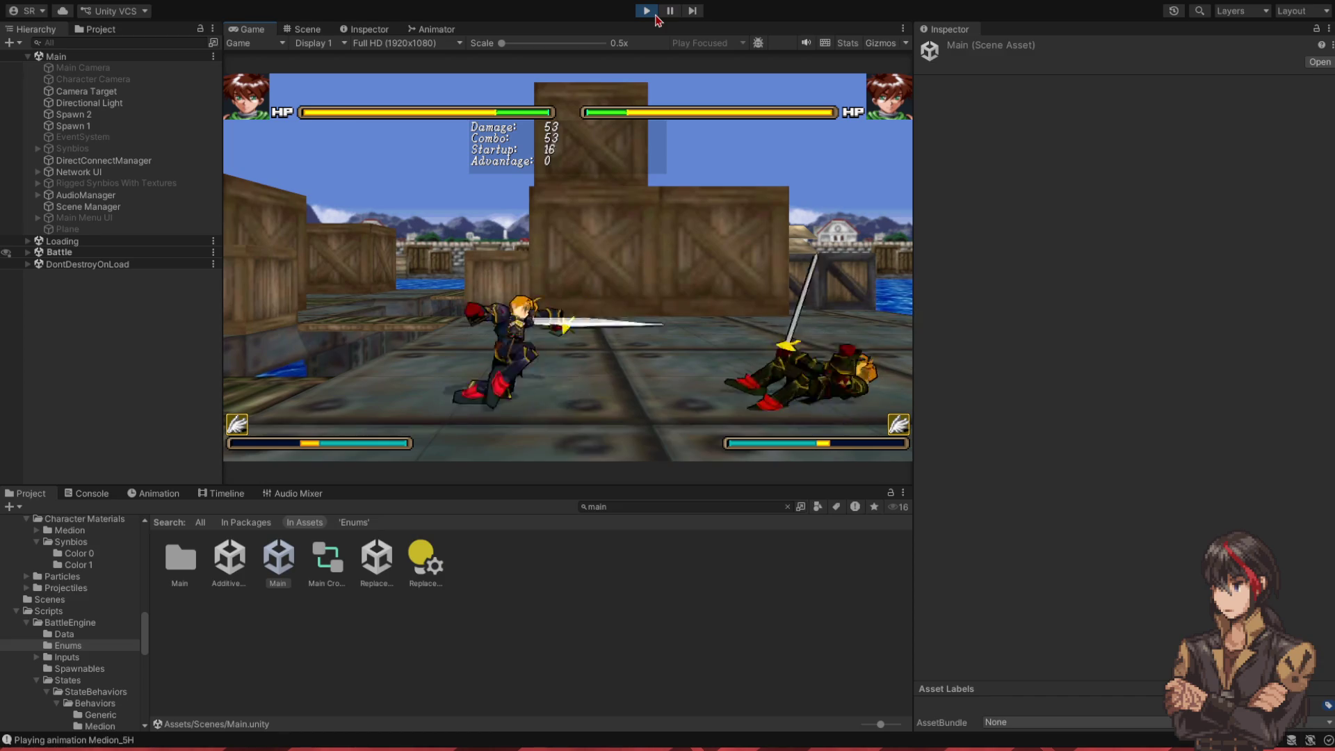
key("k")
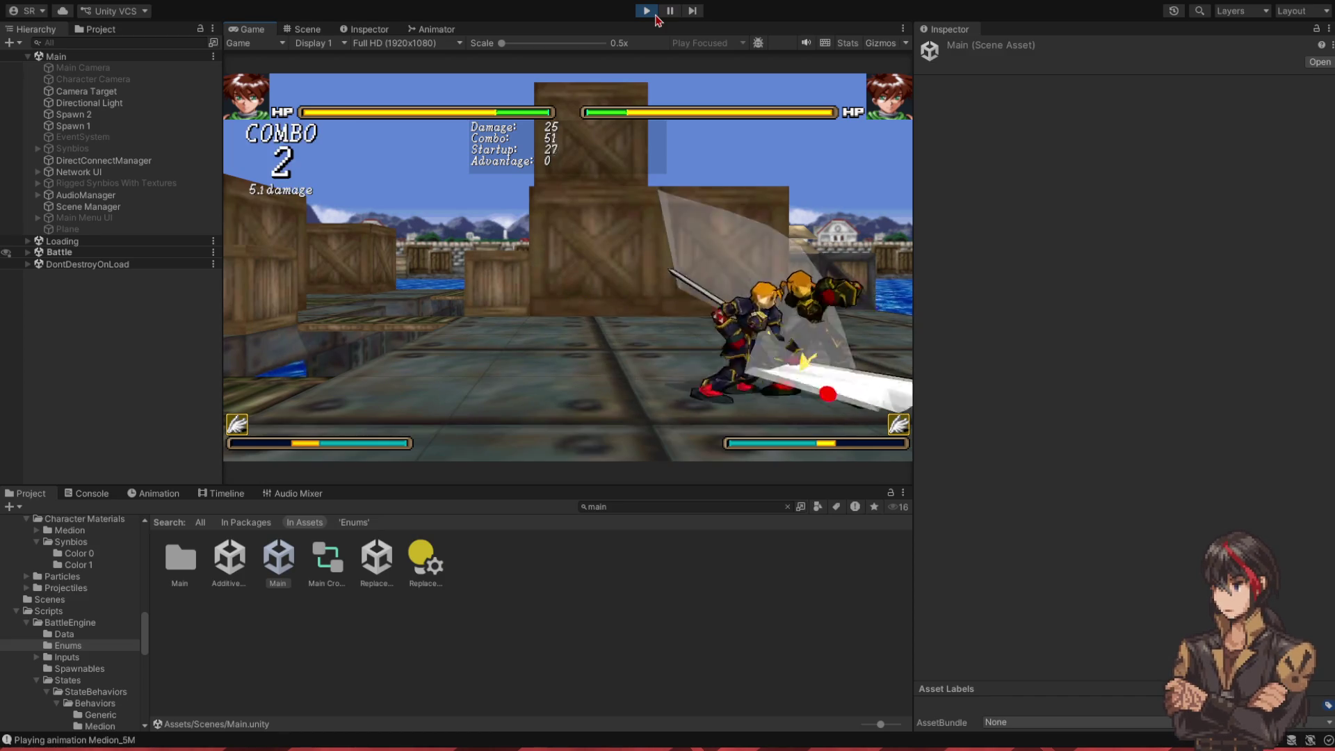
key("l")
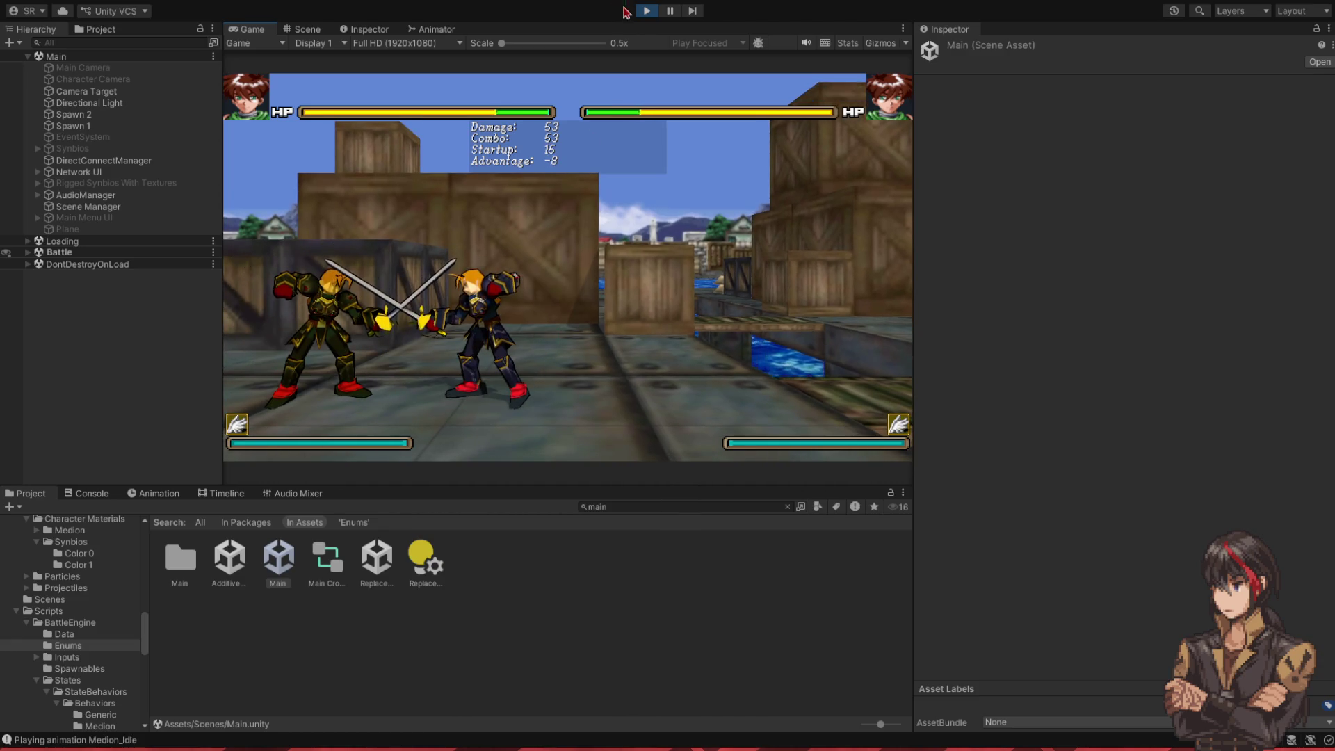
- Stop the game test after checking Damage 53, Startup 16, Advantage -8
left_click(647, 11)
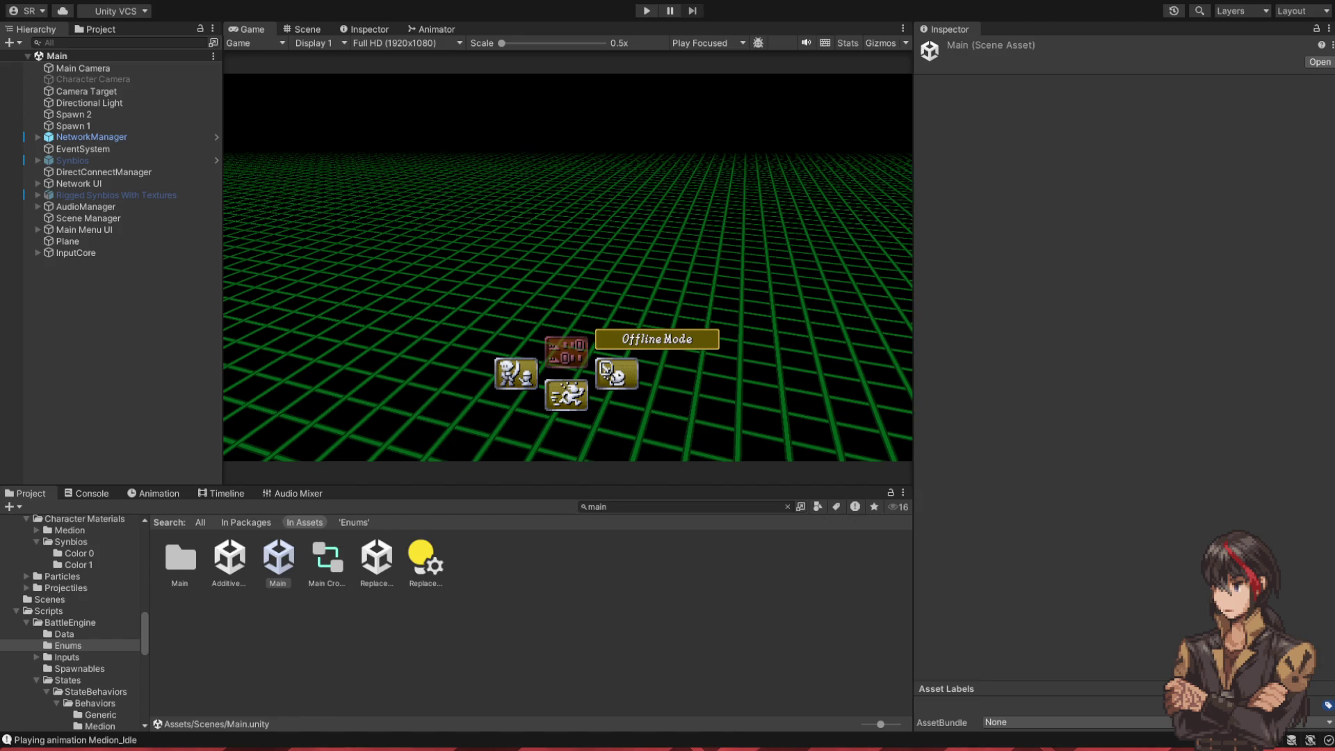
- Switch from Unity to Visual Studio showing Match.cs
key("alt+Tab")
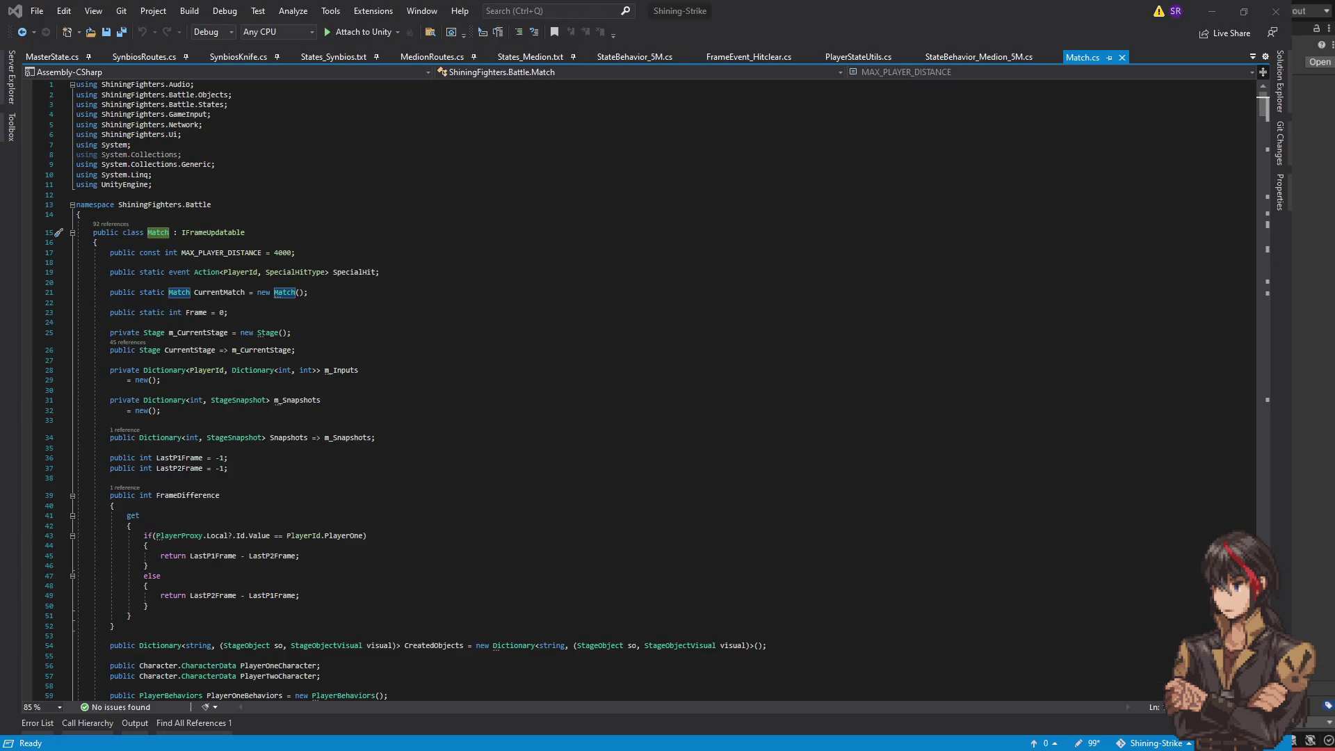
- Search Match.cs for 'us.bl' to locate the HitStatus.Block checks
left_click(322, 312)
key("ctrl+f")
type("hitcondition.b")
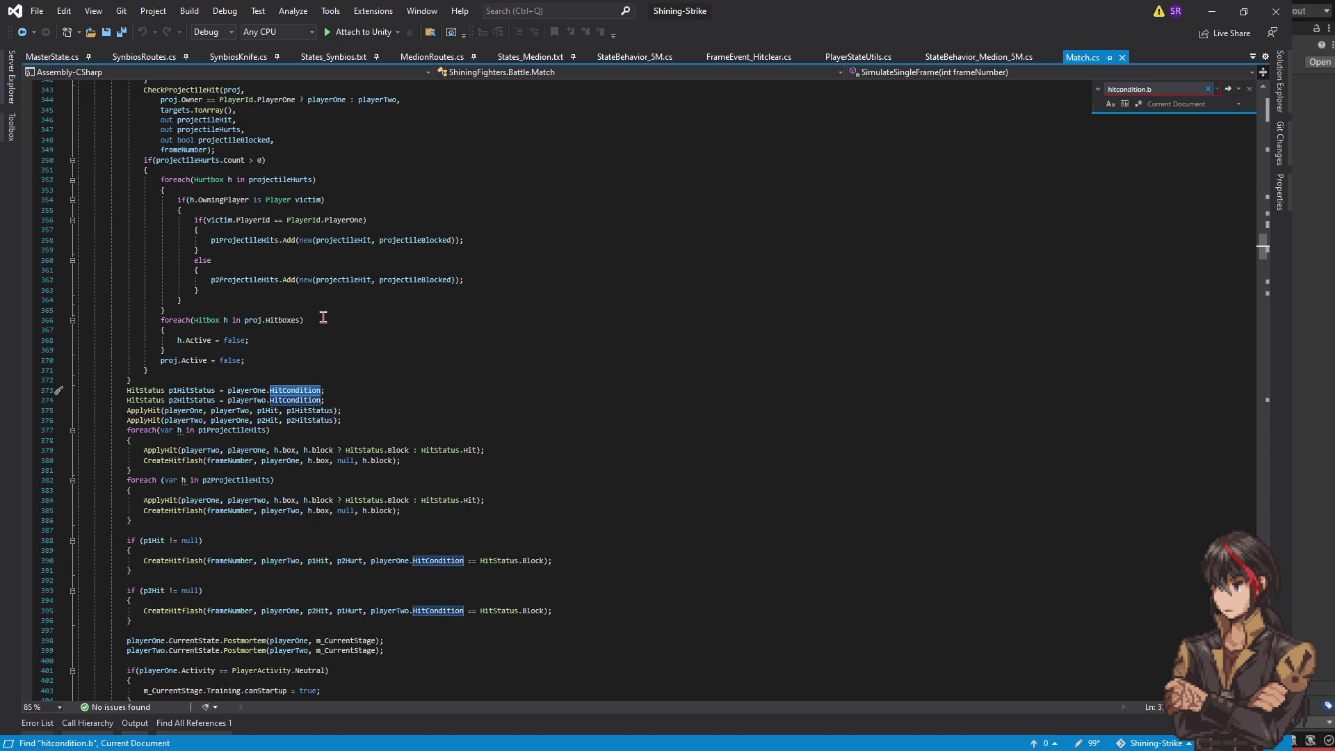
key("BackSpace")
key("BackSpace")
key("BackSpace")
type("state")
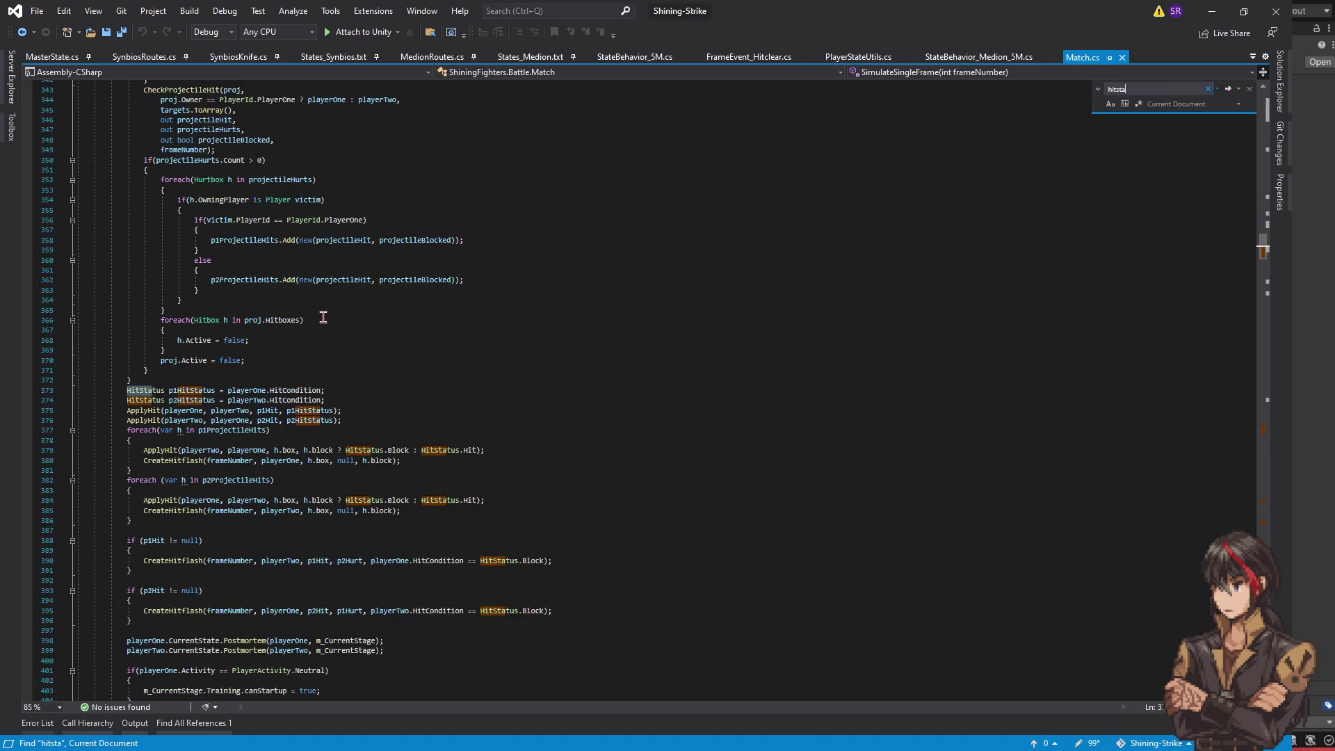
key("BackSpace")
type("us.")
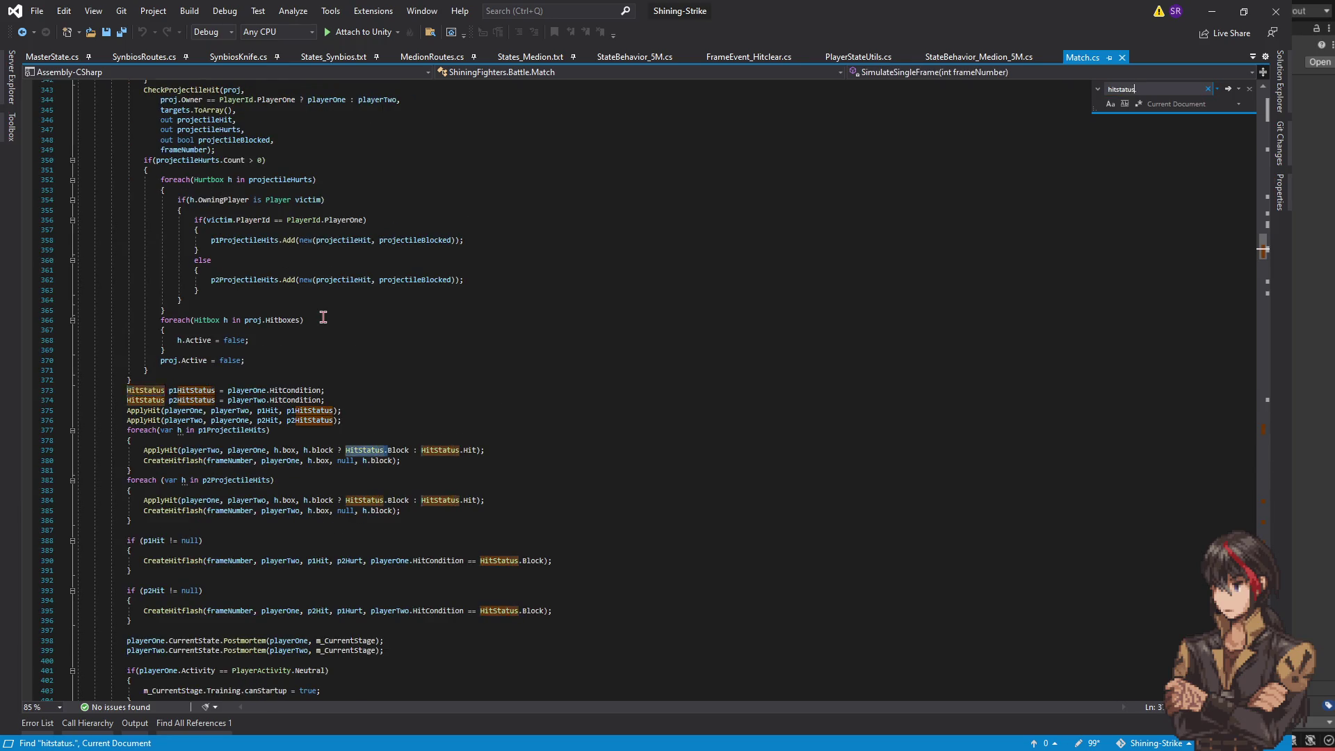
type("bl")
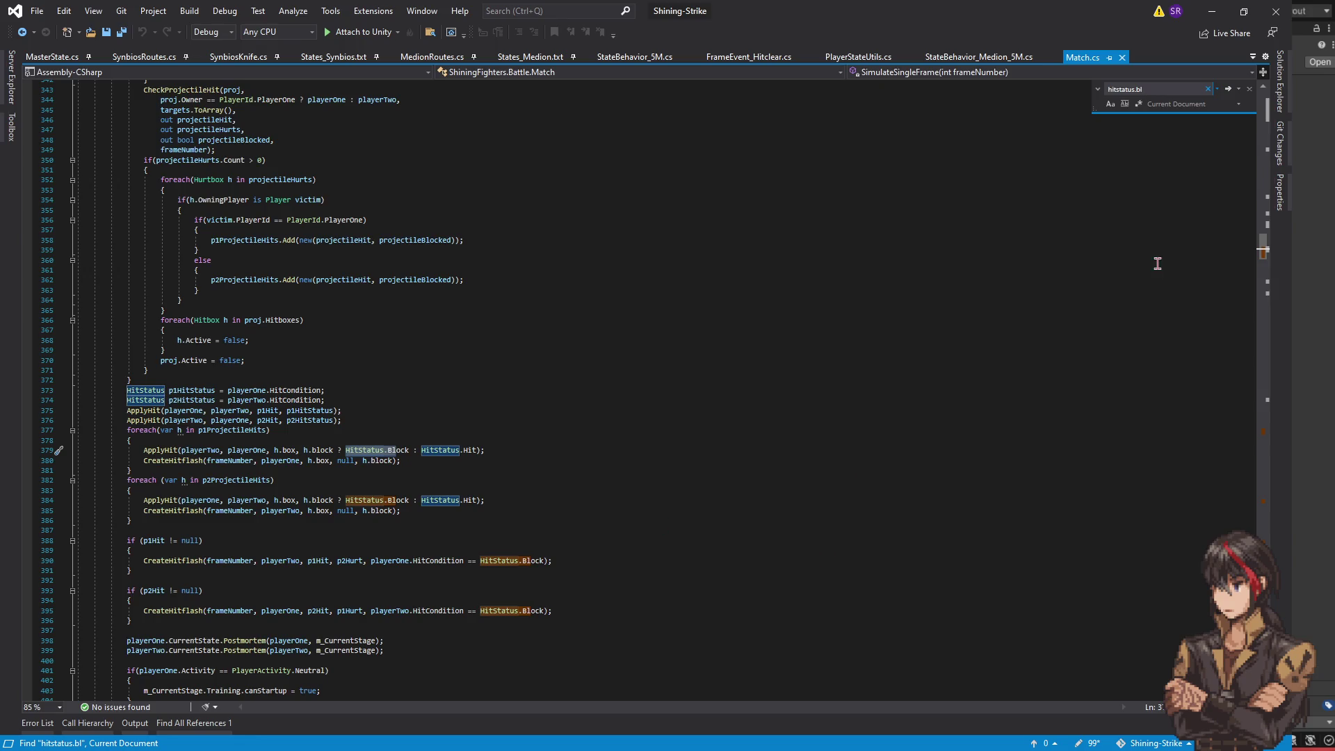
left_click_drag(1263, 249, 1267, 436)
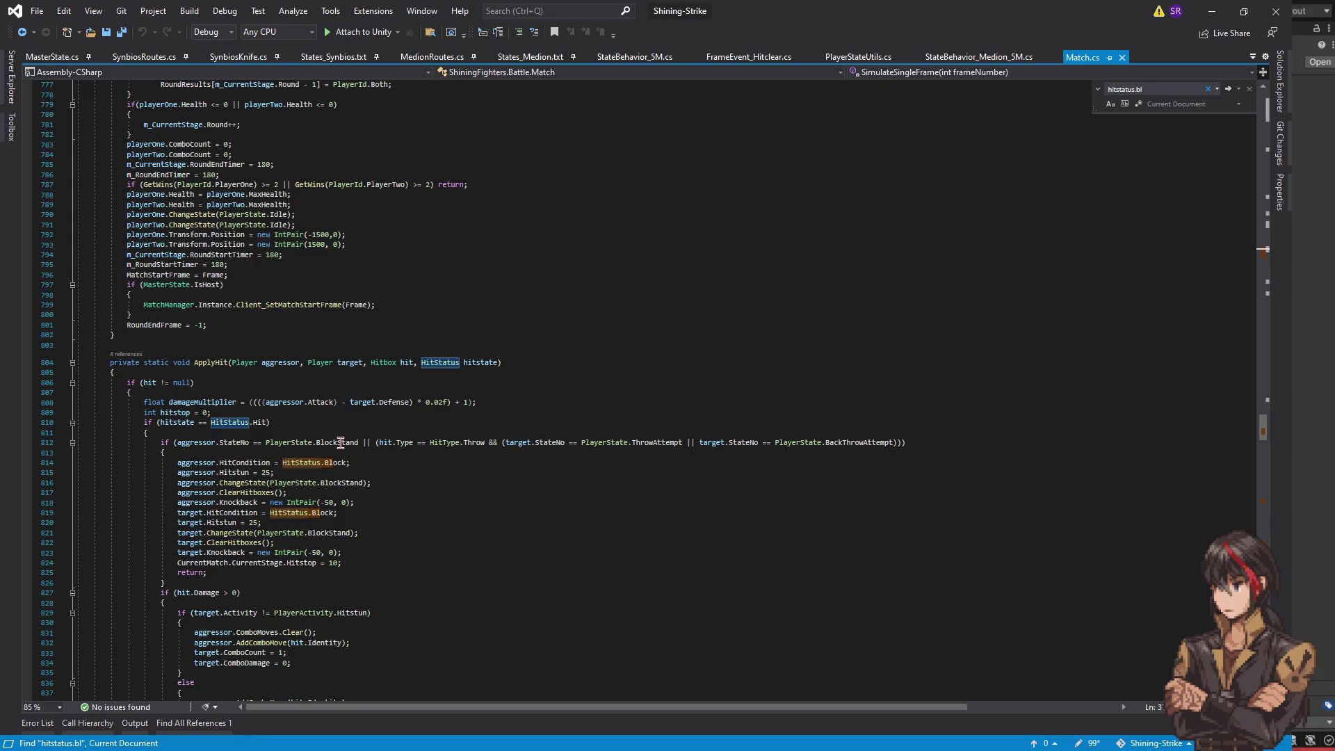
- Review the ApplyHit BlockStand check and CheckHit backInput reads, then return to States_Medion.txt
left_click(340, 443)
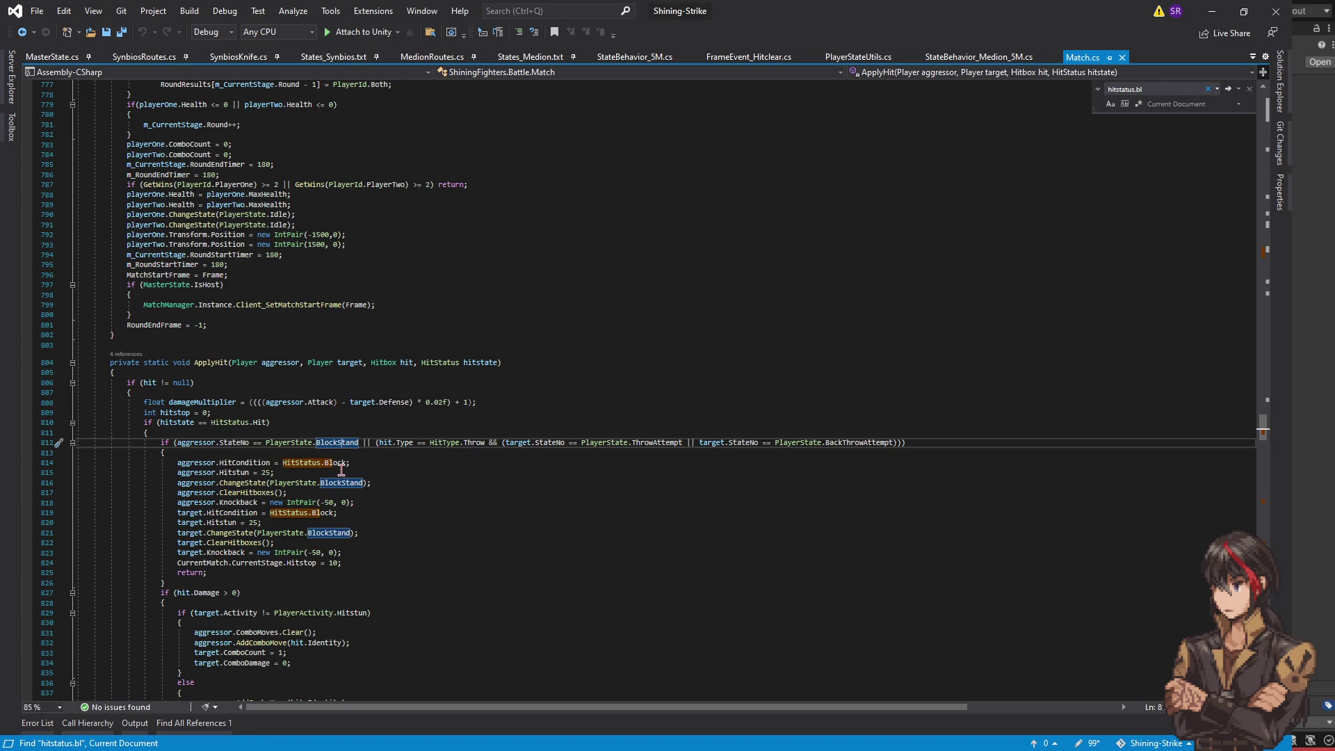
scroll(325, 463, "down", 4)
scroll(326, 464, "down", 15)
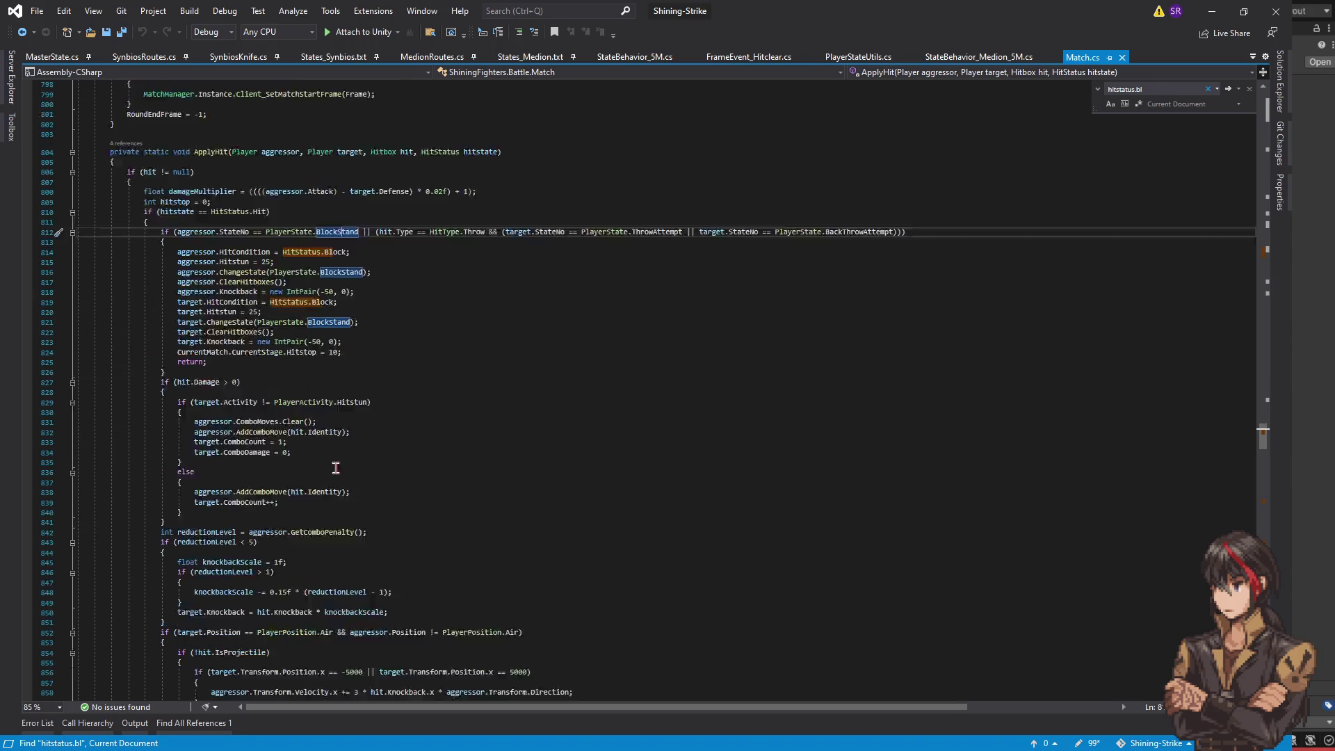
scroll(971, 403, "down", 6)
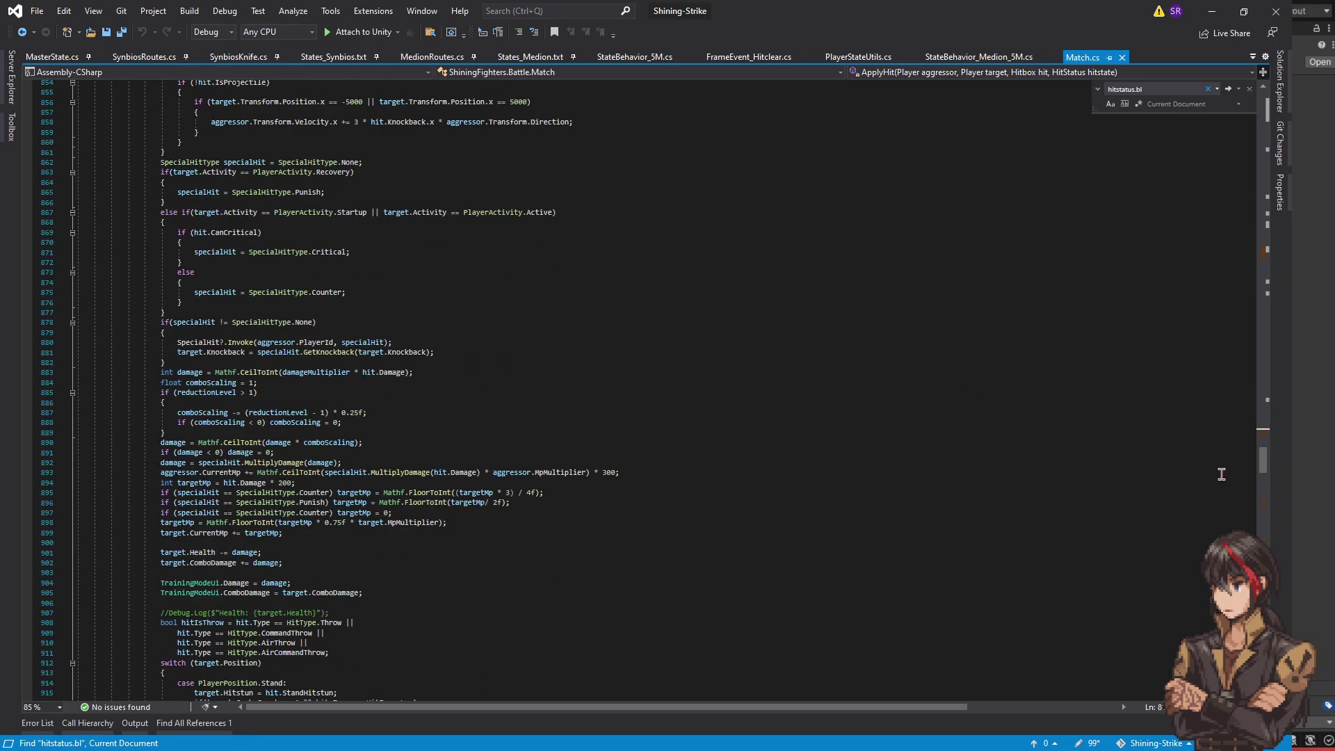
left_click_drag(1264, 460, 1263, 539)
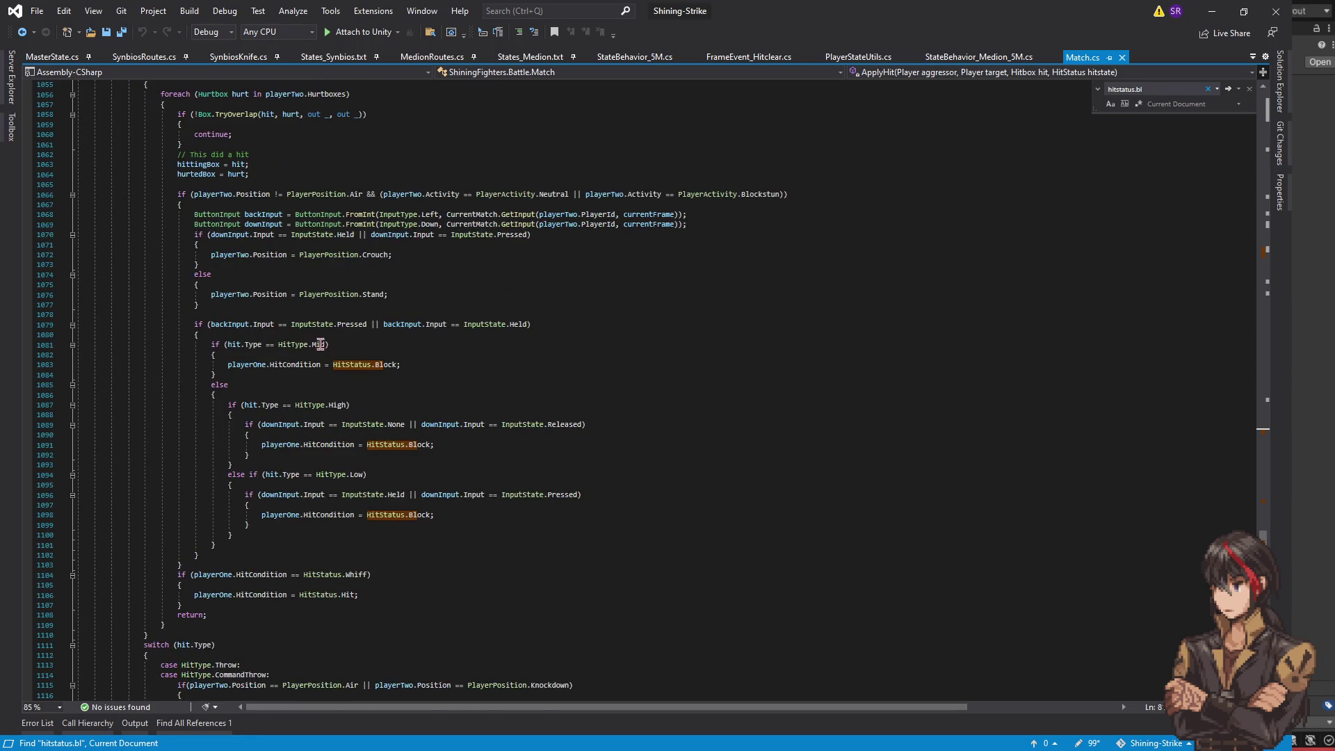
left_click(240, 324)
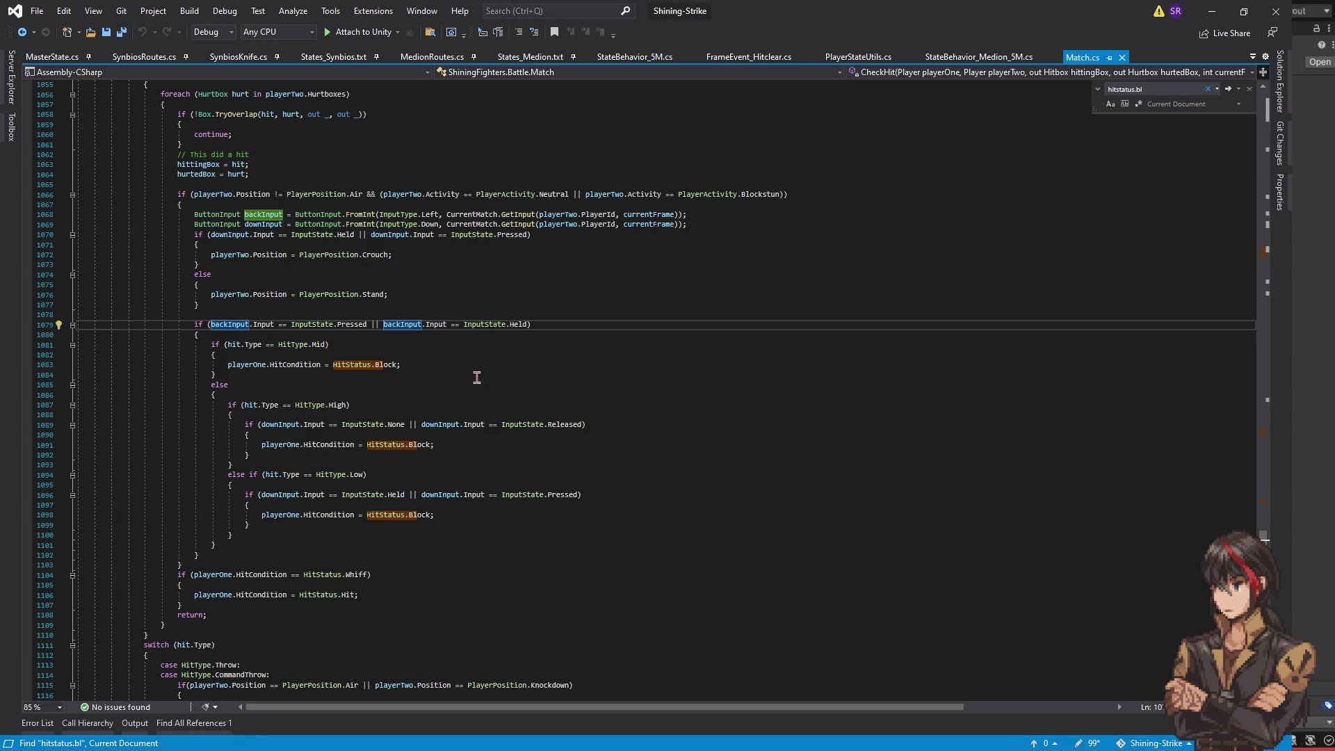
scroll(467, 376, "up", 4)
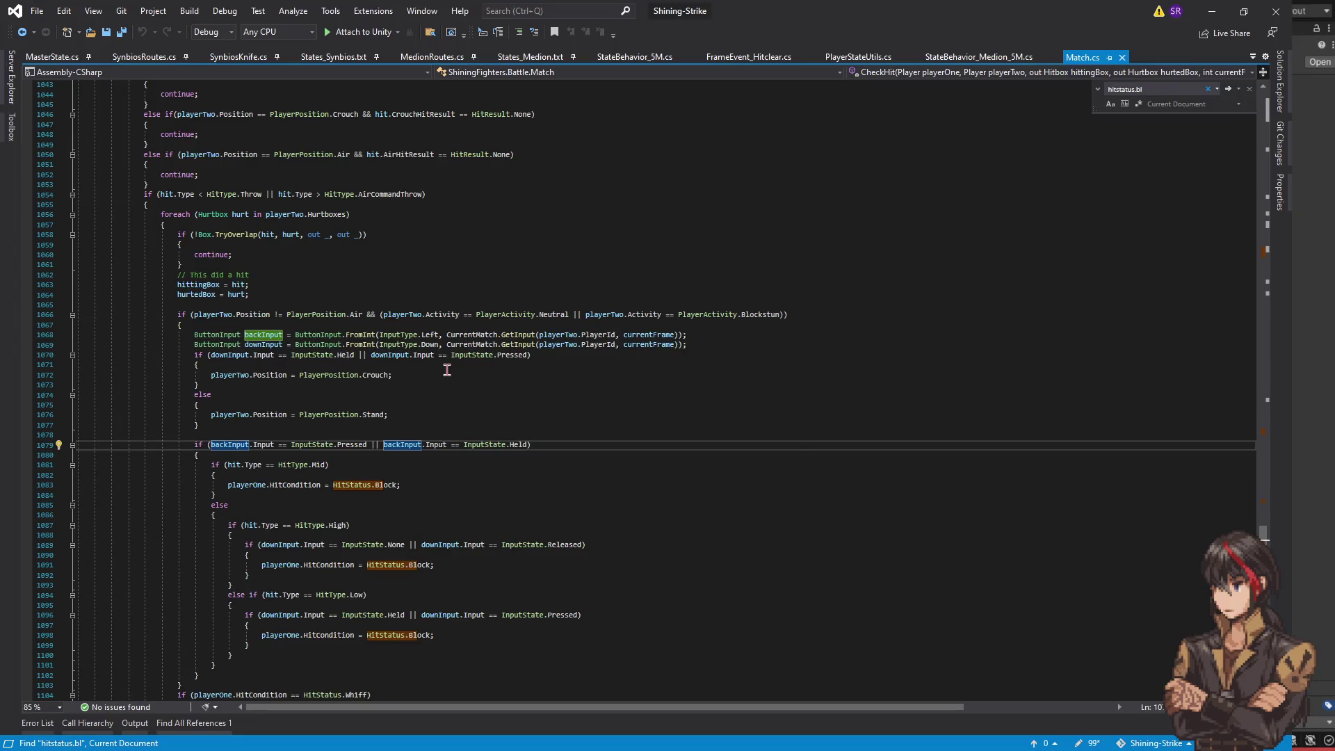
left_click(459, 324)
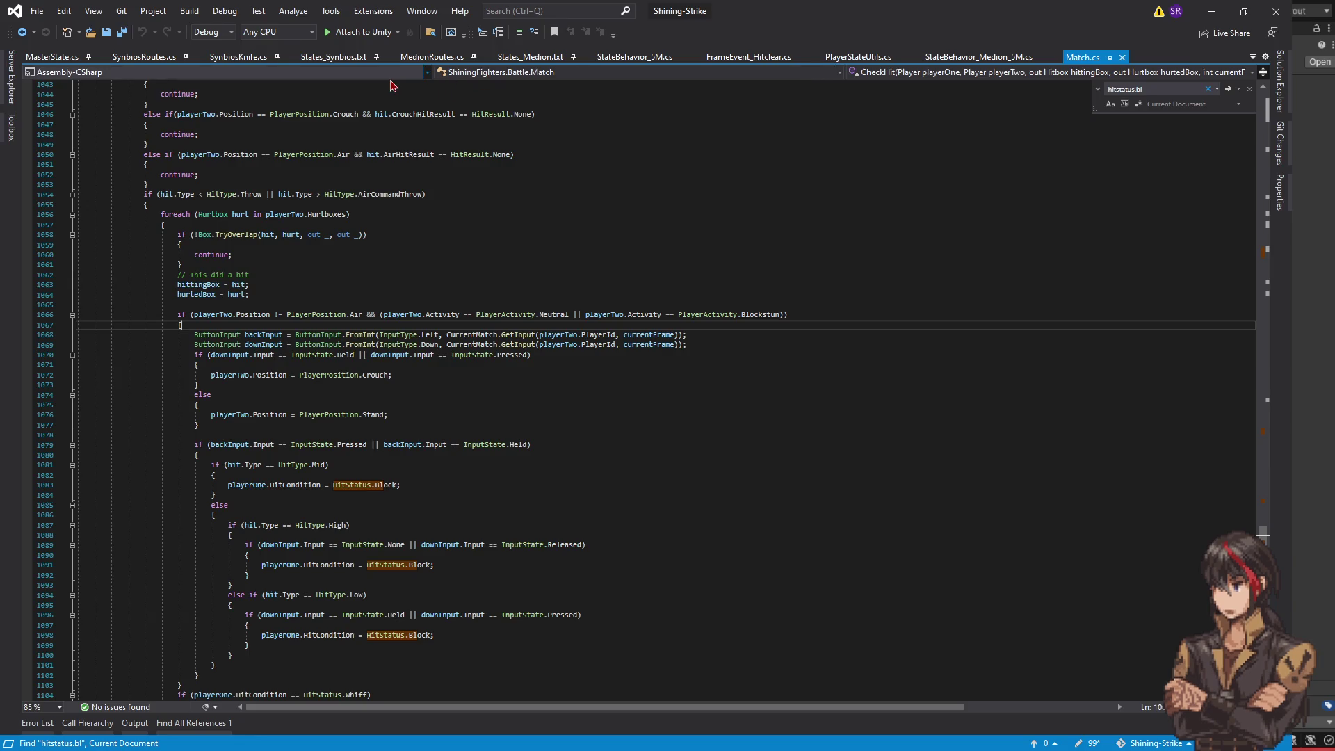
left_click(529, 57)
- Search States_Medion.txt for 'wakeup' and copy Wakeup_Neutral's '-1 hurtclear' line
left_click(474, 261)
key("ctrl+f")
type("wakeup")
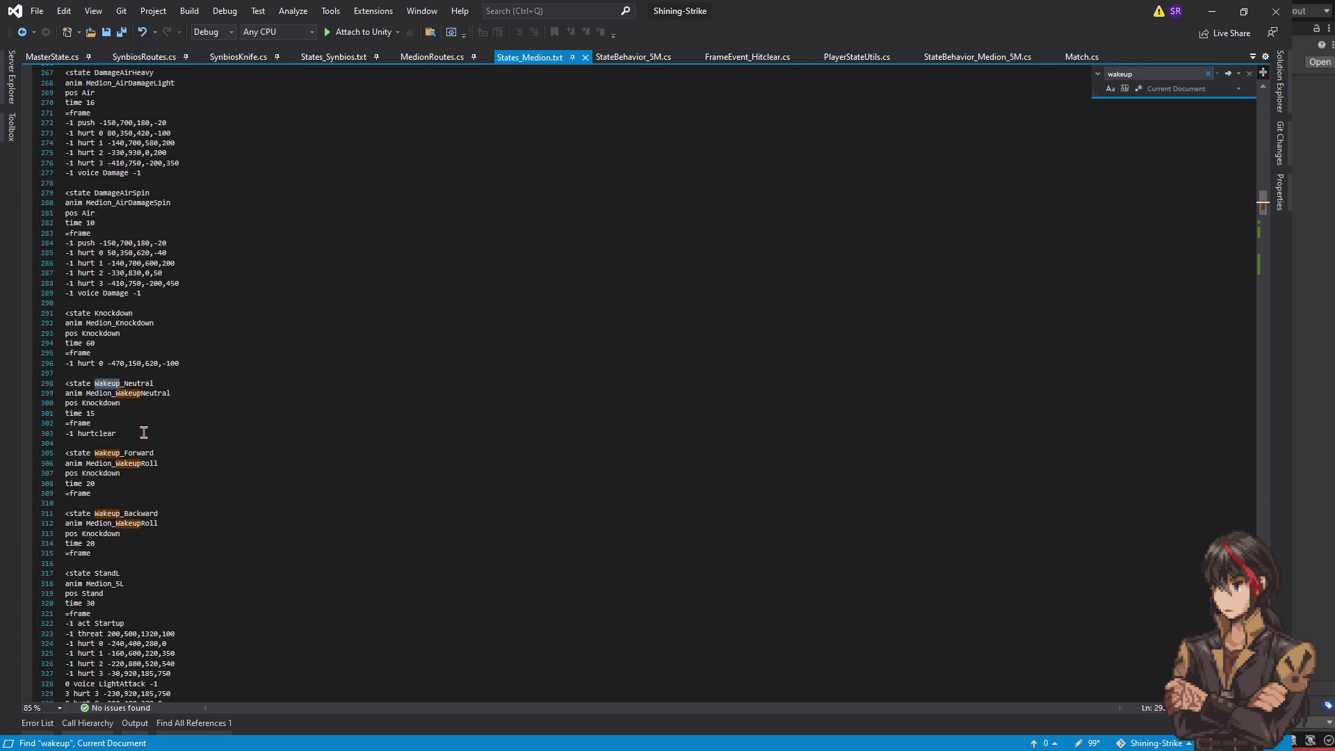
left_click_drag(134, 434, 136, 424)
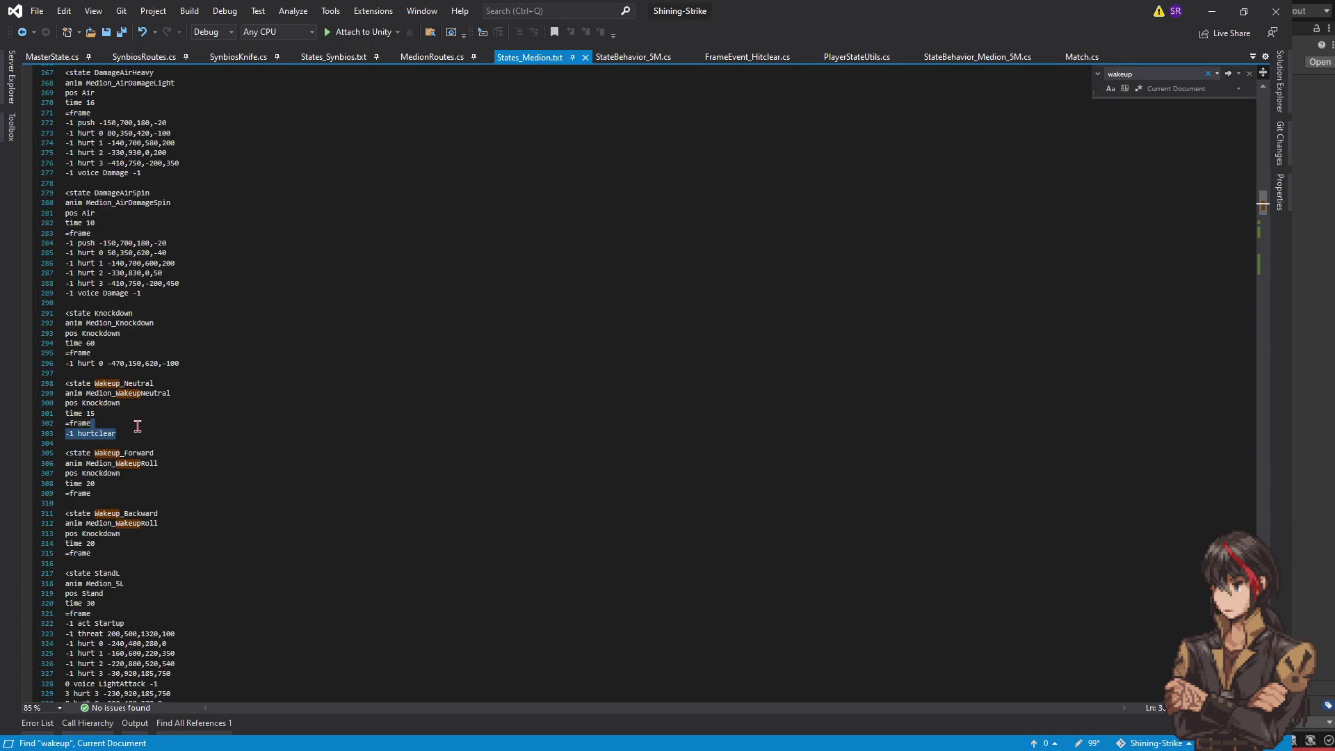
key("ctrl+c")
- Paste '-1 hurtclear' under =frame in Wakeup_Forward and Wakeup_Backward, save, and return to Match.cs
left_click(119, 493)
key("ctrl+v")
left_click(110, 563)
key("ctrl+v")
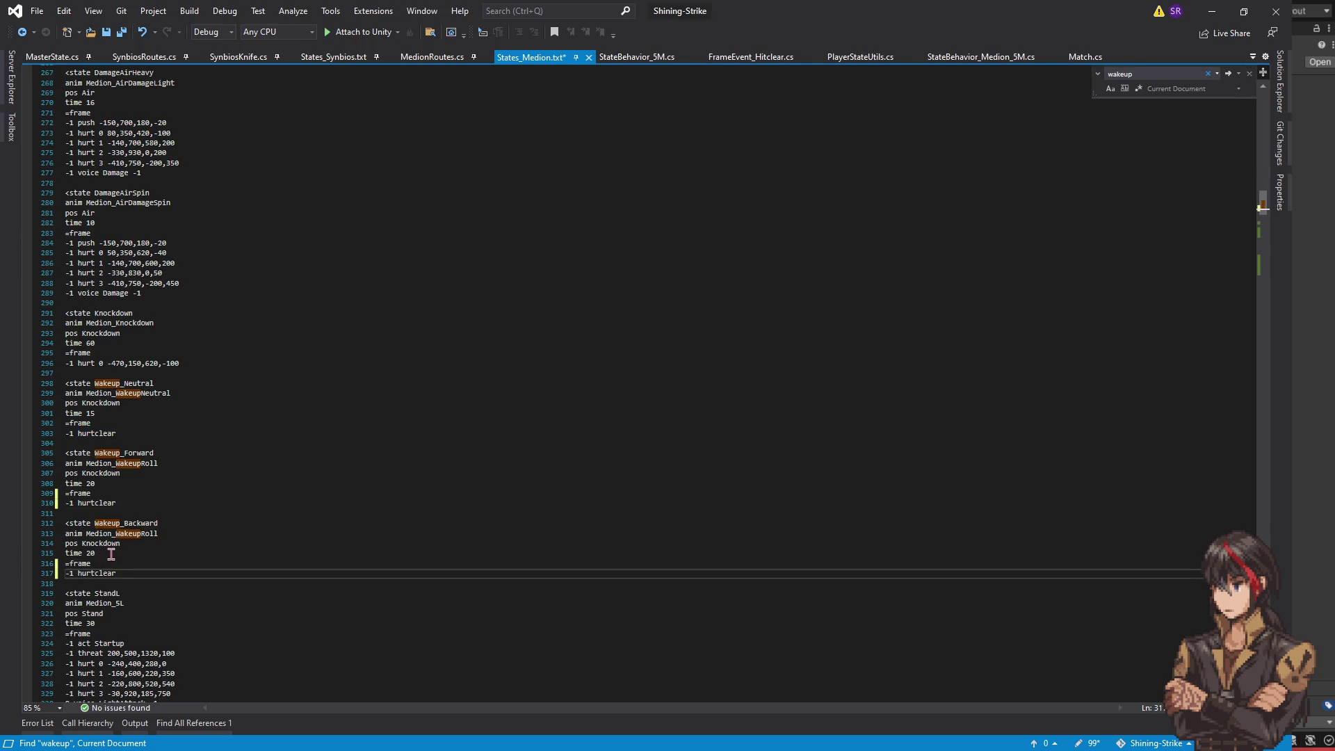
key("ctrl+s")
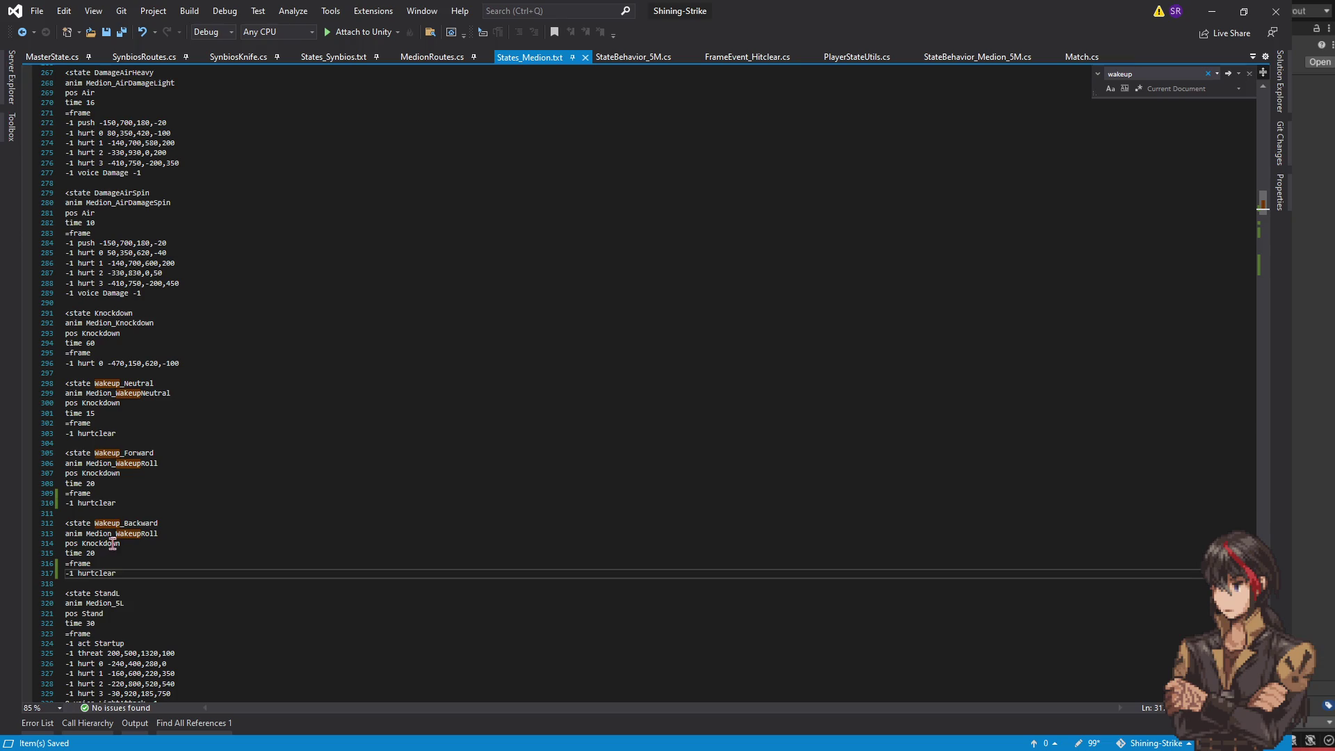
scroll(224, 475, "down", 3)
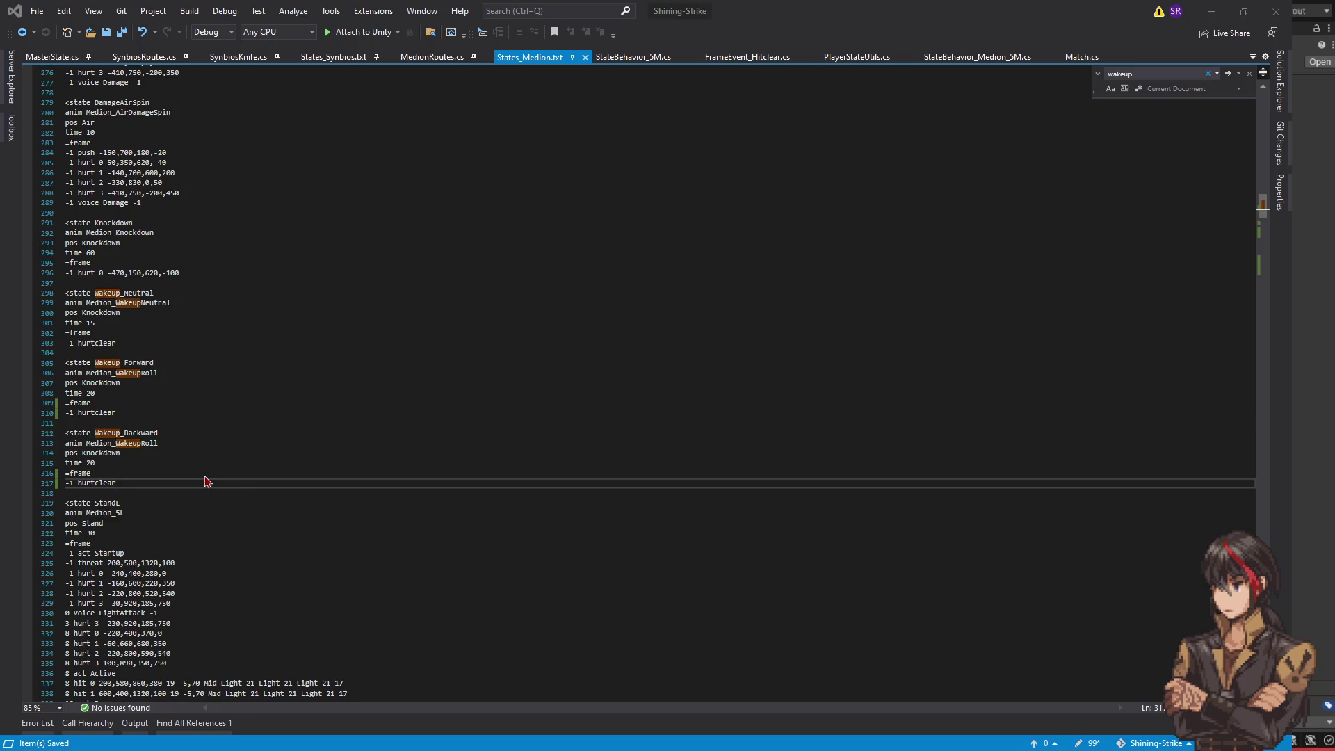
key("ctrl+Tab")
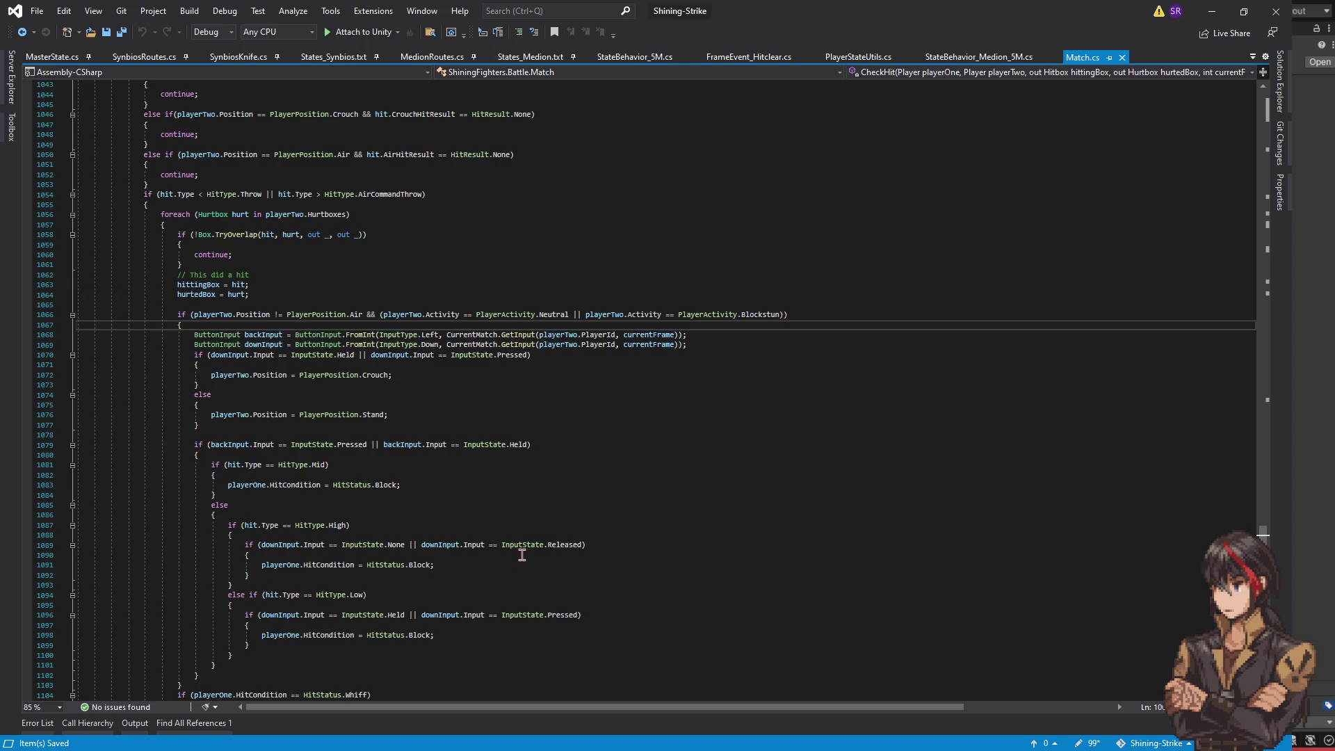
left_click(486, 484)
scroll(854, 458, "down", 3)
scroll(854, 458, "down", 5)
scroll(846, 454, "down", 5)
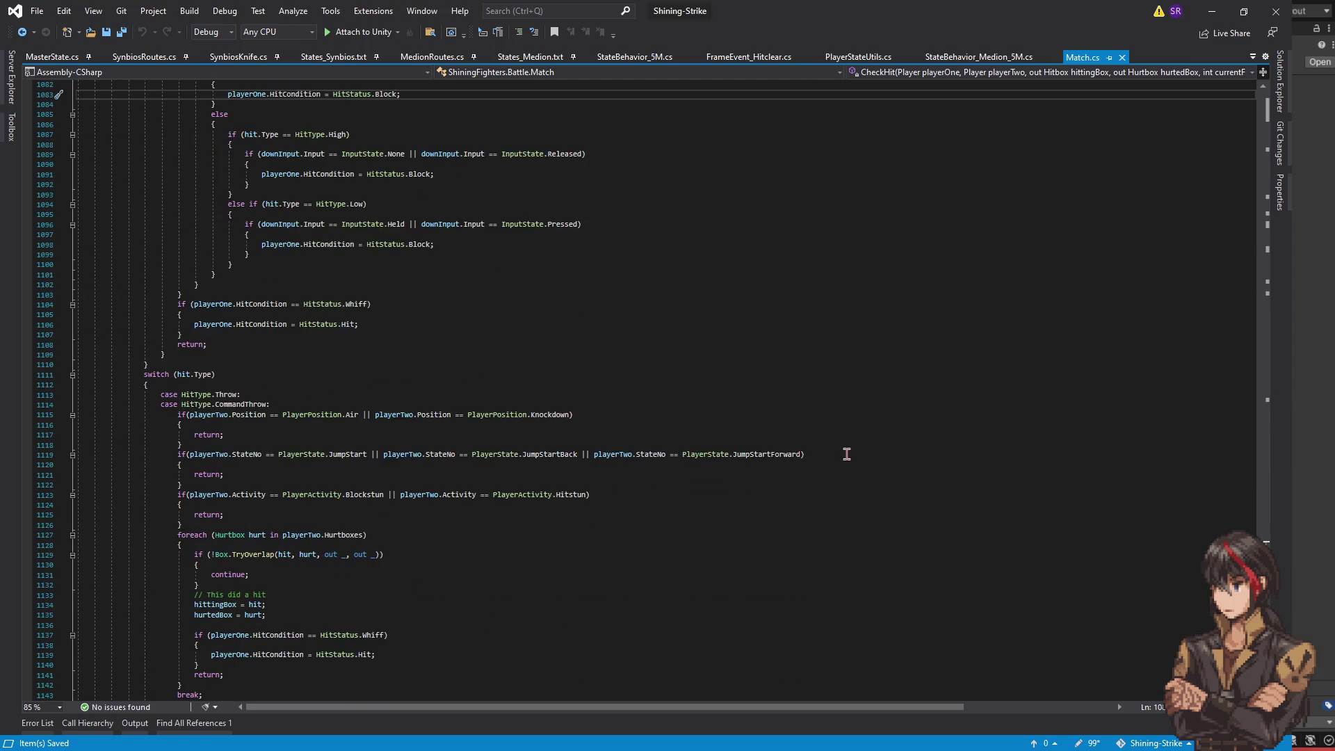
scroll(848, 458, "down", 10)
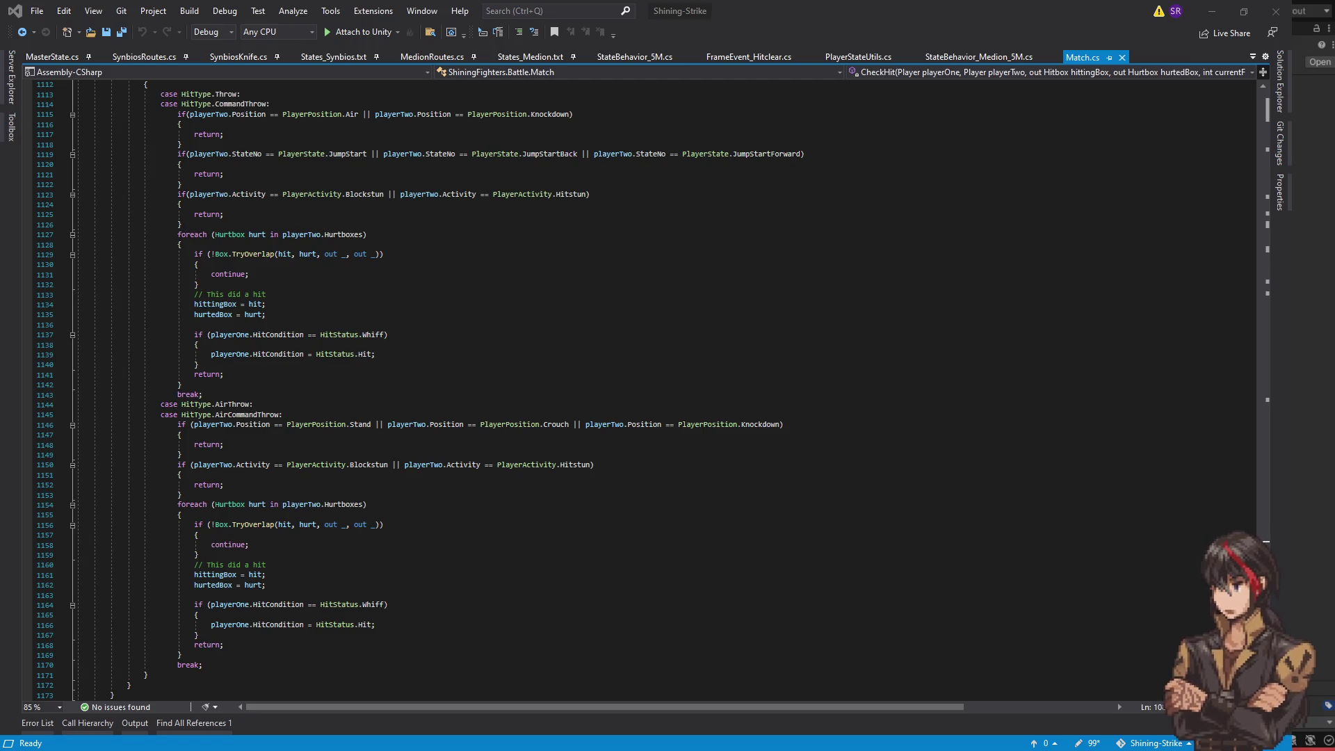
left_click(627, 47)
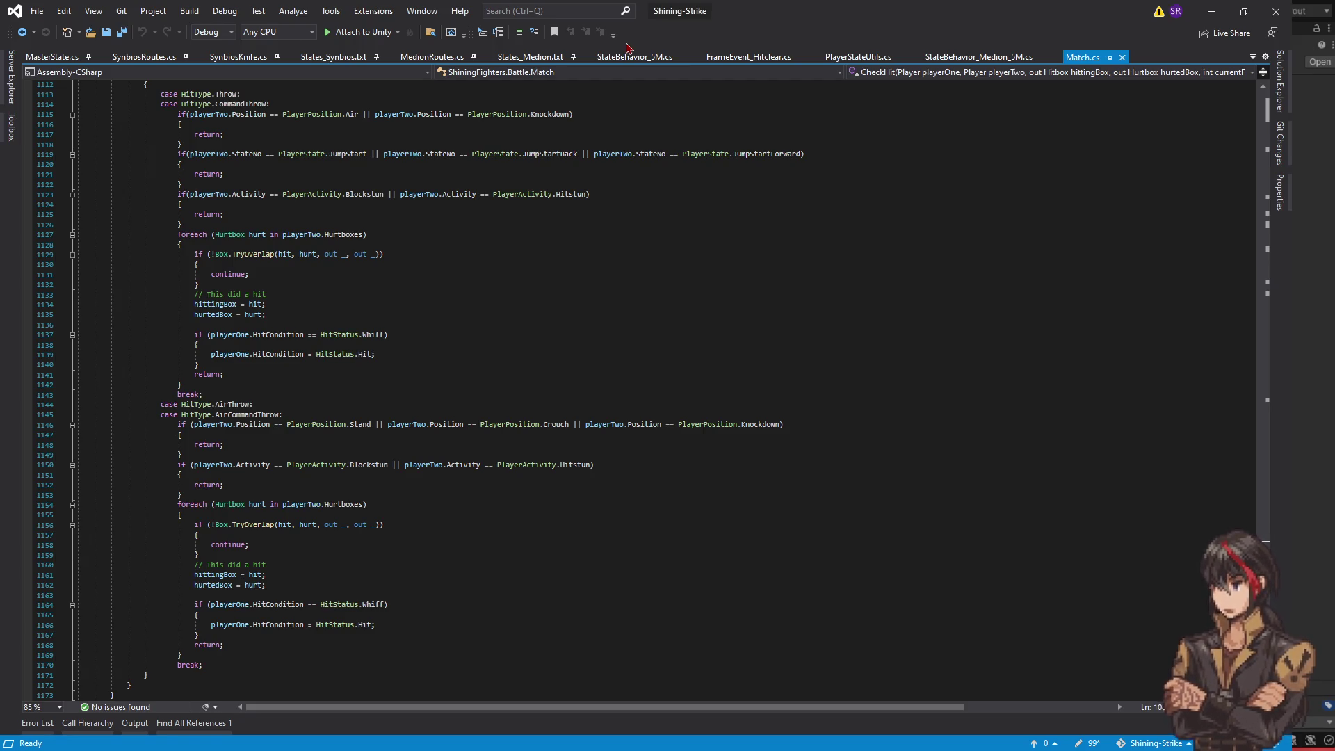
- Search Match.cs for 'hitspark' from the throw hit-detection code
left_click(506, 307)
scroll(506, 307, "up", 5)
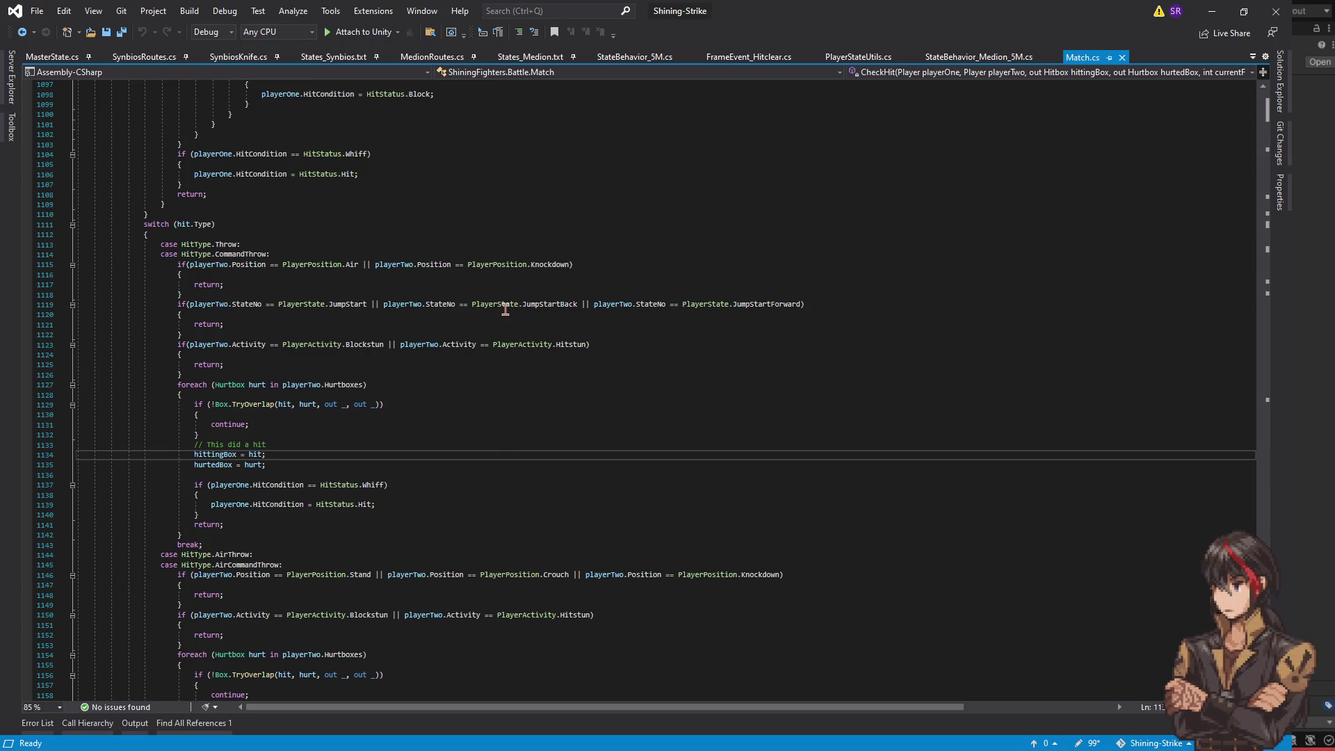
left_click(628, 287)
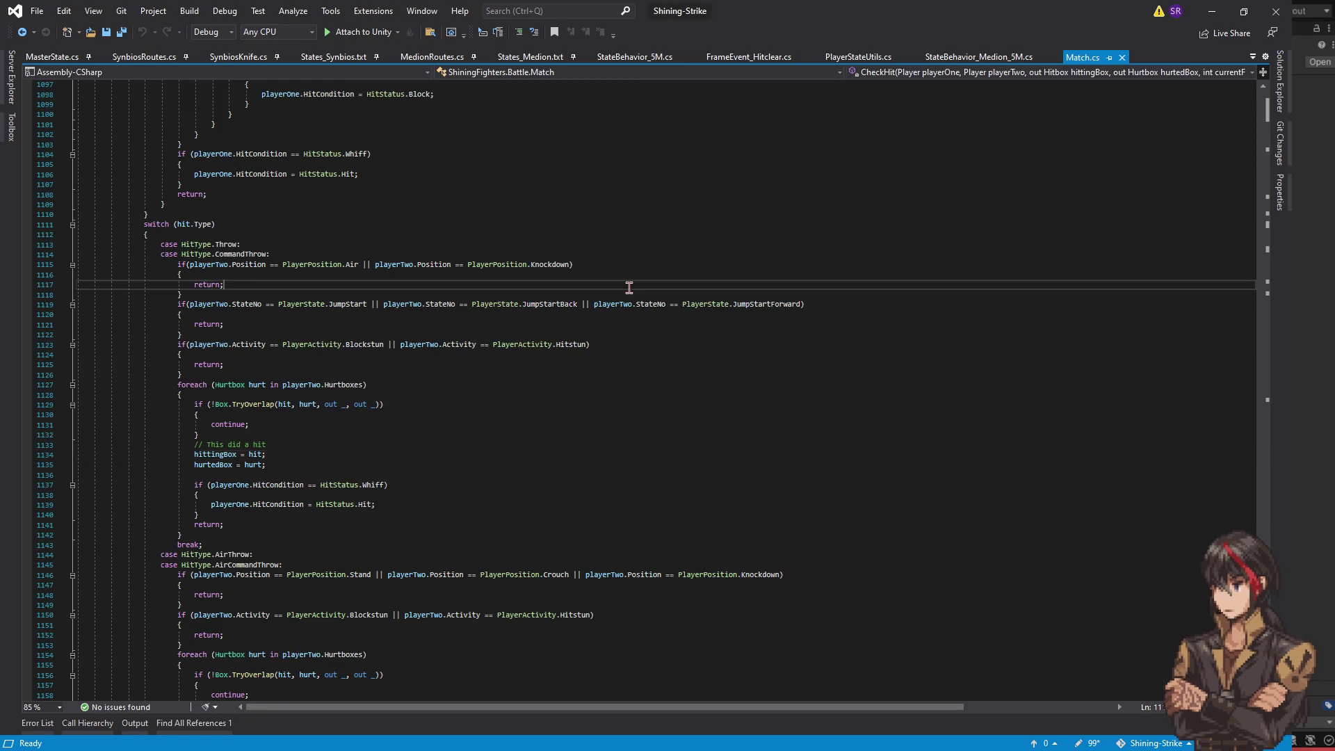
key("ctrl+f")
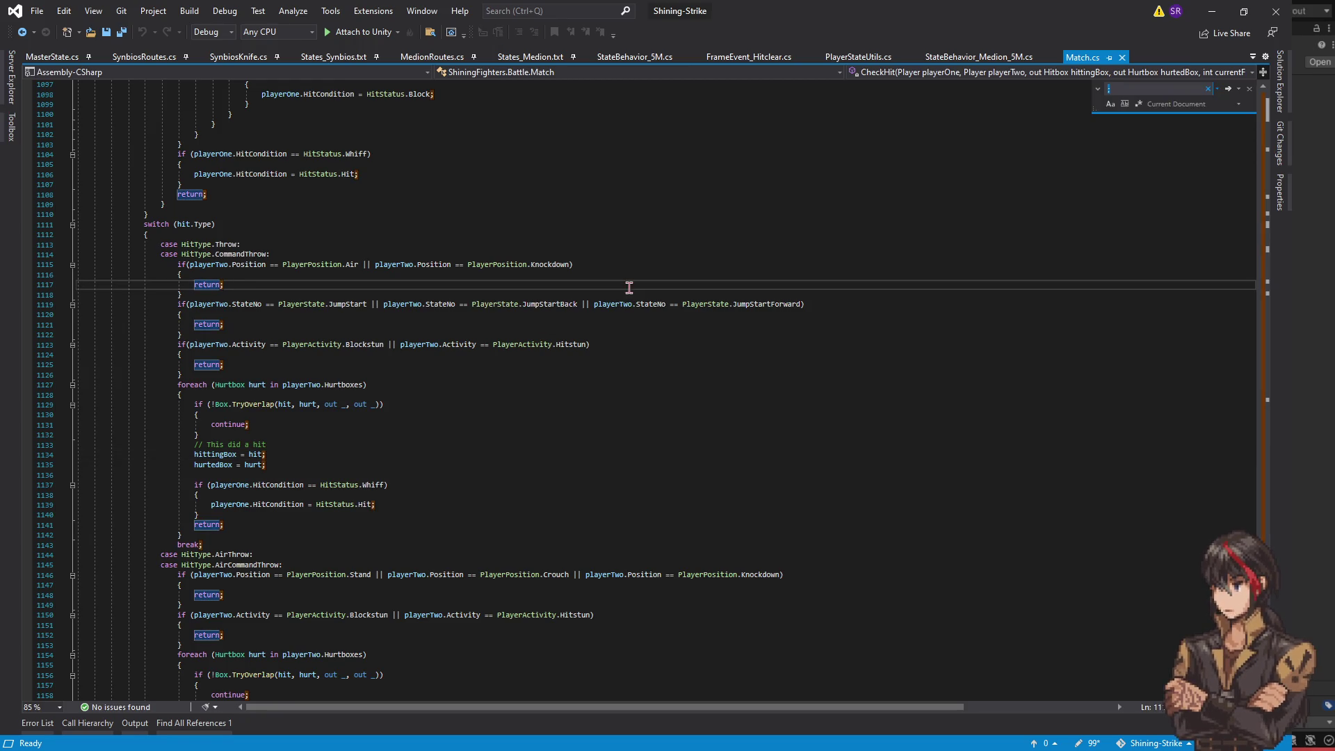
type("hitspark")
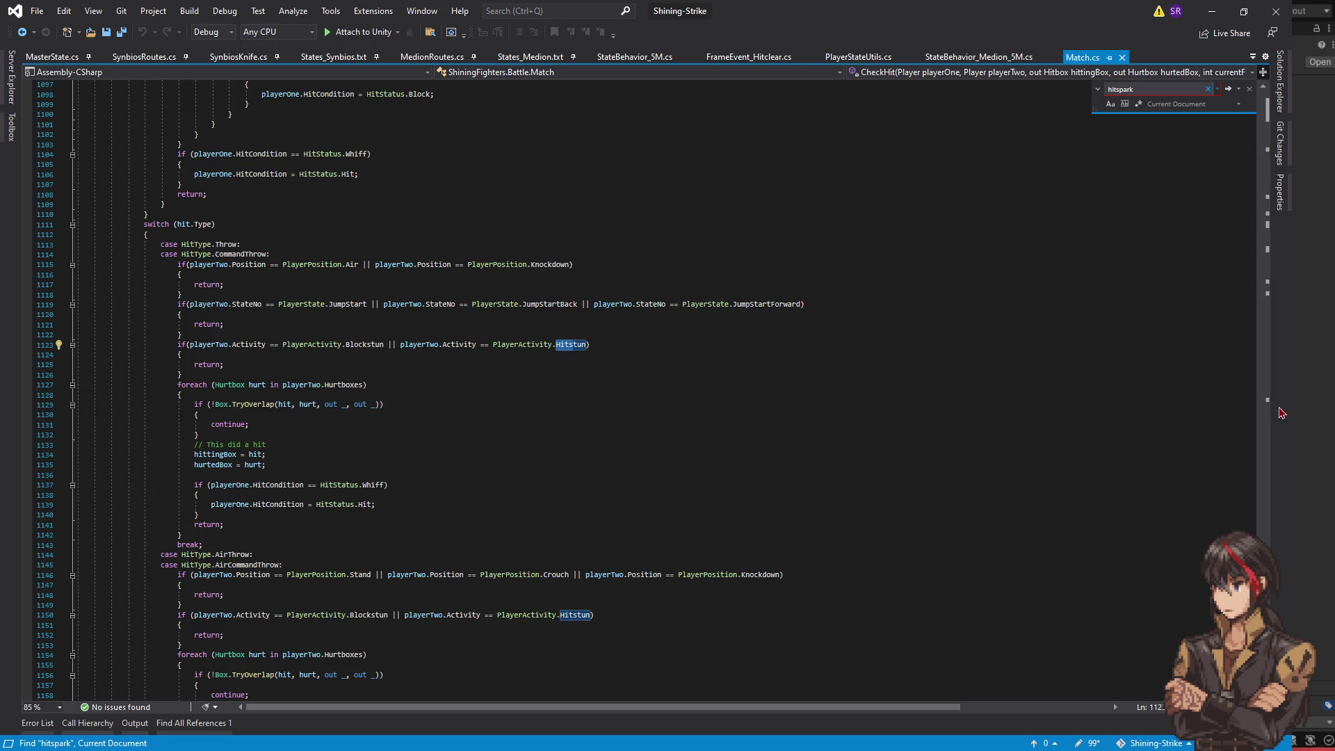
left_click_drag(1263, 445, 1264, 156)
- Search Match.cs for 'requestvi' and scroll through the matching code
left_click(1220, 167)
key("ctrl+f")
type("requestvi")
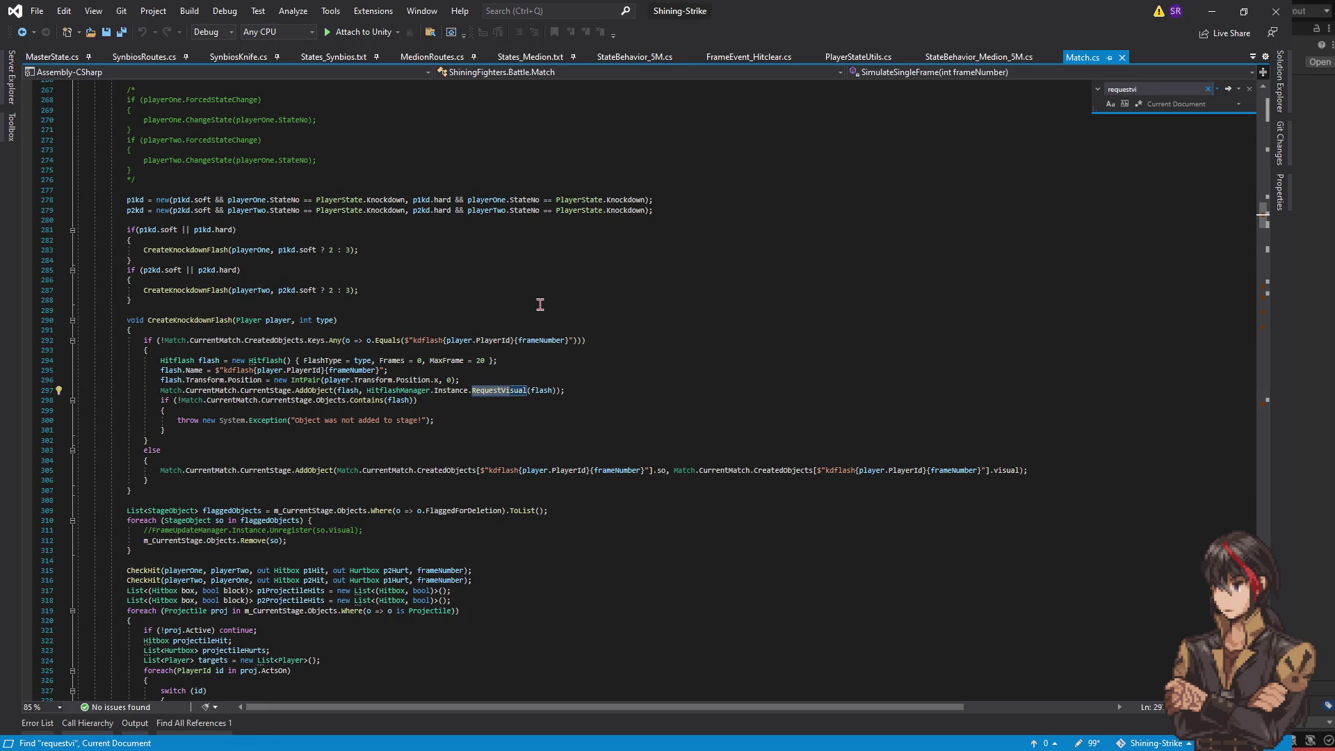
scroll(540, 304, "up", 15)
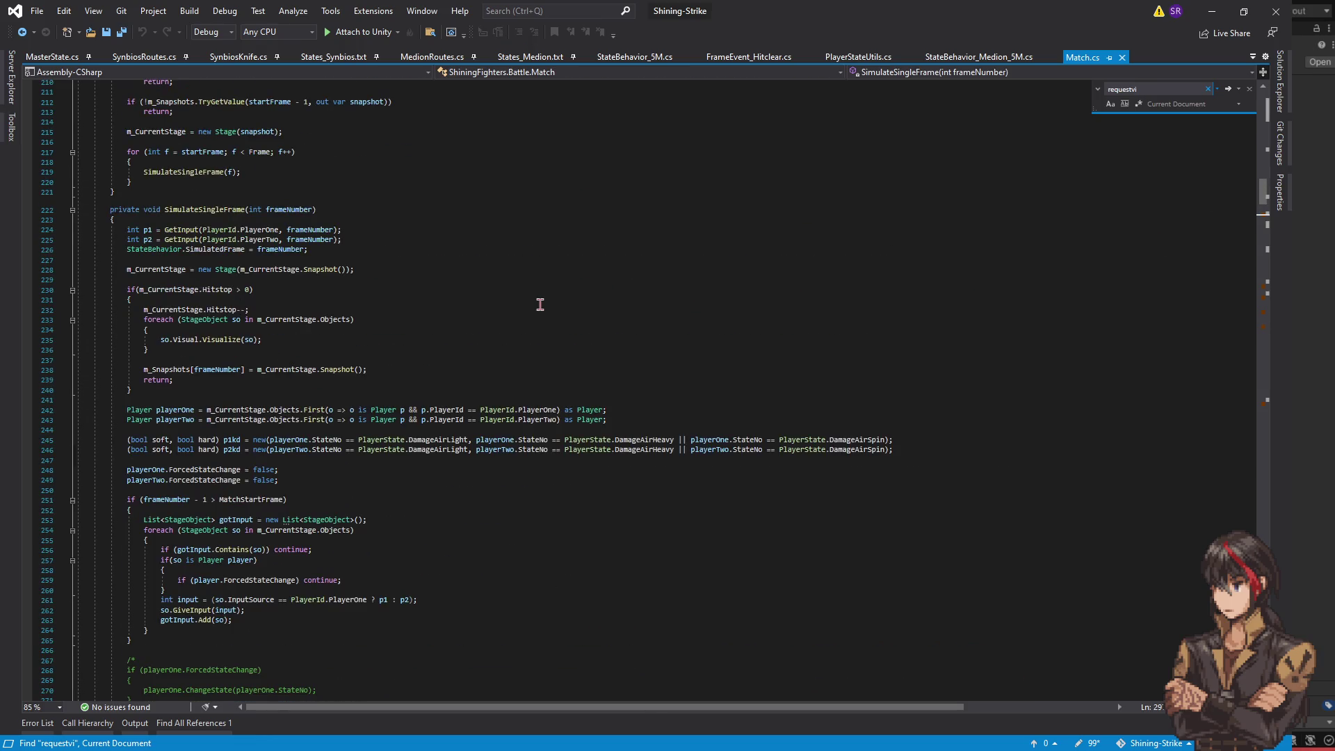
scroll(540, 304, "down", 20)
scroll(586, 337, "down", 8)
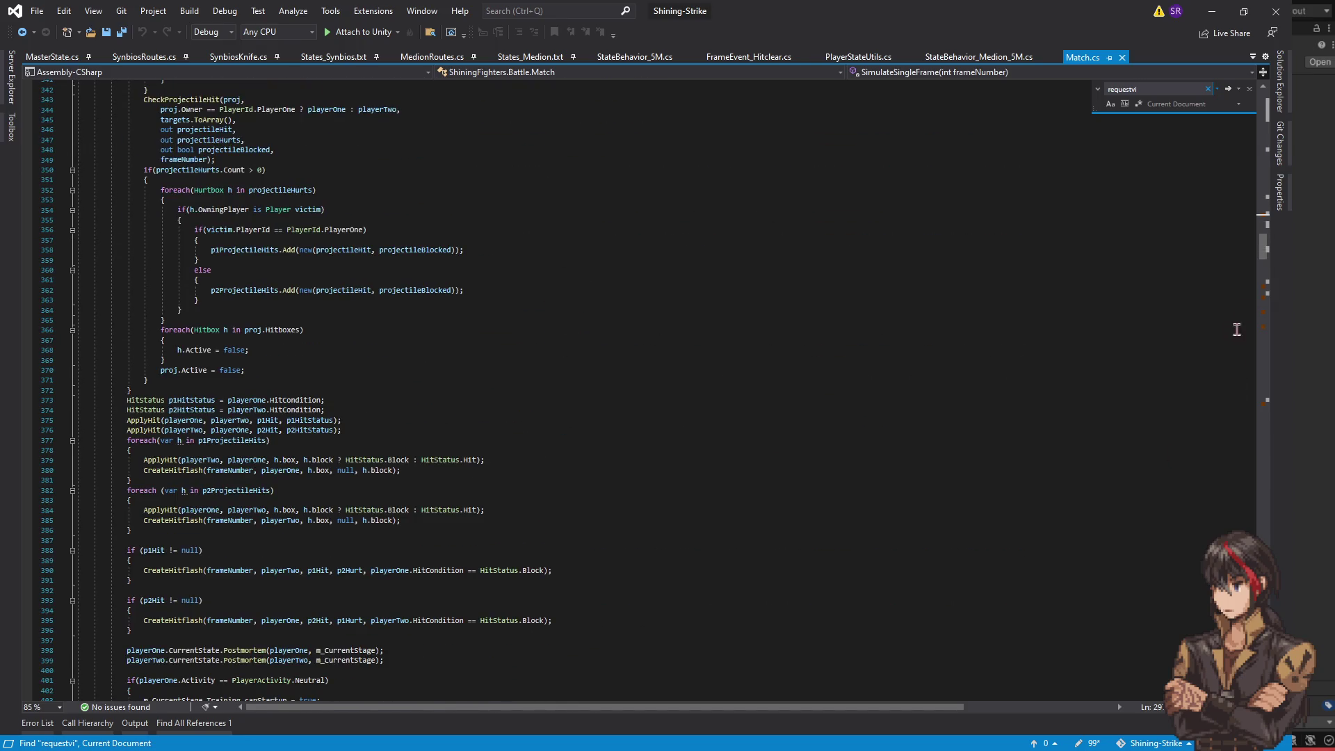
left_click_drag(1263, 257, 1263, 299)
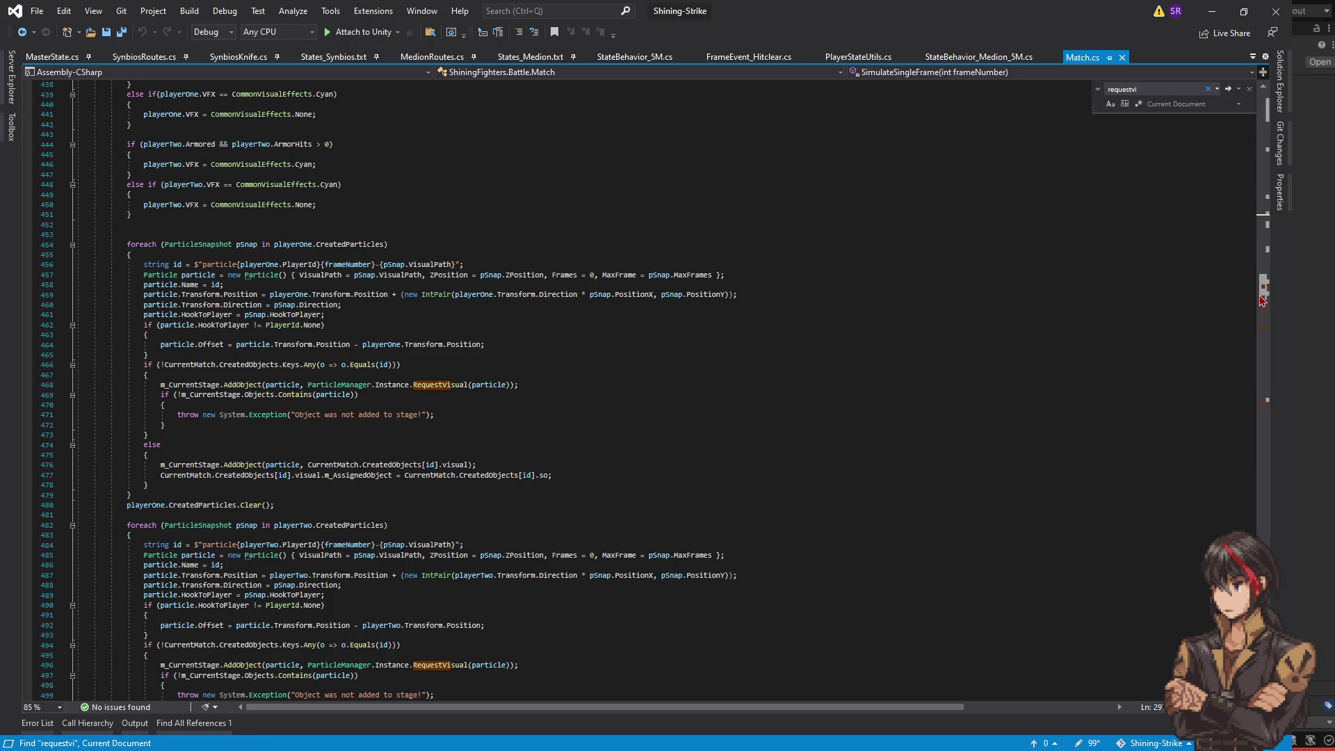
- List all references to CreatedParticles and open the FrameEvent_SpawnParticle and playerTwo/playerOne usages
left_click(349, 244)
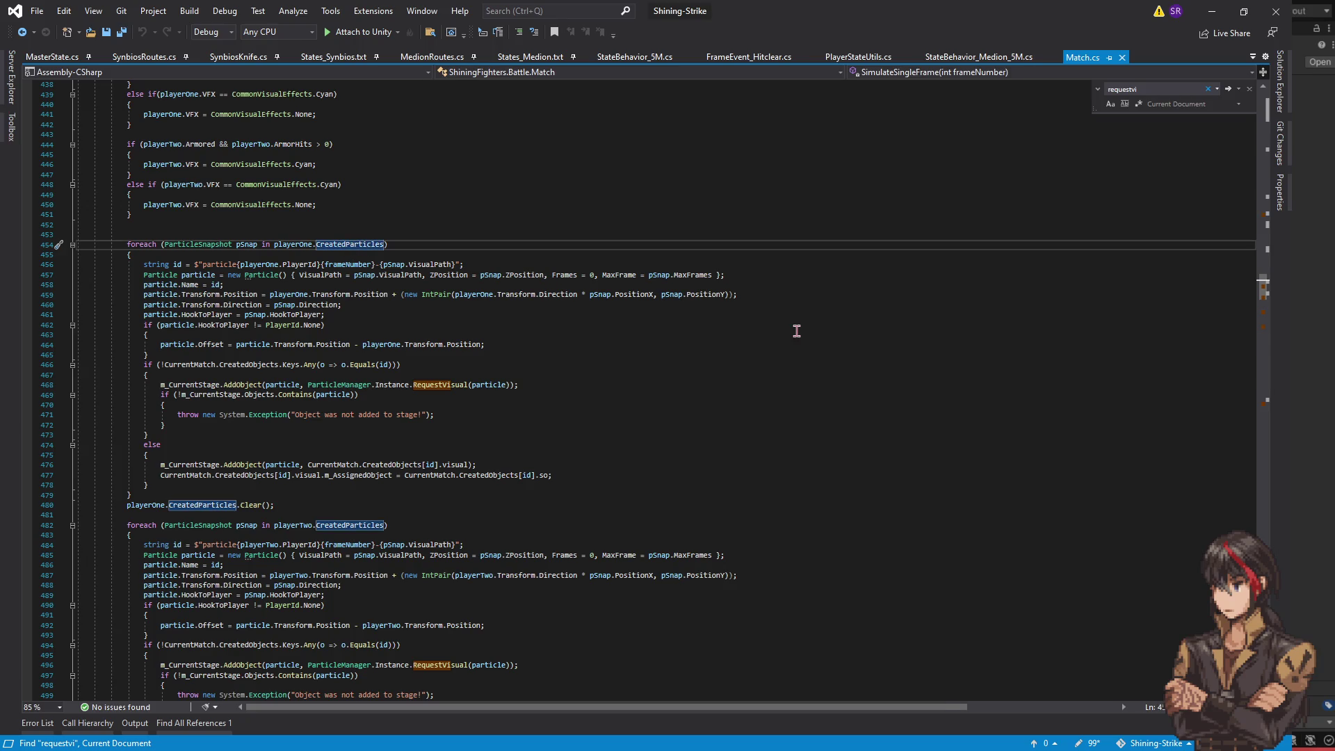
key("shift+F12")
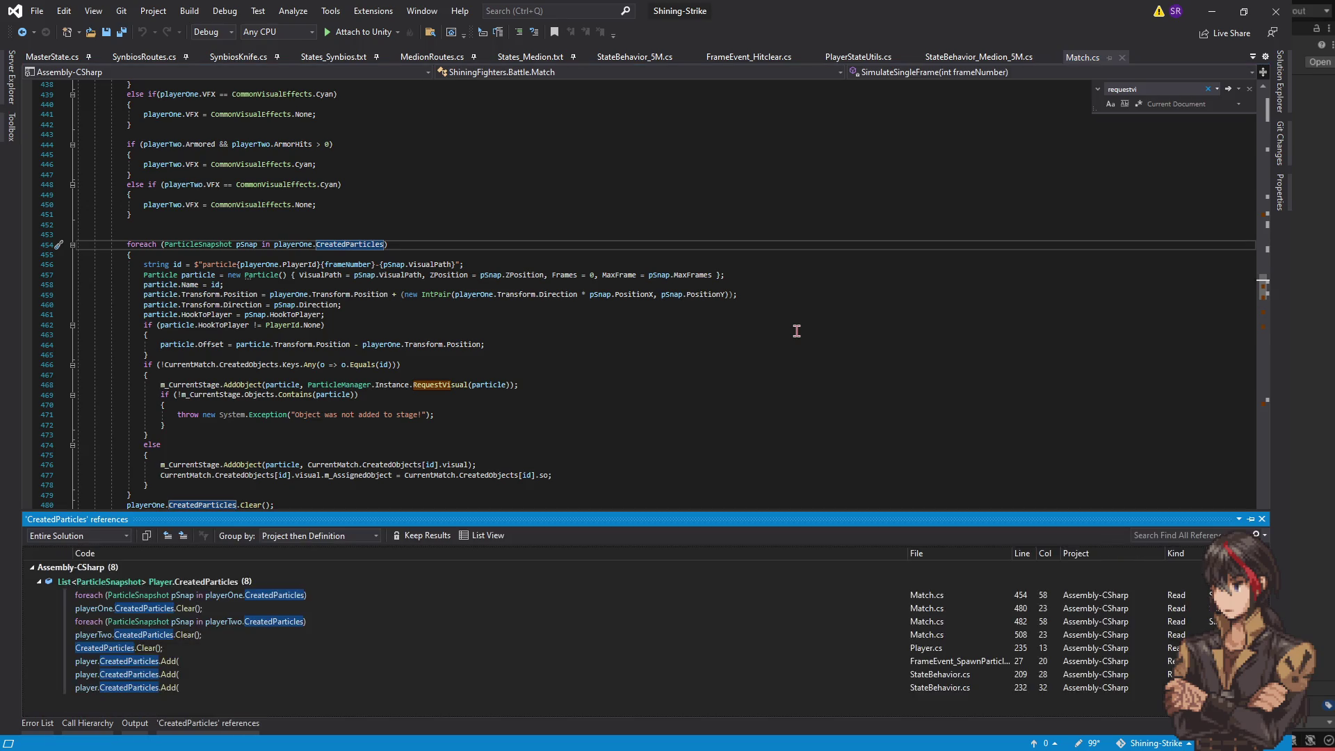
left_click(174, 663)
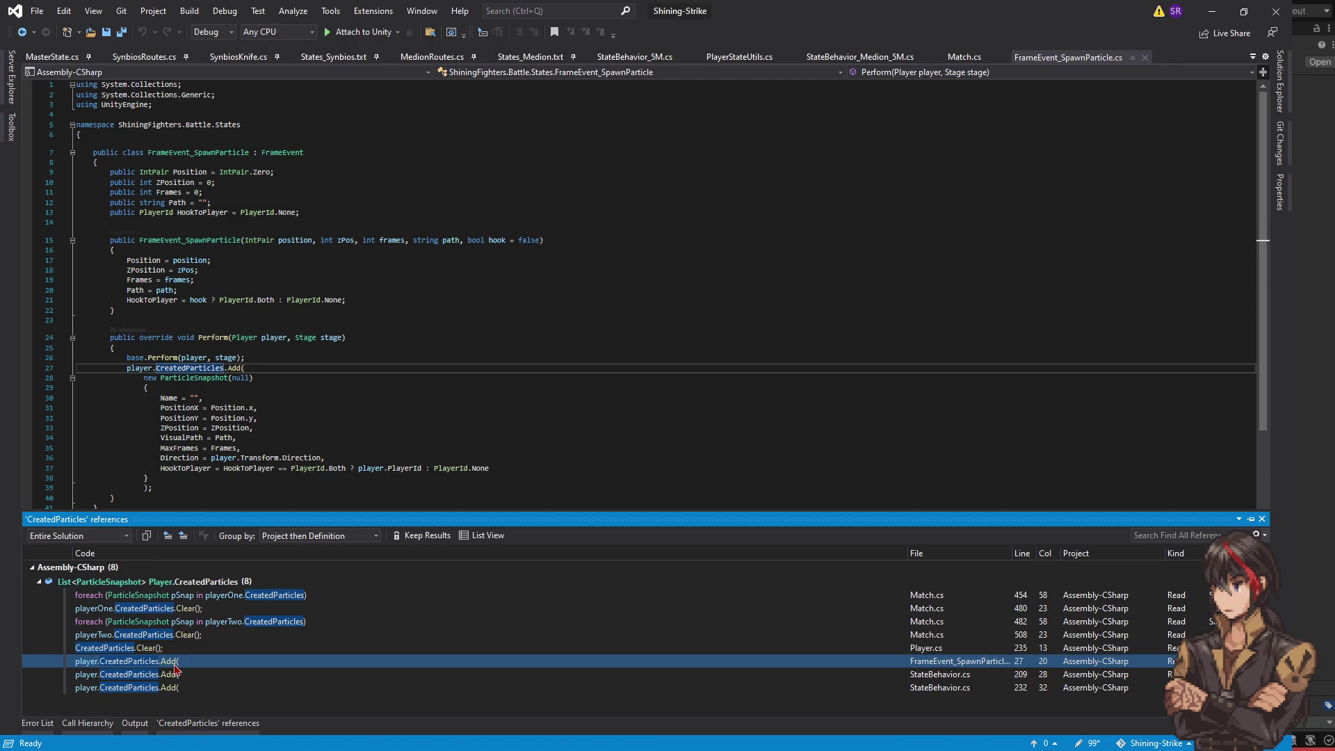
left_click(195, 634)
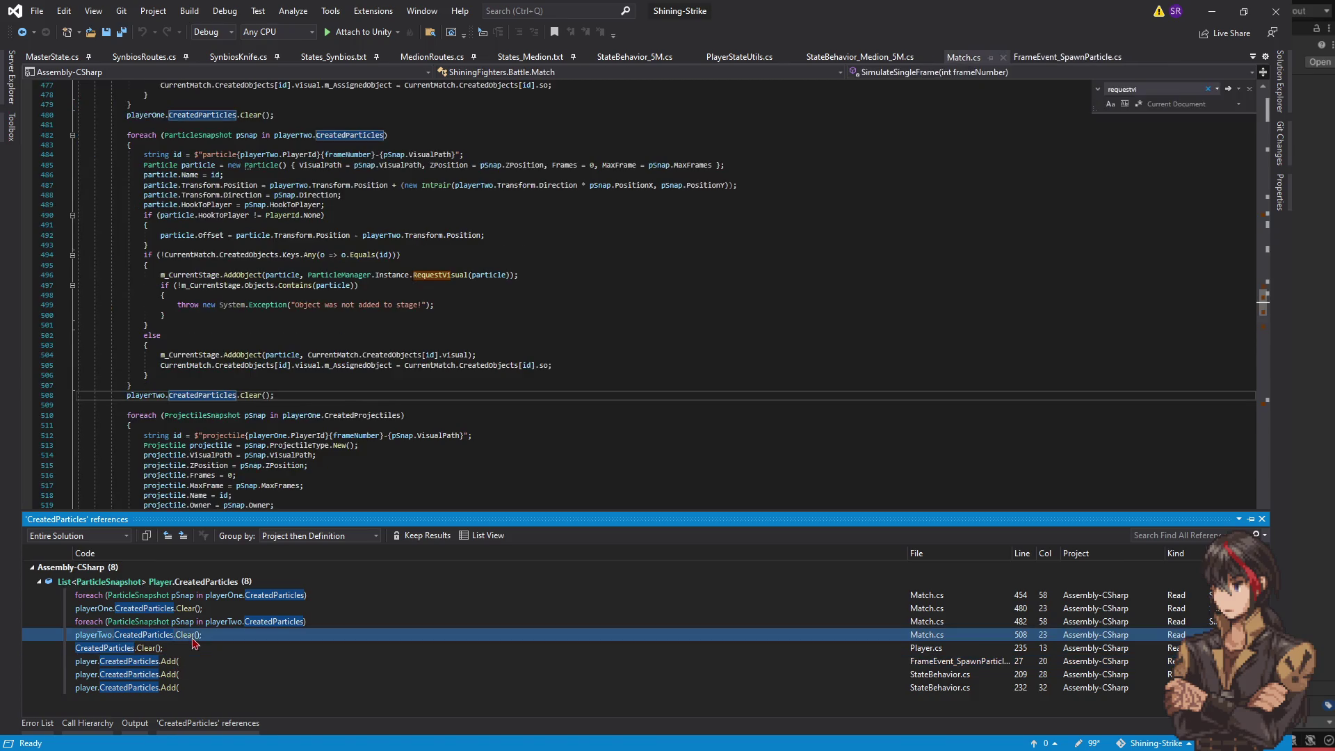
left_click(203, 621)
key("Up")
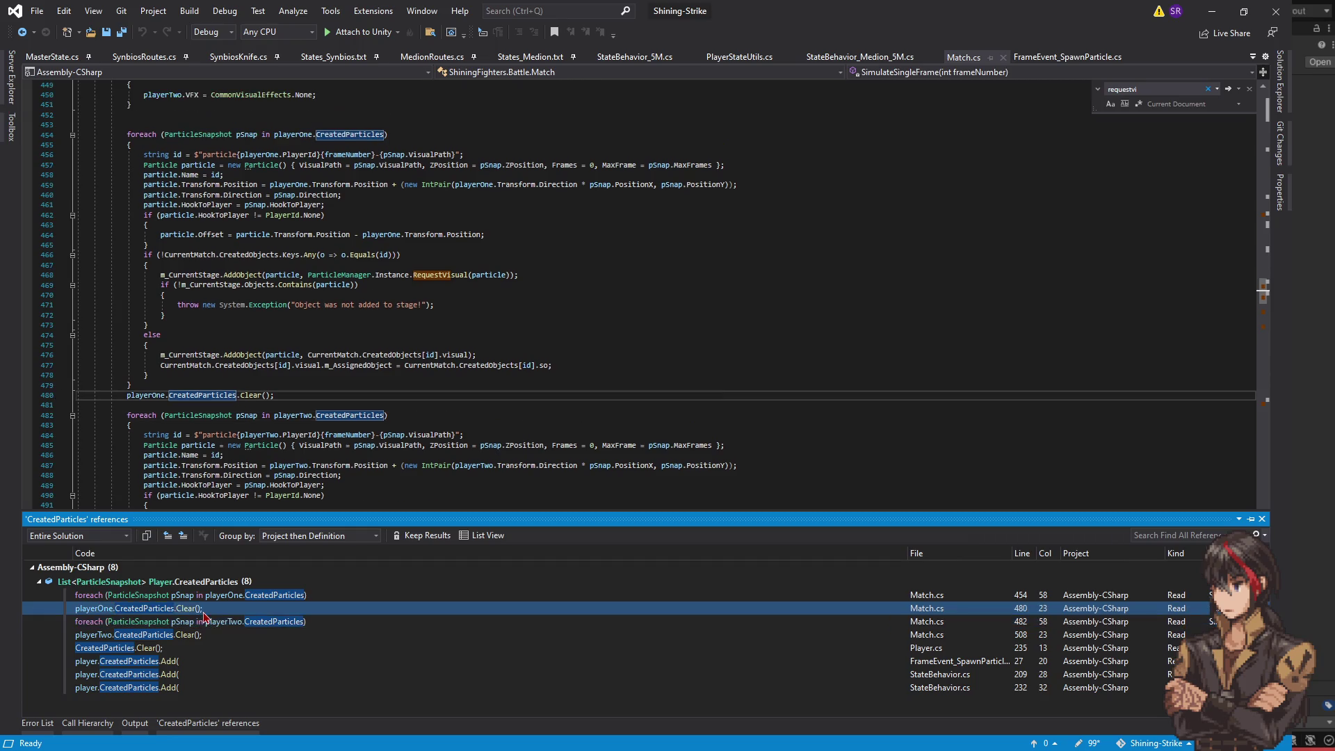
- Go back to Match.cs particle code and scroll down to the pushbox overlap code
left_click(445, 425)
scroll(458, 434, "down", 10)
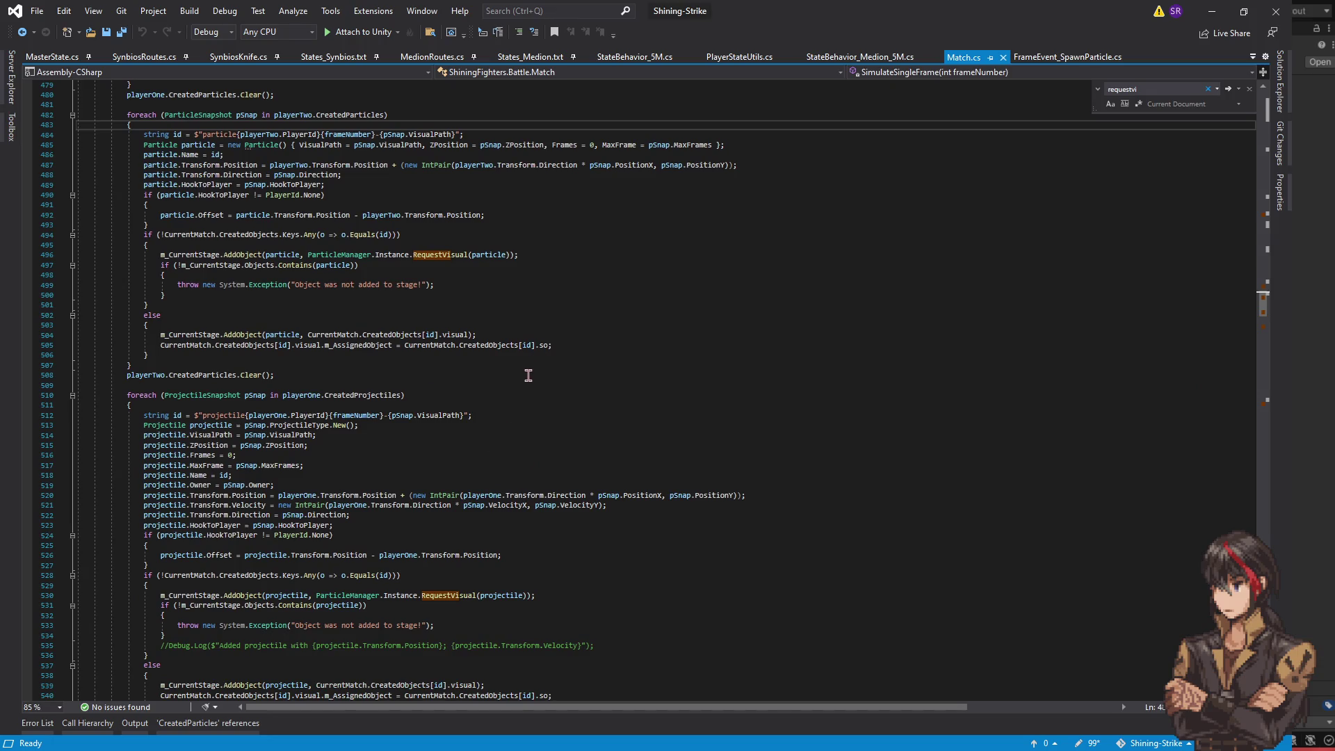
scroll(514, 382, "down", 17)
scroll(521, 457, "down", 12)
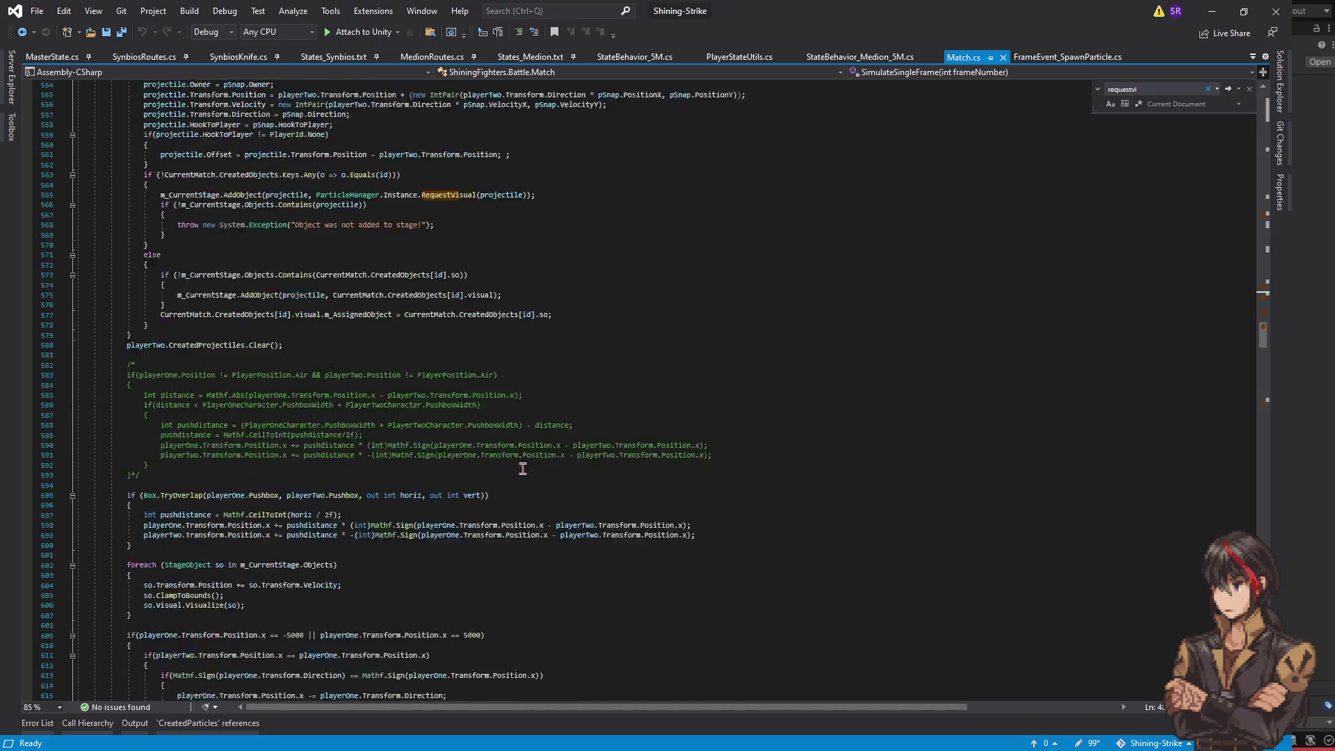
left_click(558, 454)
key("ctrl+f")
type("ap")
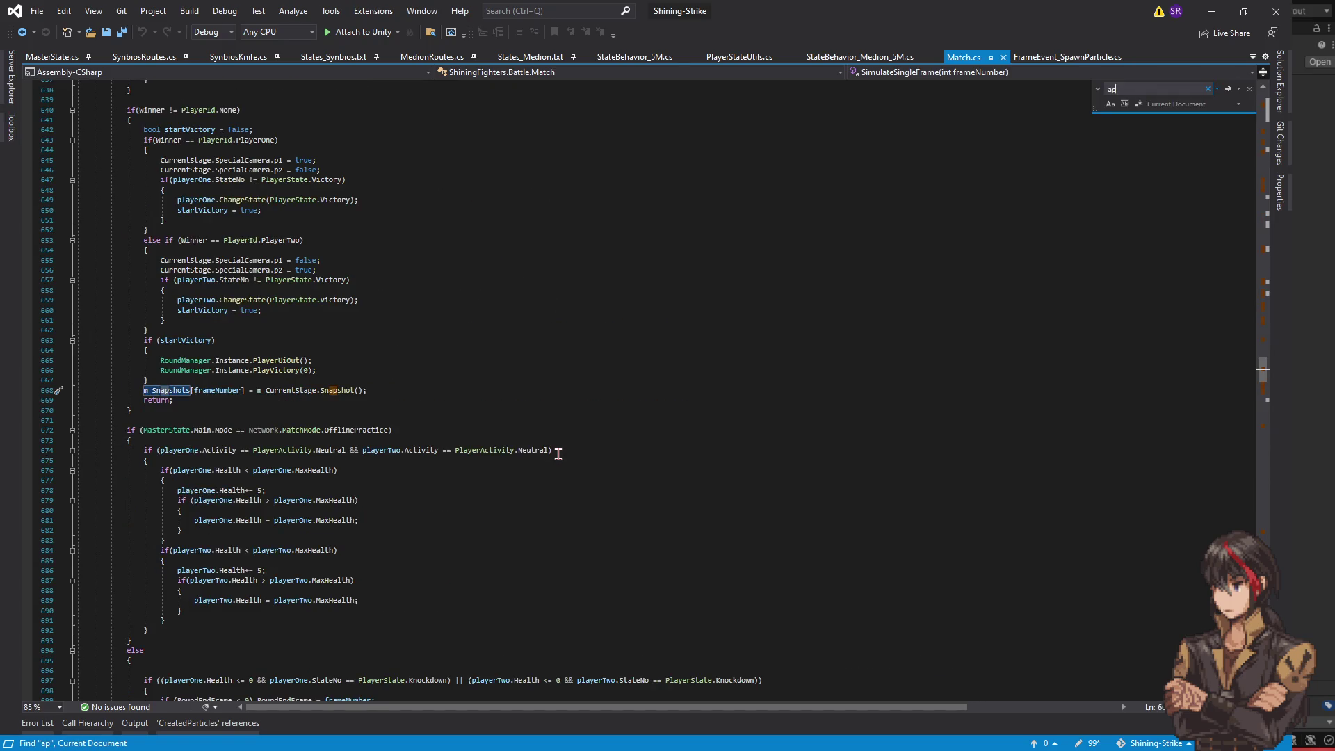
type("plyhi")
scroll(558, 437, "up", 6)
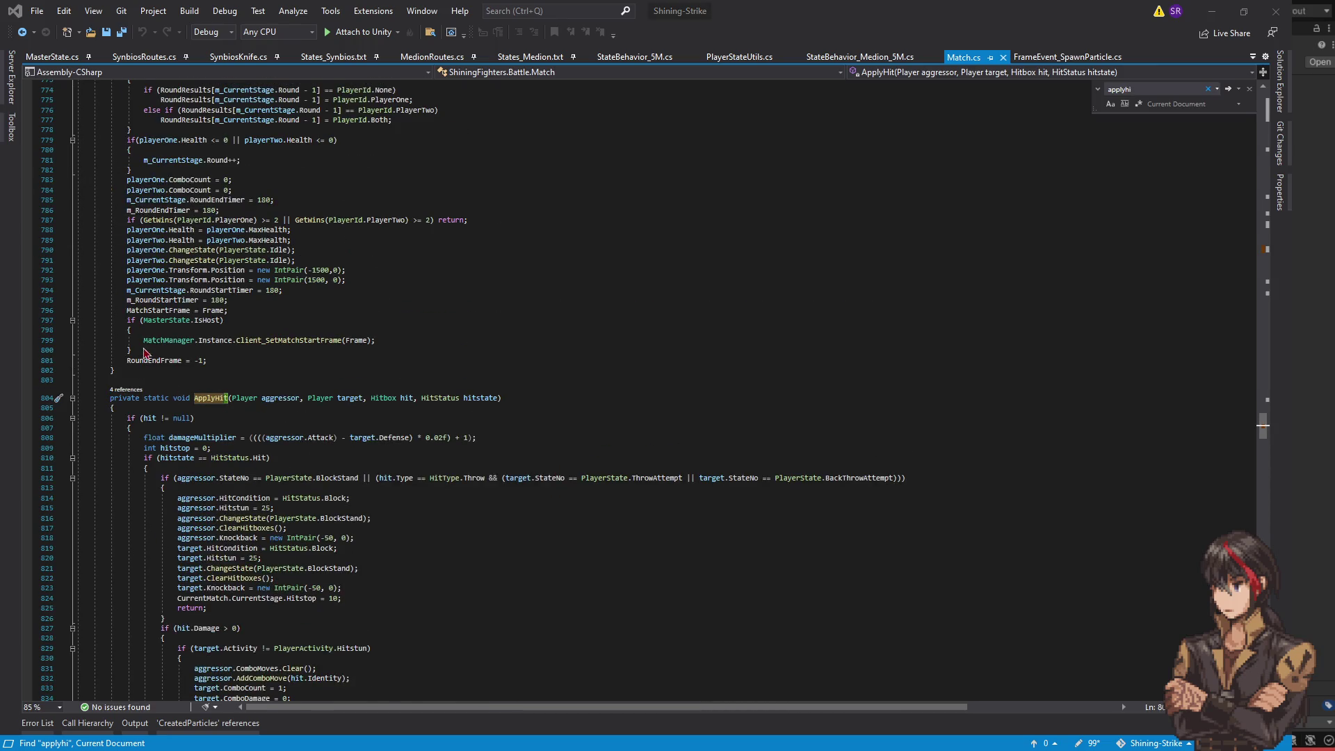
key("Return")
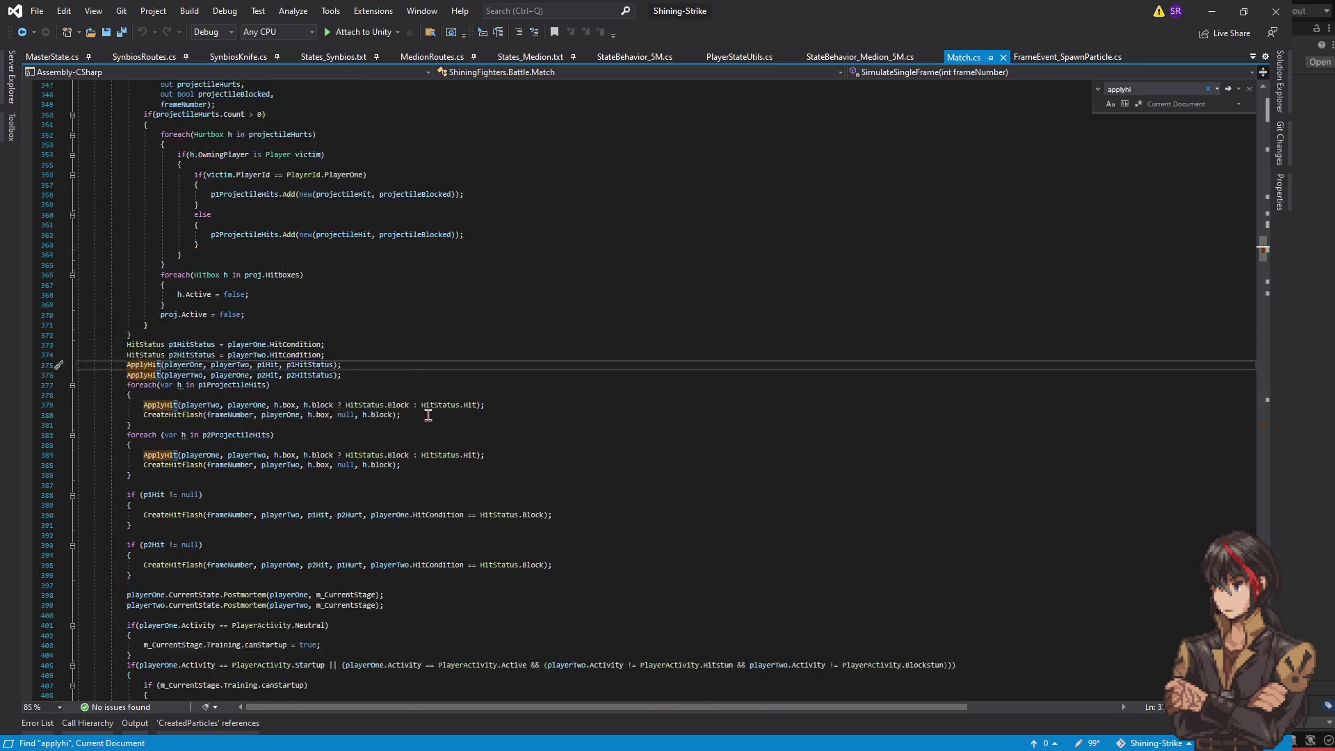
scroll(431, 415, "down", 4)
left_click(185, 394)
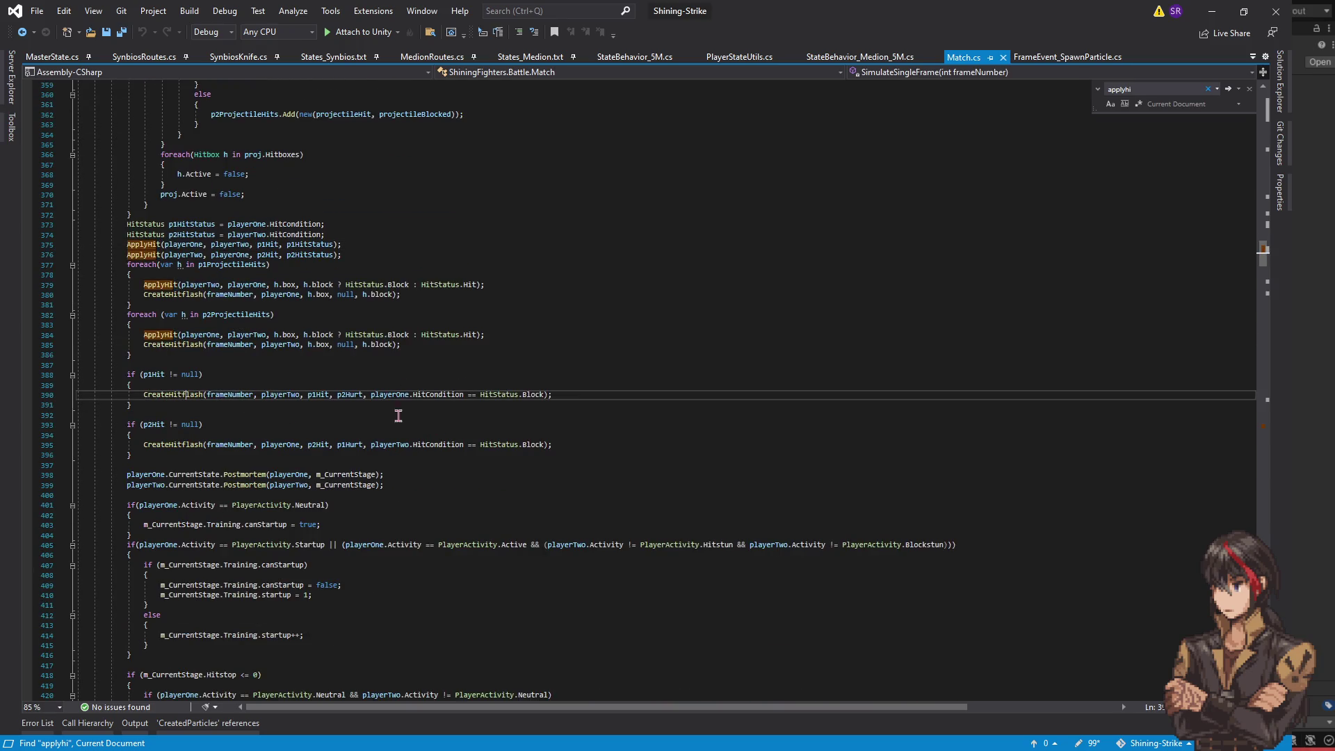
key("F12")
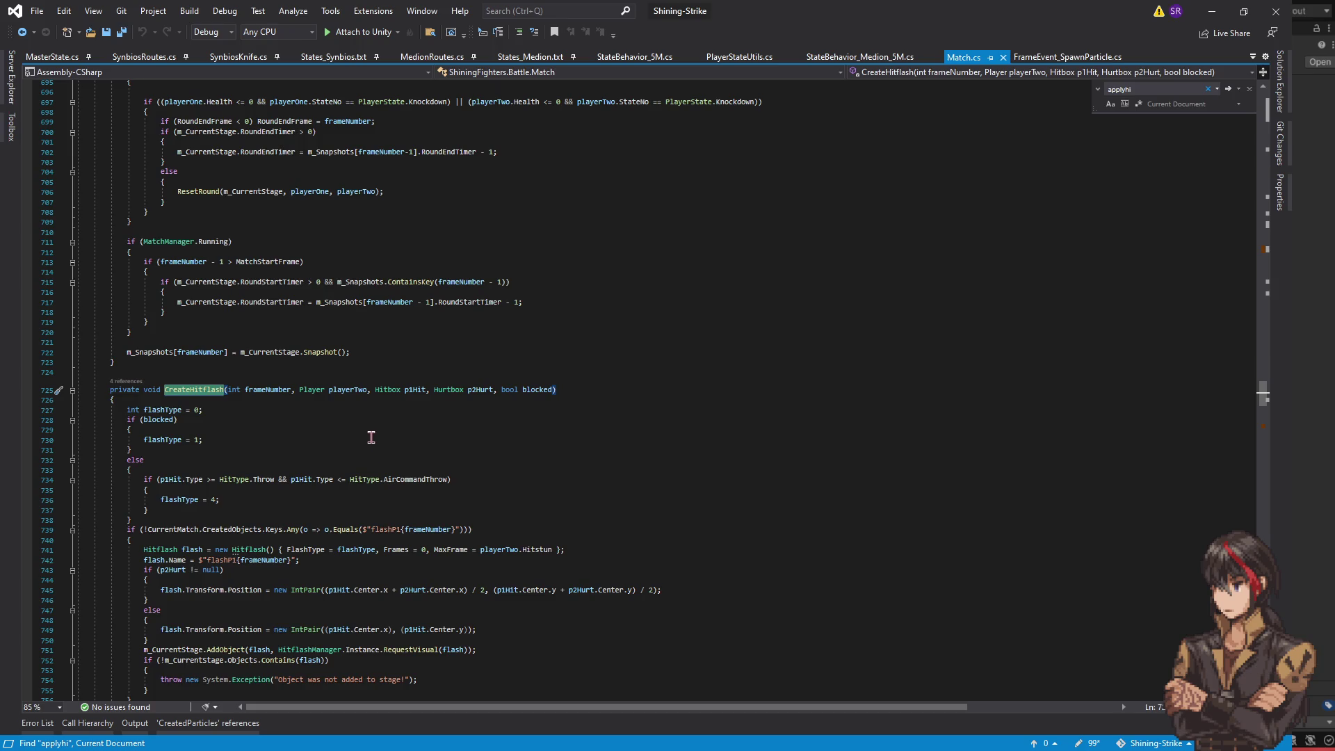
left_click(21, 32)
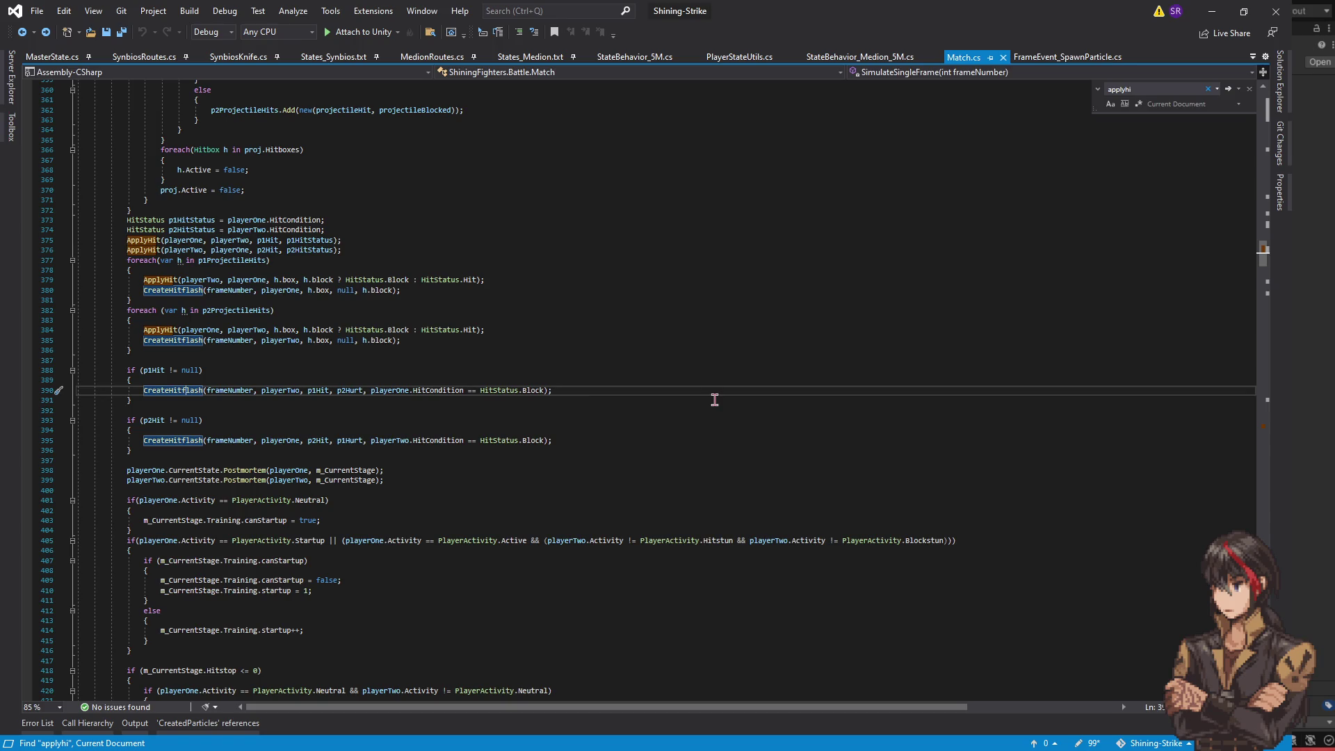
key("F12")
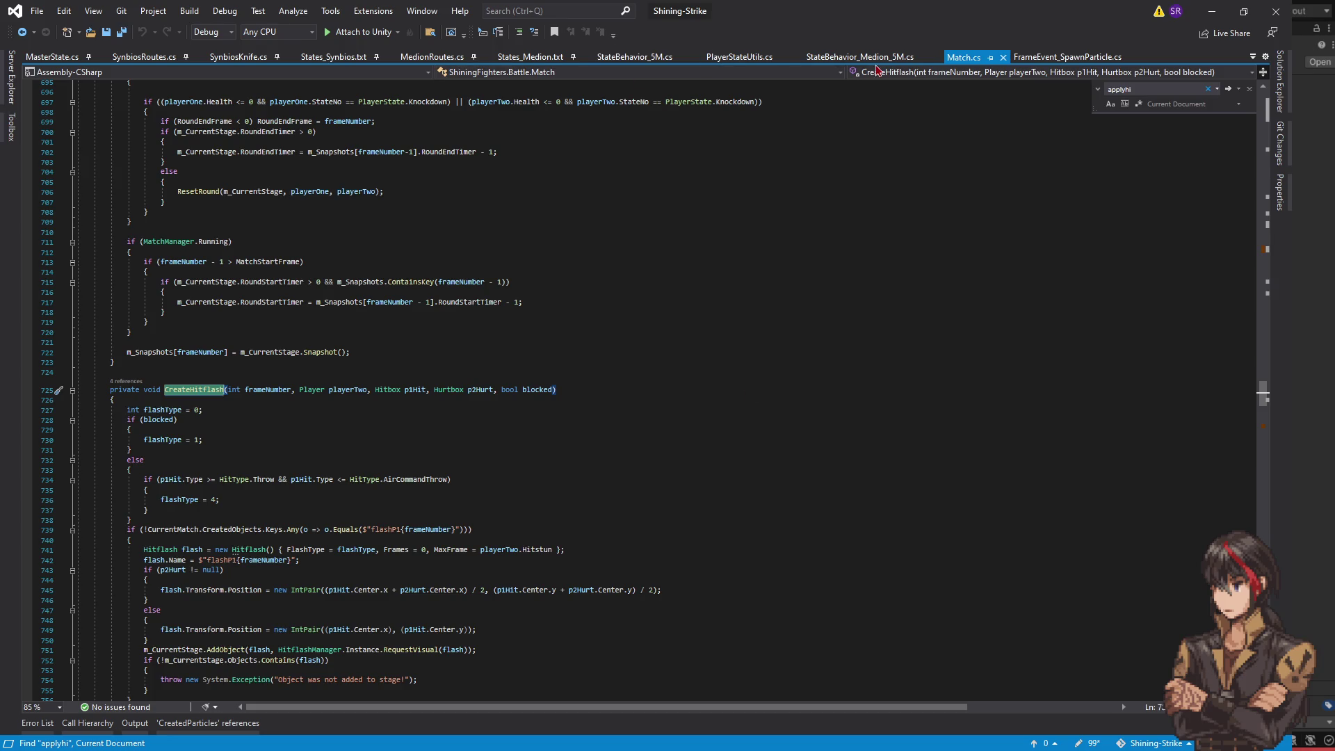
left_click(533, 61)
scroll(415, 407, "down", 10)
scroll(428, 452, "down", 20)
left_click(470, 451)
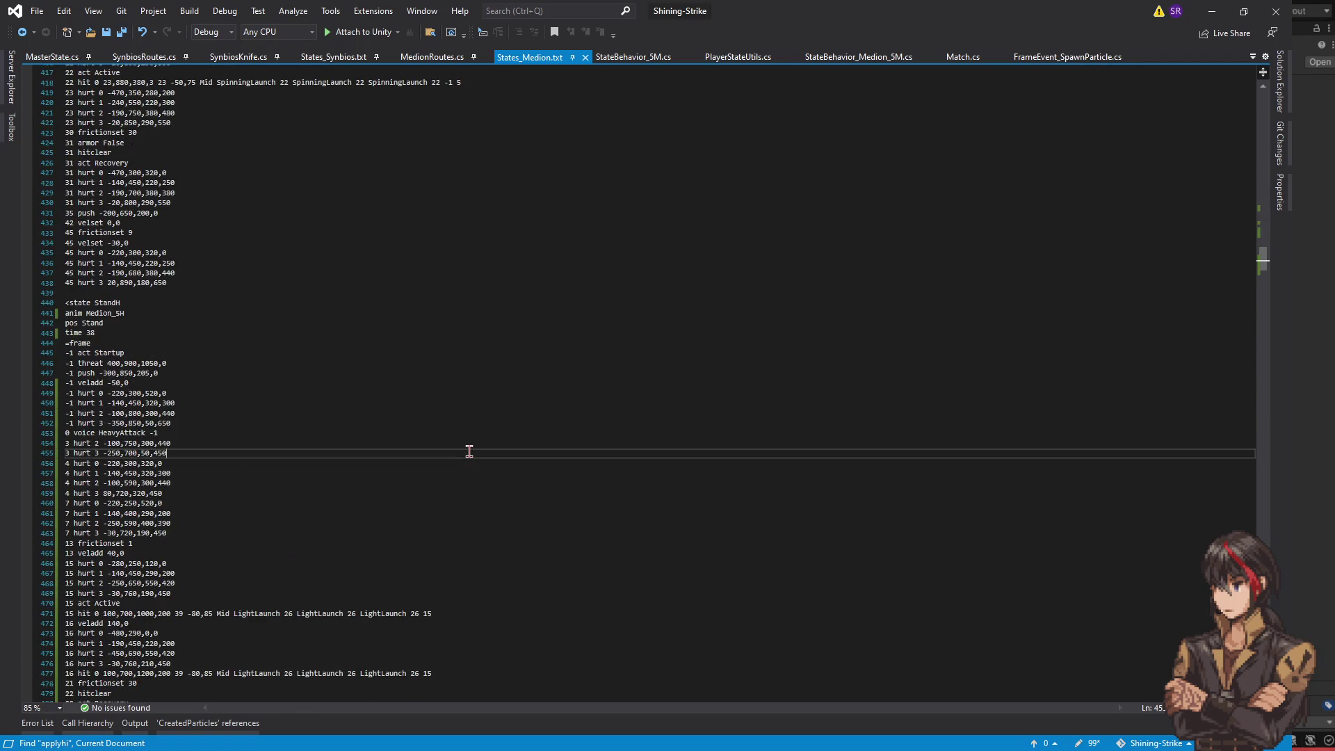
scroll(469, 452, "down", 3)
left_click(347, 503)
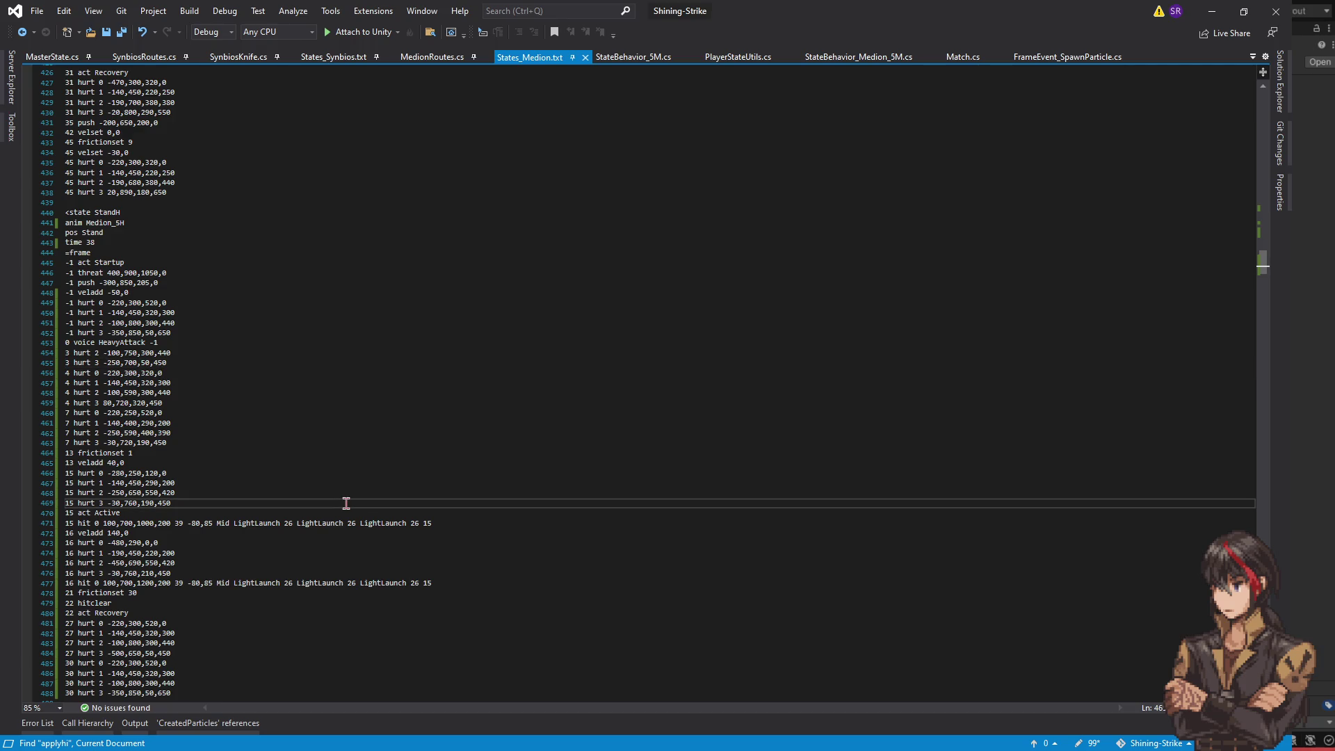
left_click(261, 606)
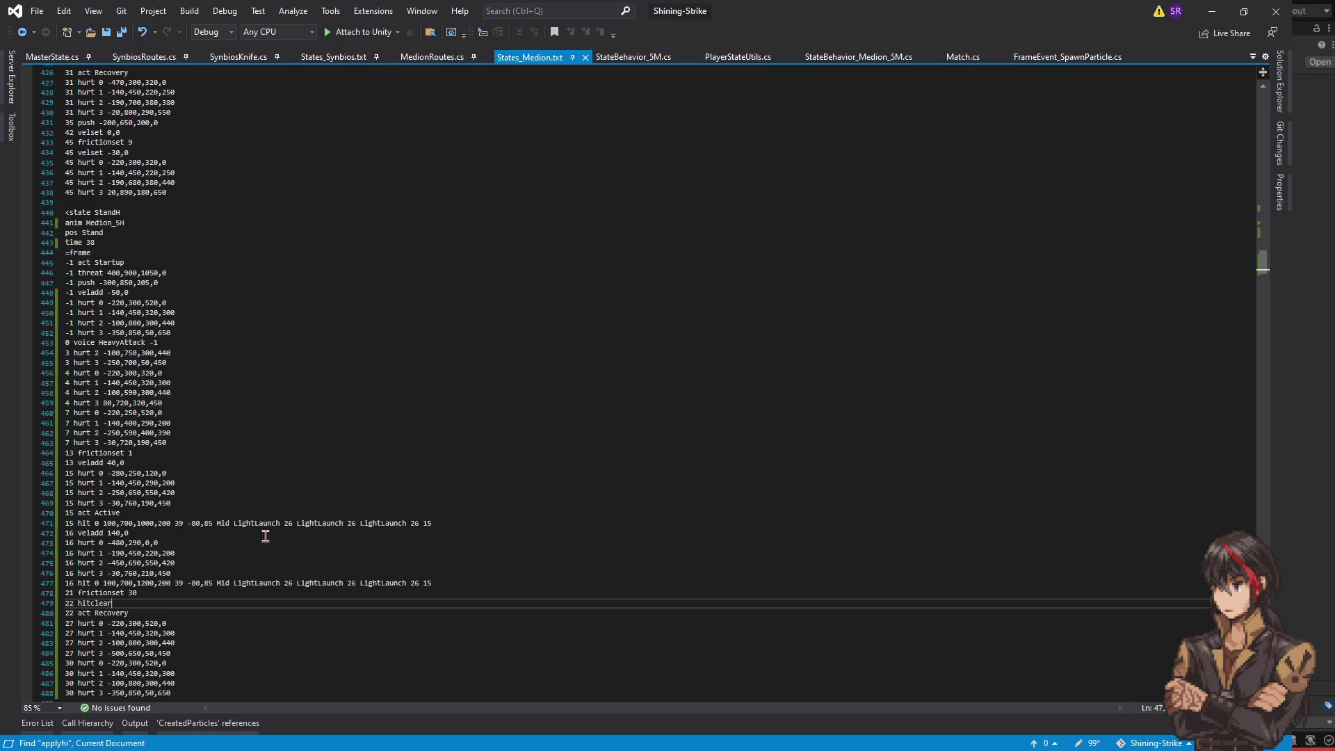
scroll(265, 536, "down", 4)
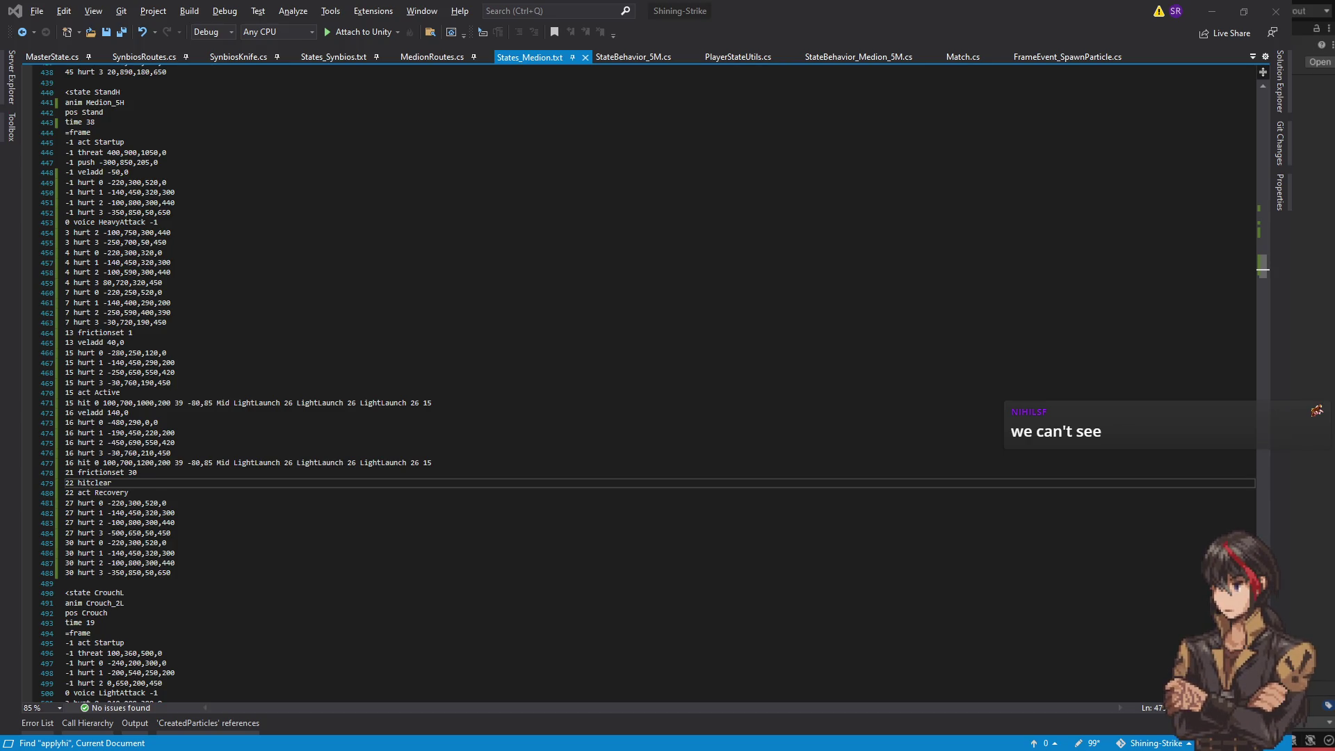
- Switch to Unity and test the Medion move in play mode, finishing at the main menu
key("alt+Tab")
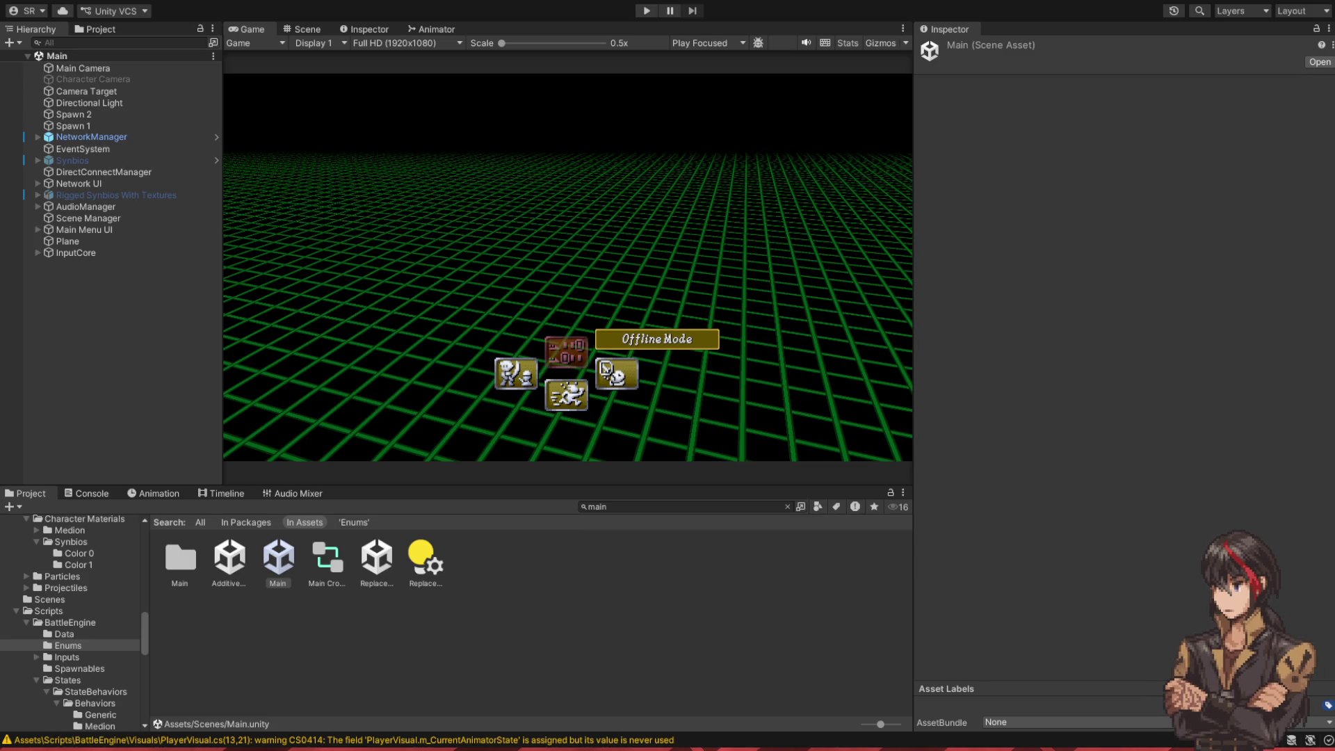
- Return to Match.cs and place the caret at the end of CheckHit's back-input block condition on line 1079
key("alt+Tab")
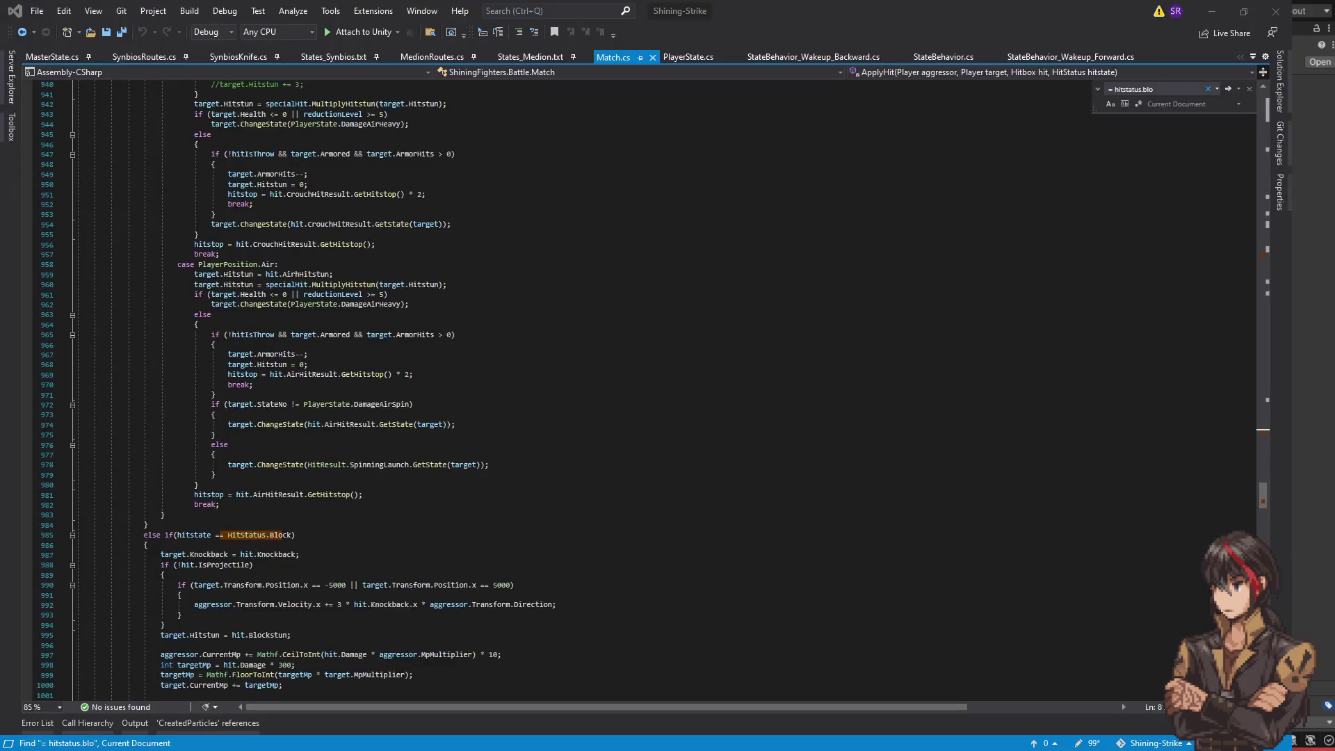
scroll(313, 389, "down", 5)
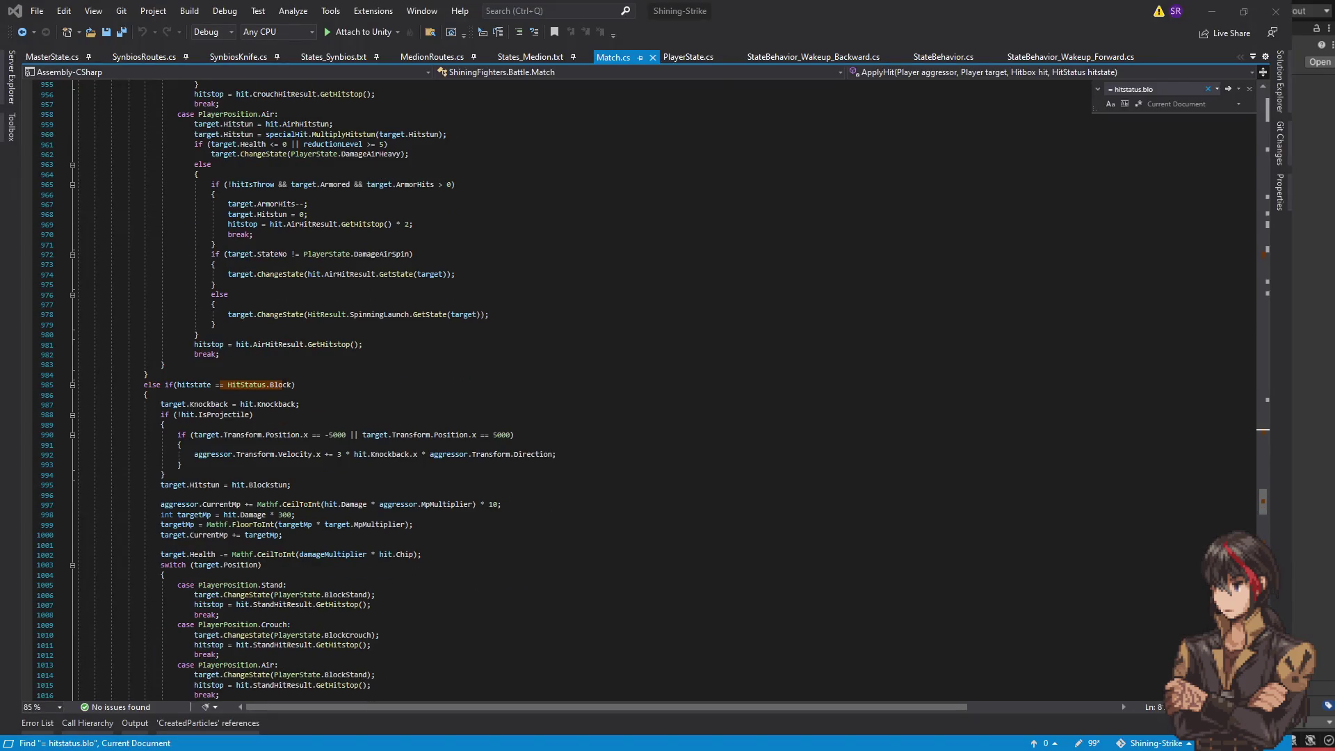
scroll(313, 389, "down", 6)
scroll(313, 389, "down", 20)
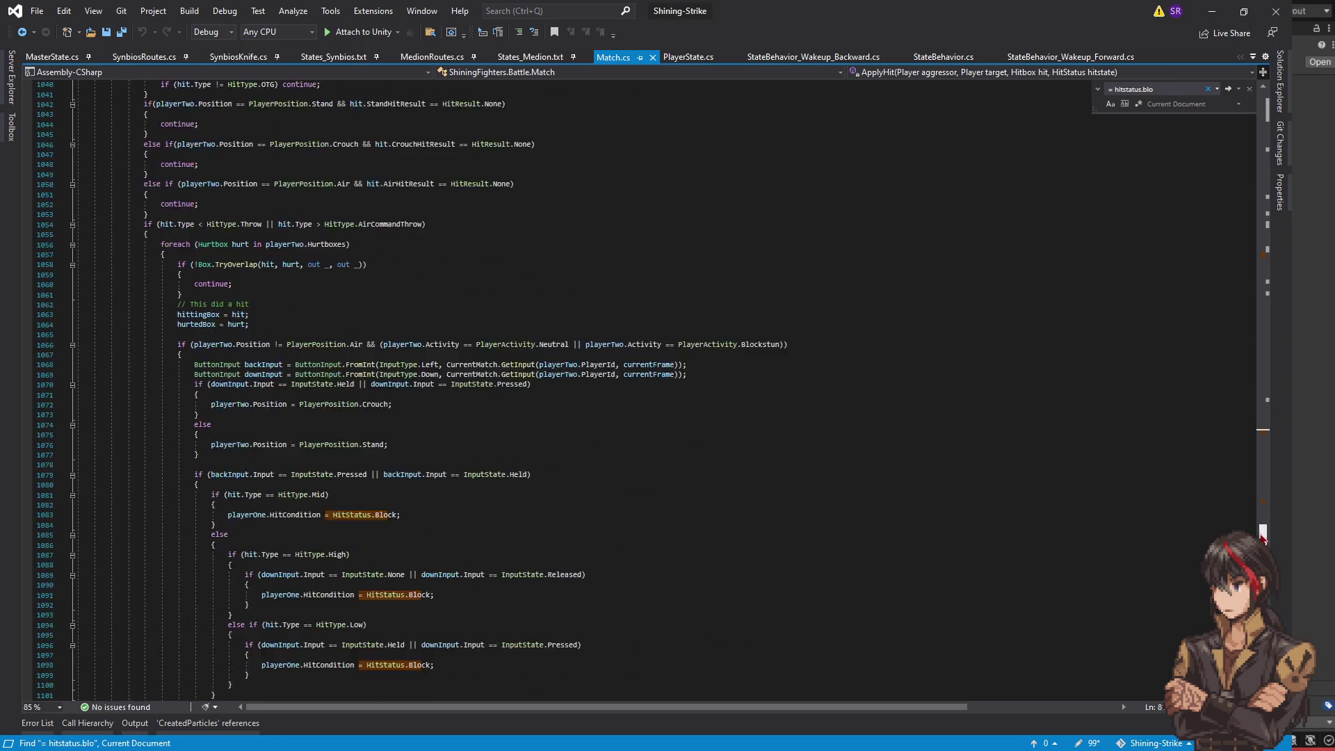
scroll(363, 389, "up", 3)
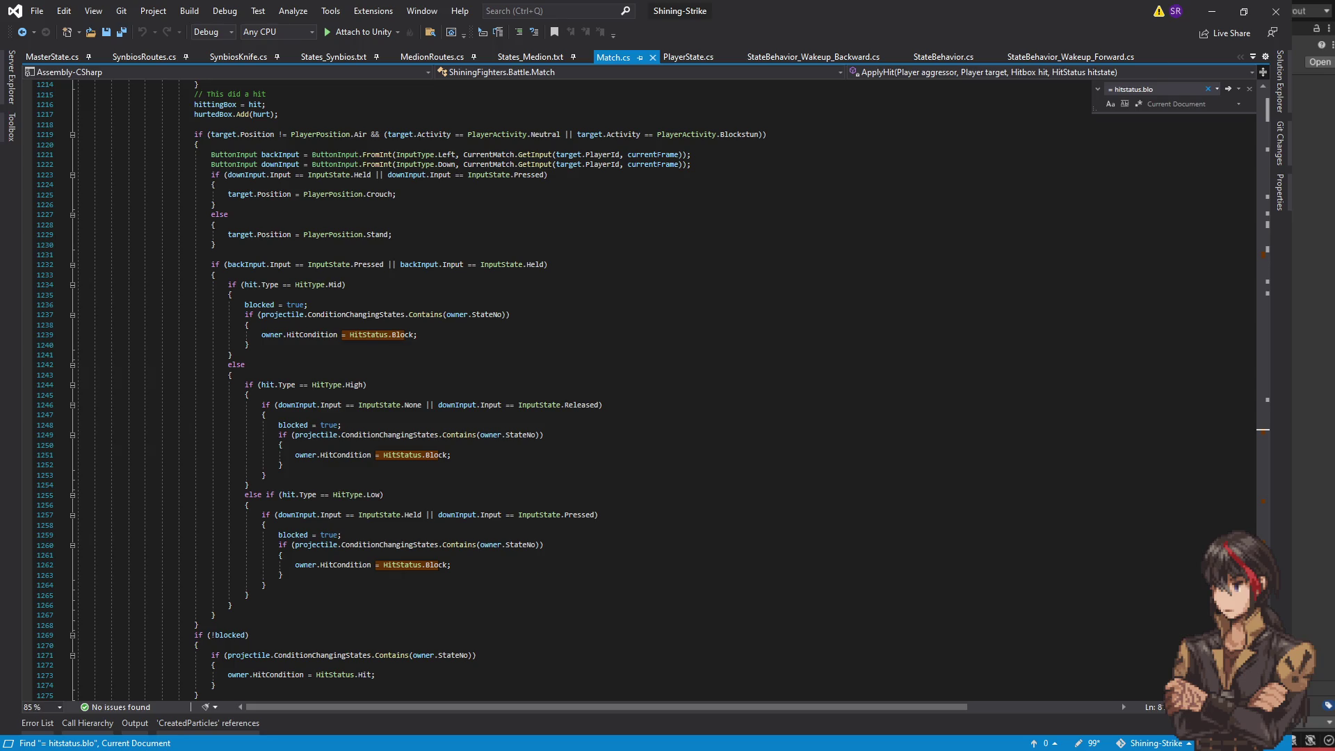
scroll(564, 261, "up", 20)
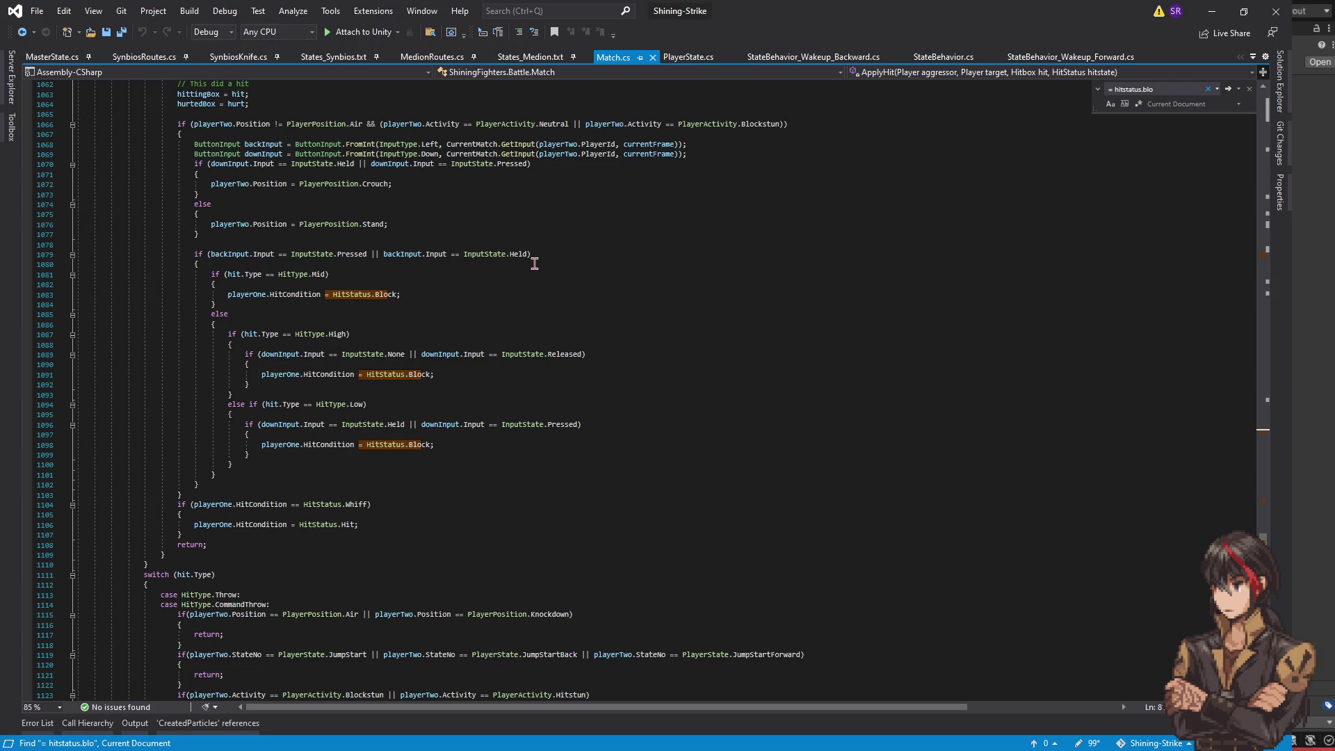
scroll(535, 286, "up", 4)
left_click(534, 374)
- Append '|| InputParser.ValidInputs.Contains(Inputs.InputName.Backward)' to the back-input block condition
type("|| playerTwo.va")
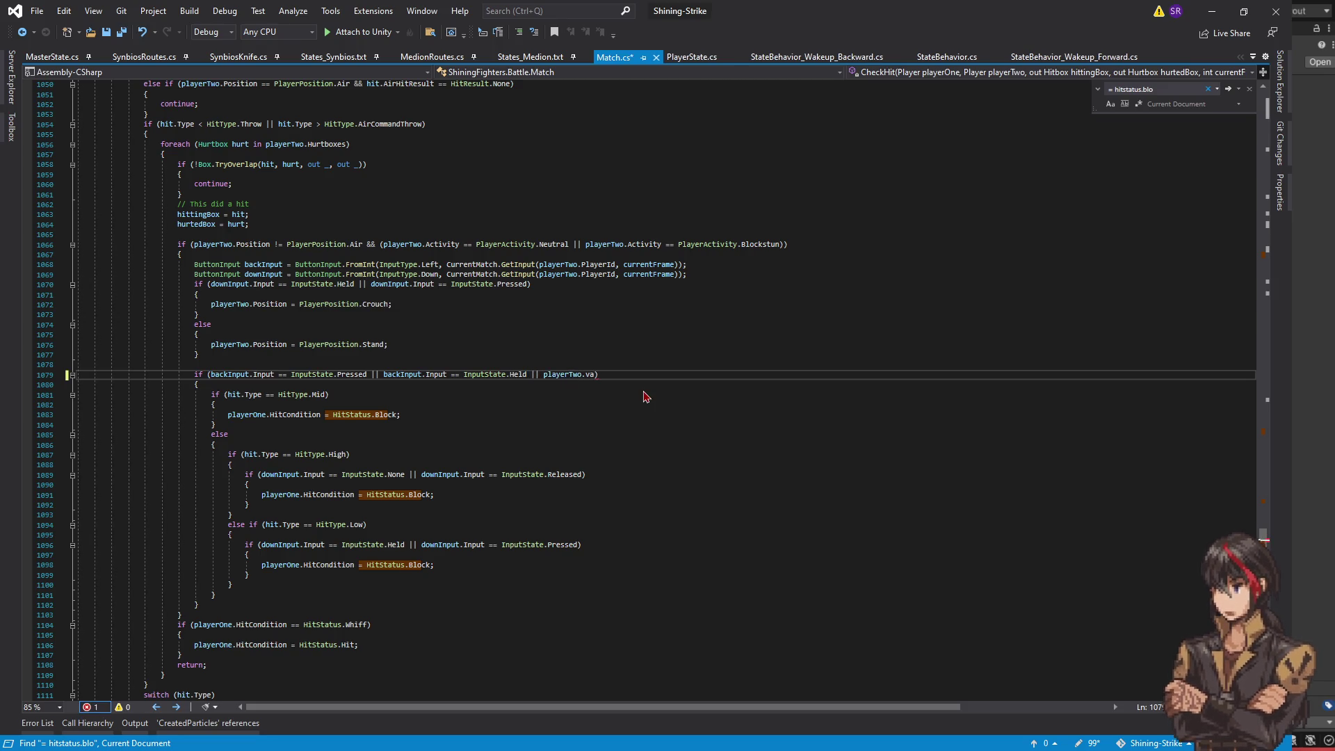
key("BackSpace")
key("BackSpace")
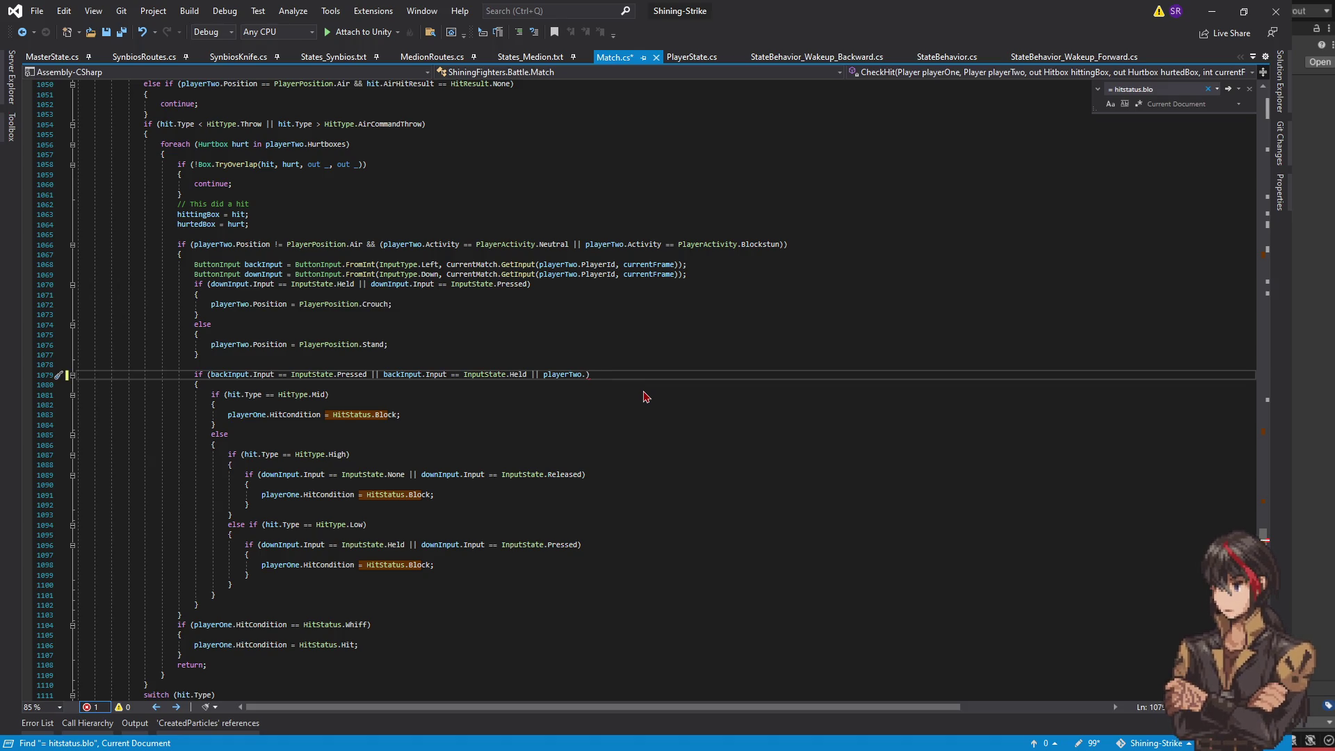
type("InputParser.ValidInputs")
type(".")
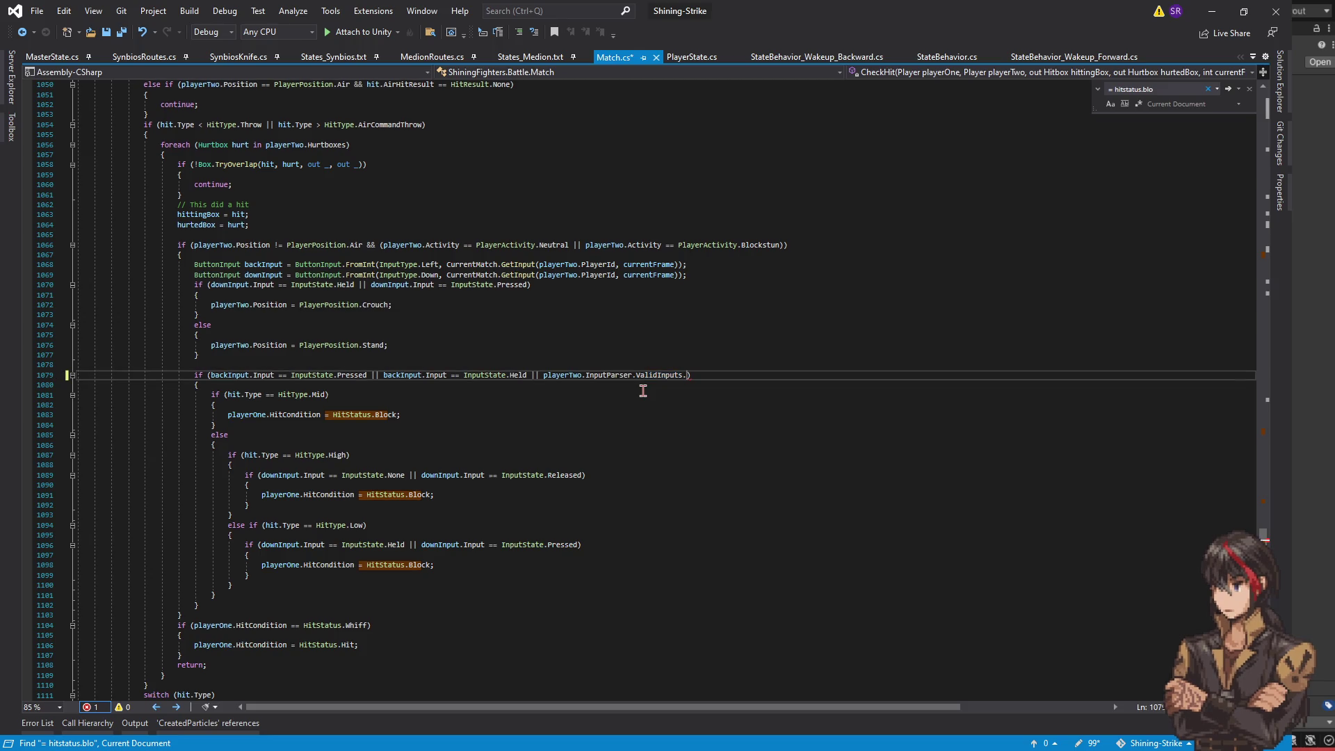
type("co(Inputs.InputName.b")
key("Tab")
type(")")
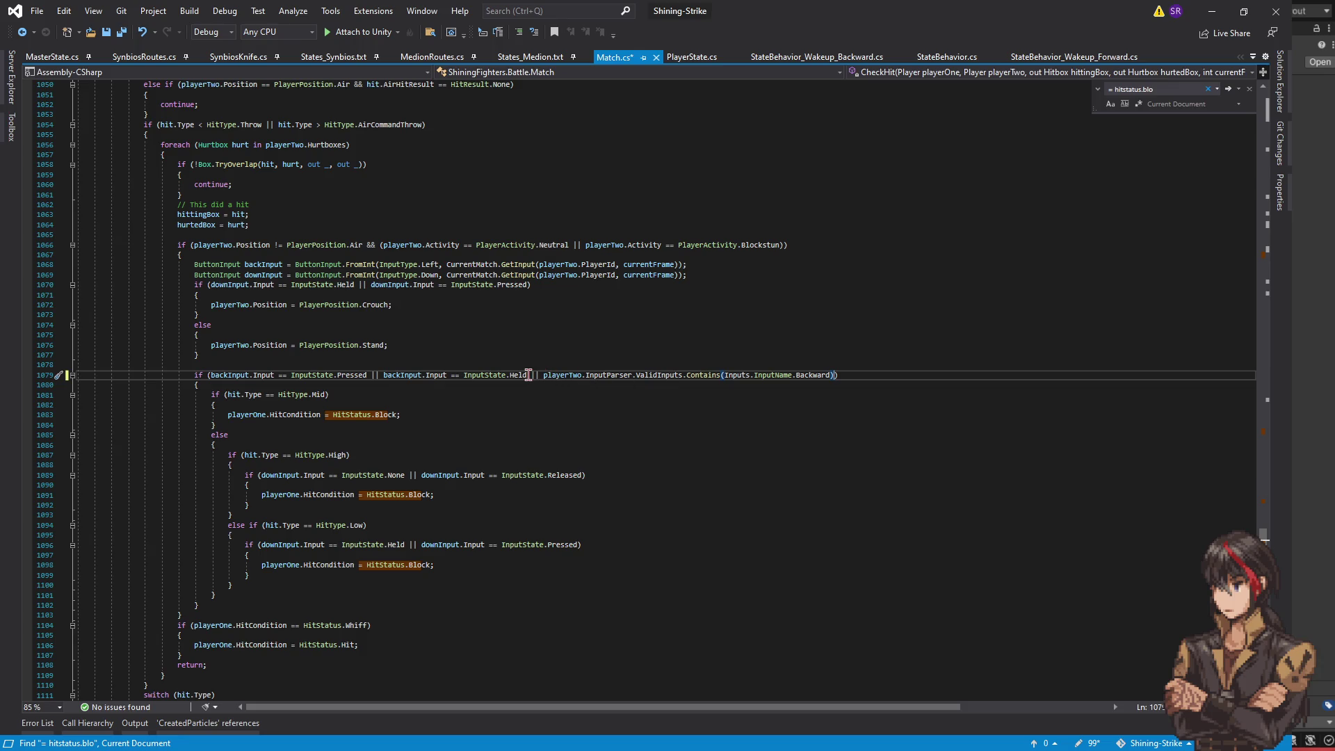
- Add the same ValidInputs check with Down to the low-hit block condition and save
left_click(529, 374, "shift")
key("ctrl+shift+Left")
key("ctrl+c")
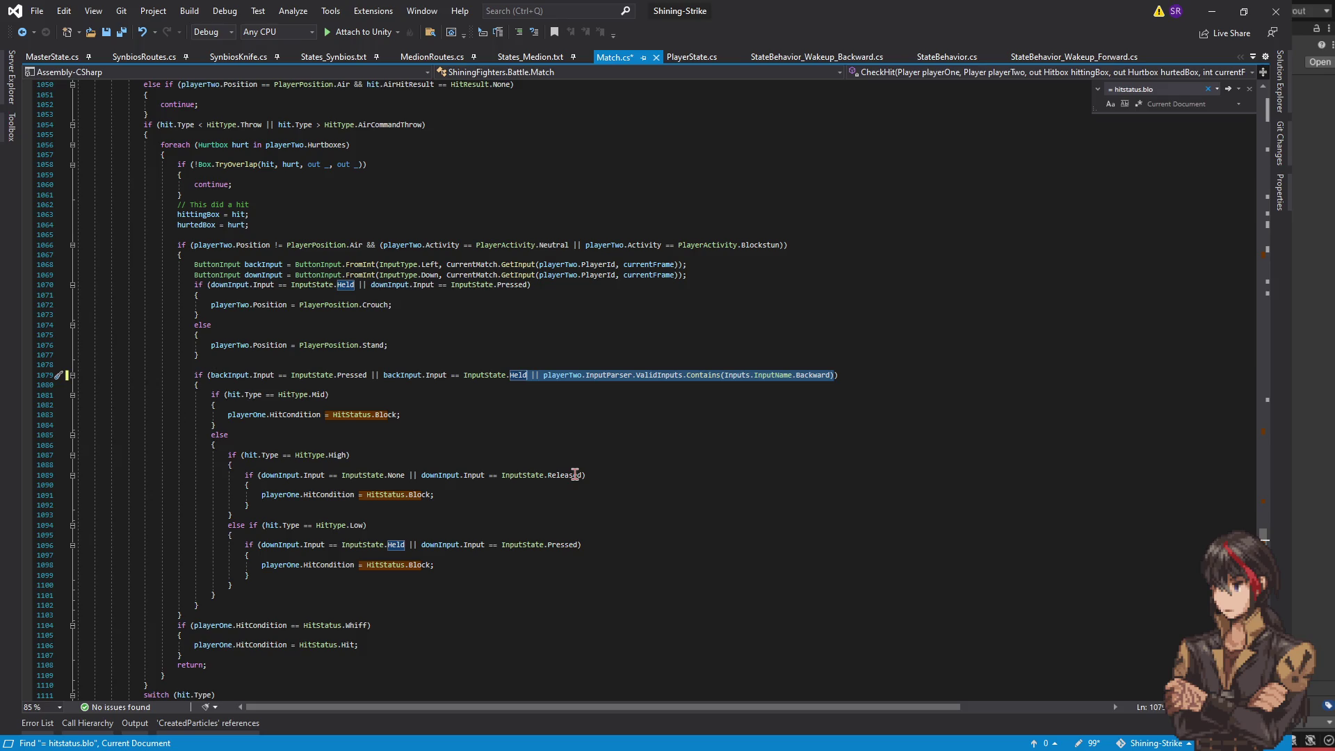
key("ctrl")
left_click(579, 544)
key("ctrl+v")
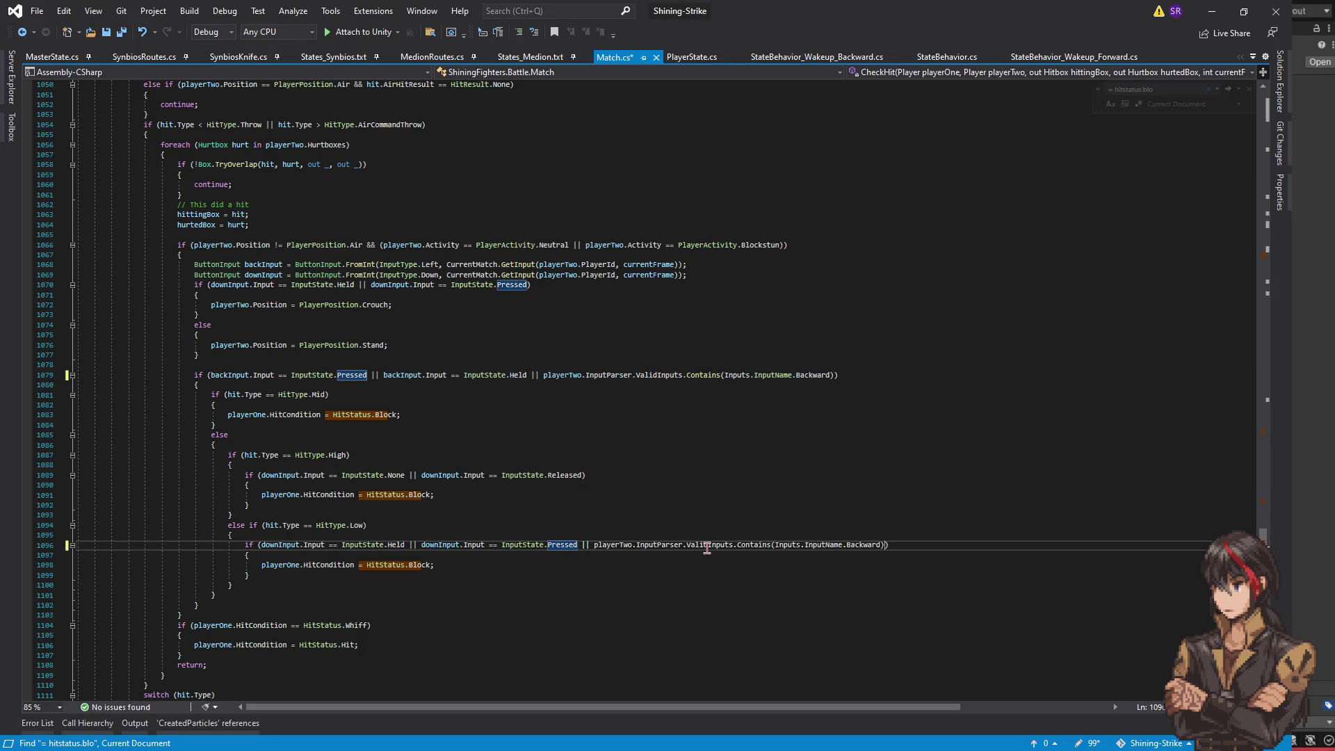
double_click(855, 544)
type("down")
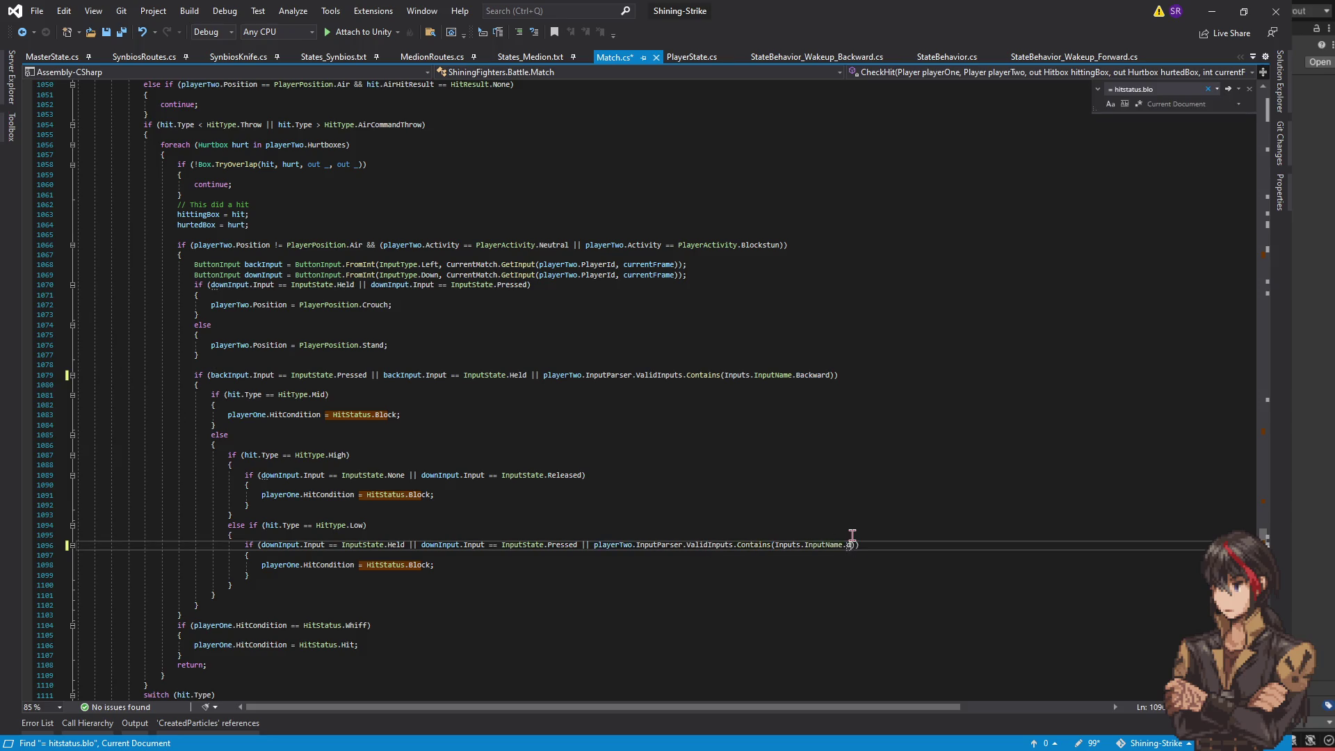
key("BackSpace")
key("BackSpace")
key("BackSpace")
type("Down")
key("ctrl+s")
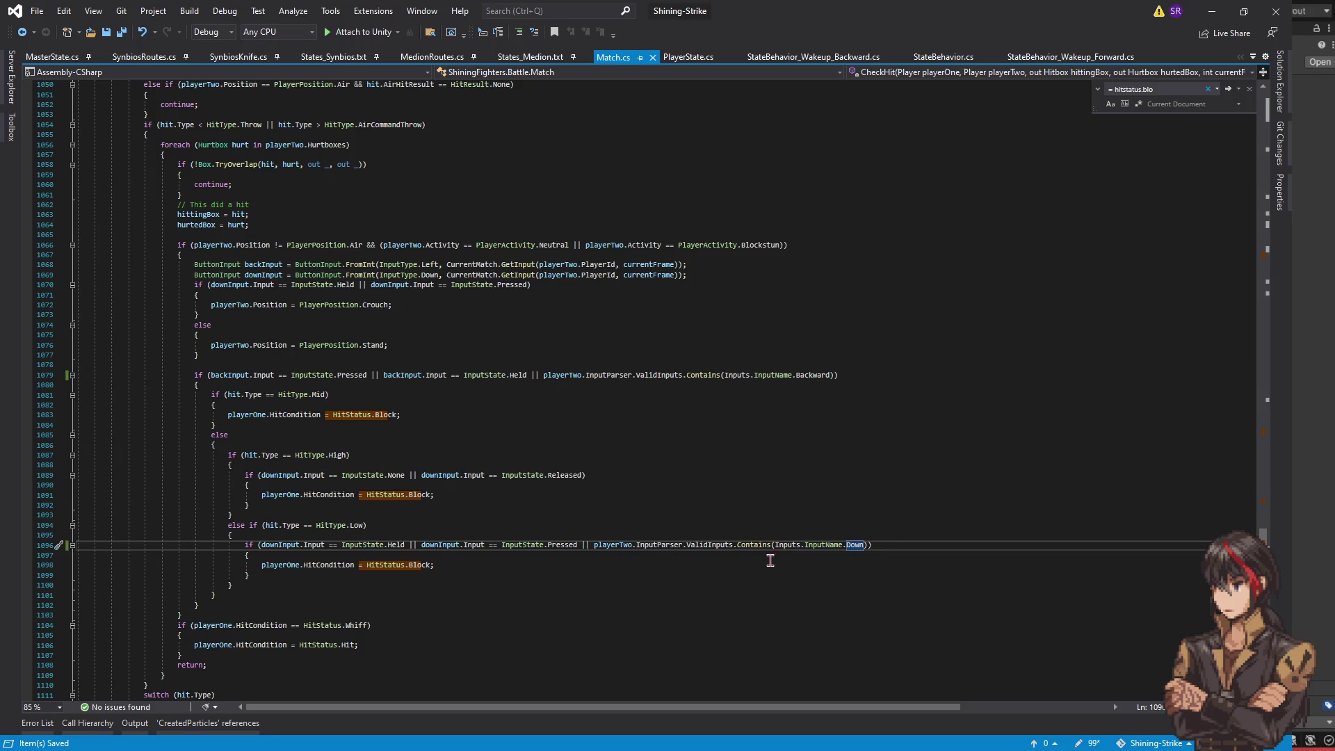
- Add a negated '!InputParser.ValidInputs.Contains(...Down)' check to the high-hit block condition and save
left_click(593, 546, "shift")
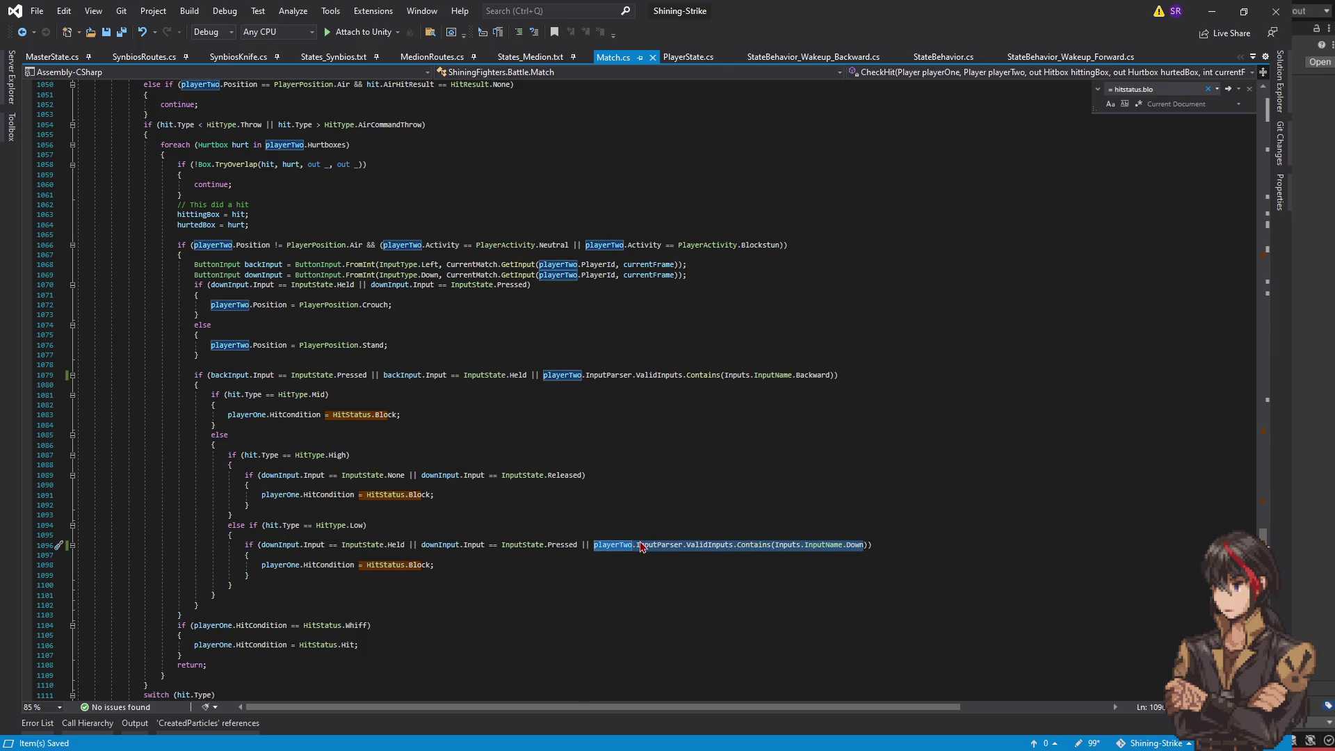
left_click(577, 546, "shift")
key("ctrl+c")
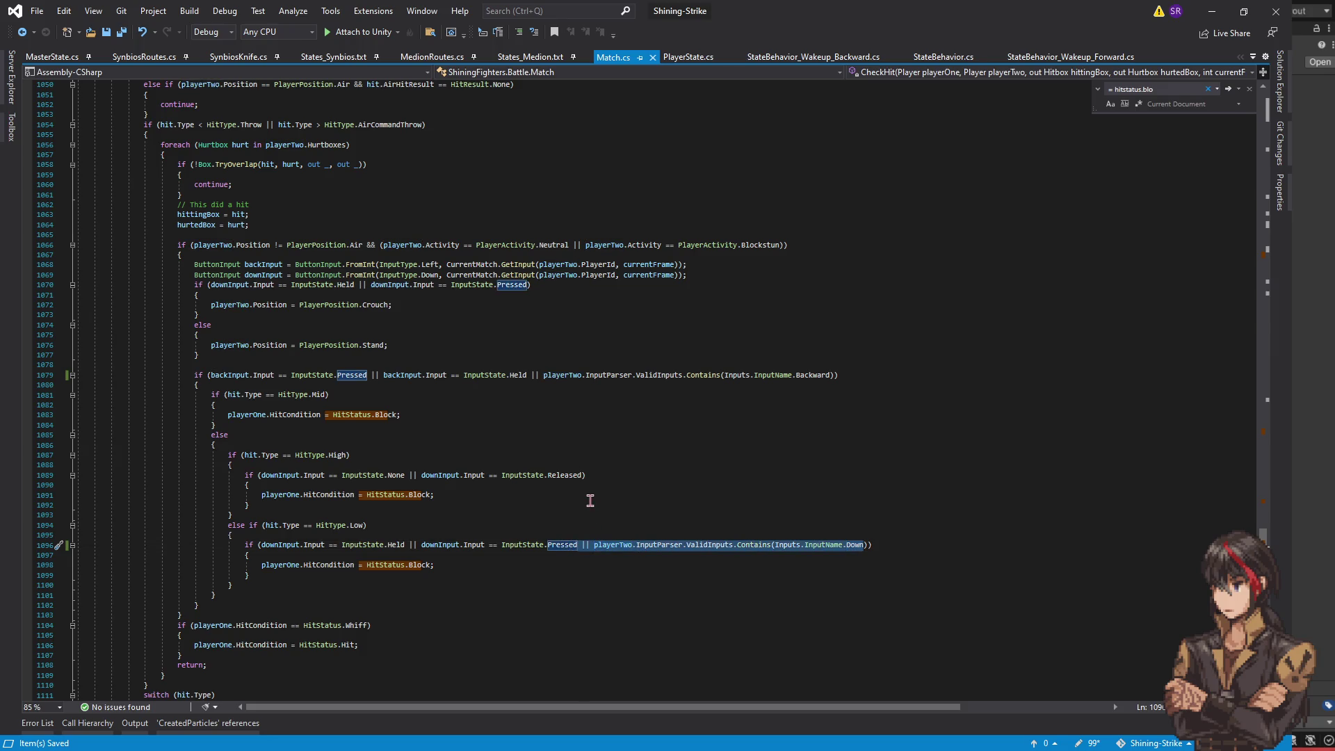
left_click(583, 474)
key("ctrl+v")
left_click(599, 475)
type("!")
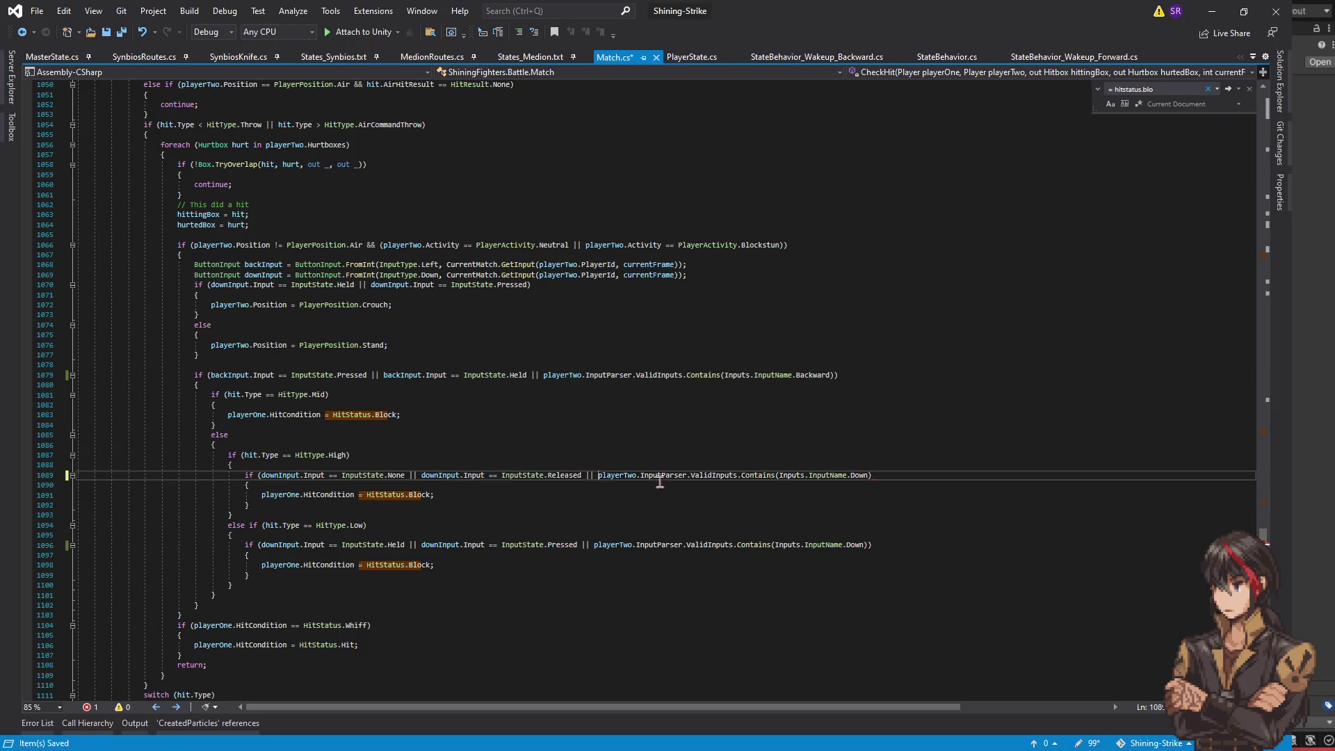
left_click(885, 476)
type(")")
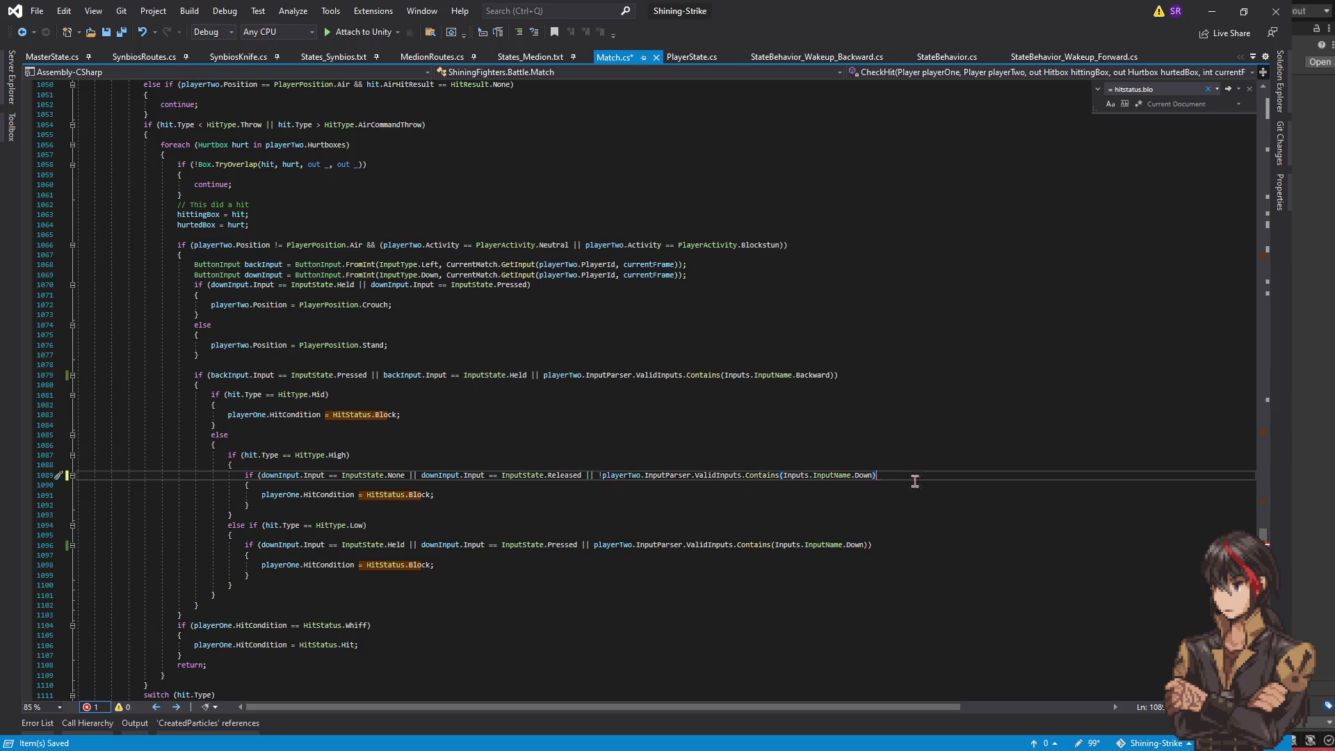
key("ctrl+s")
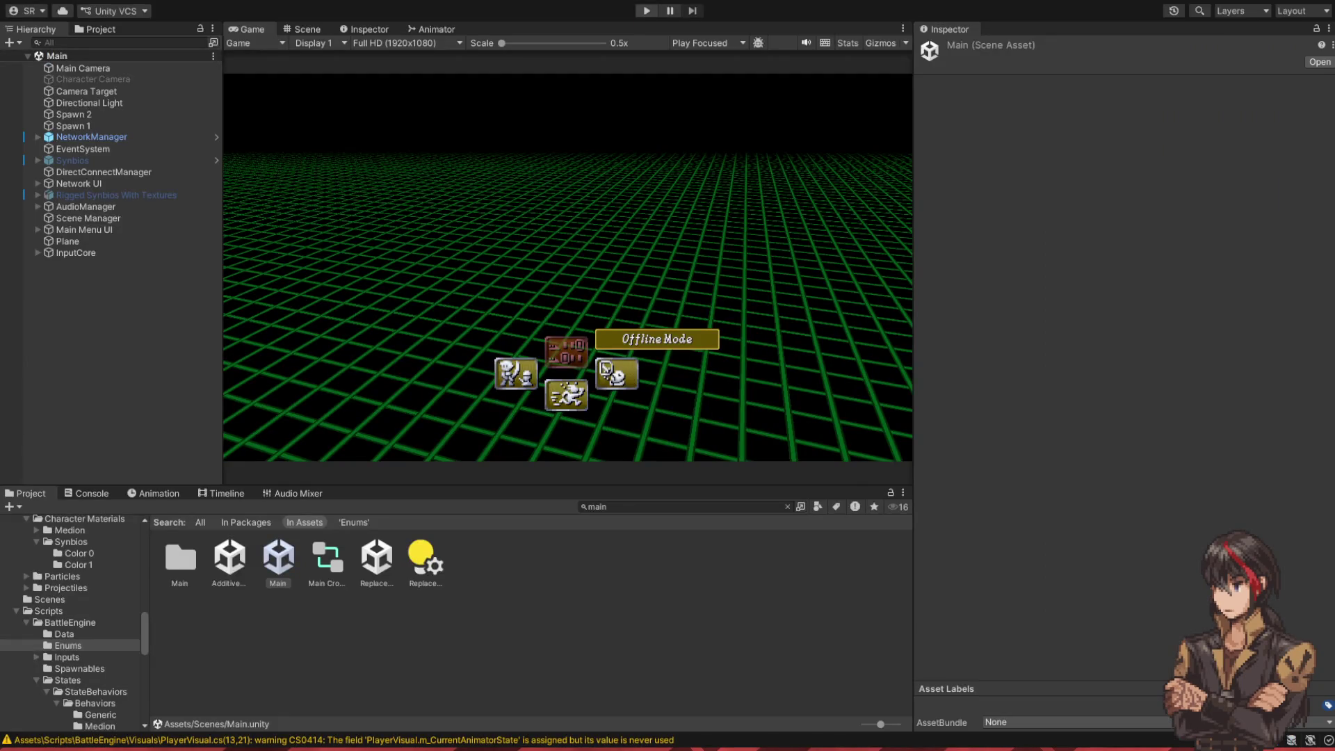
- Enter Play mode, choose Versus and confirm the character pick to start a Medion battle
left_click(640, 11)
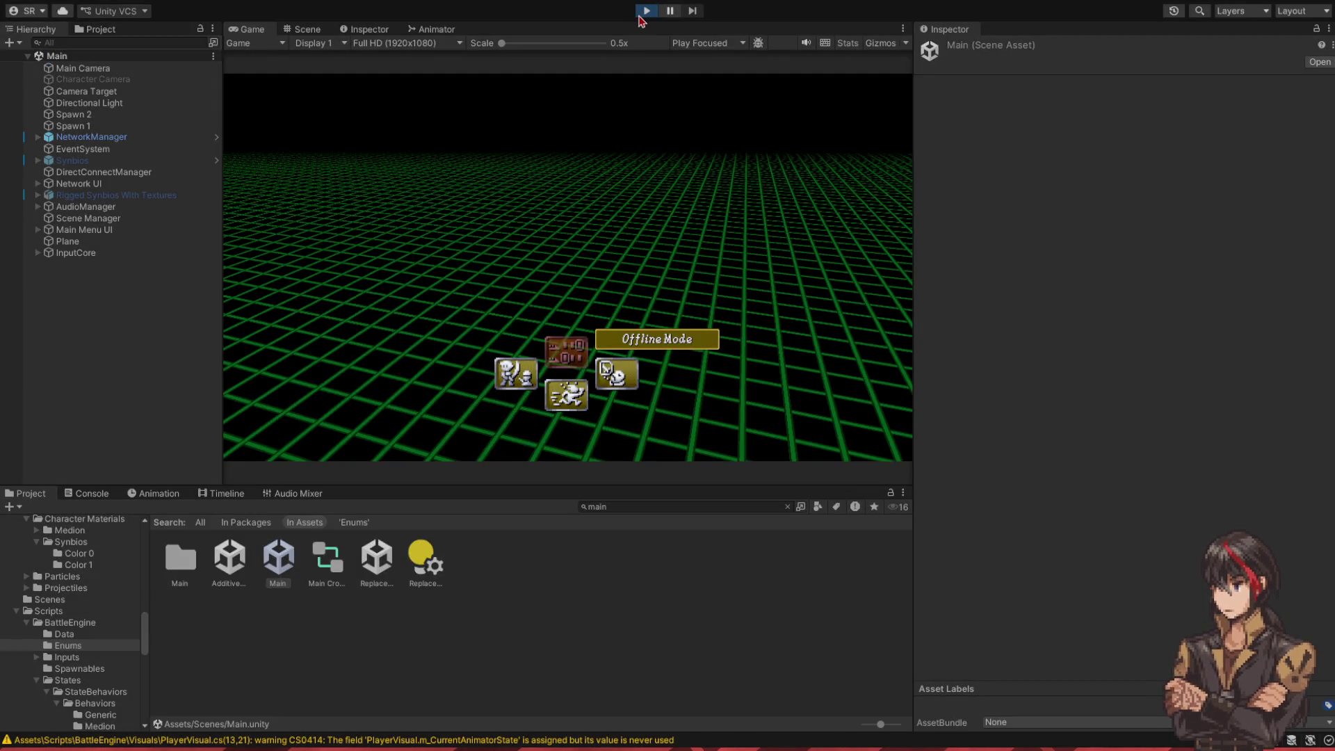
key("Return")
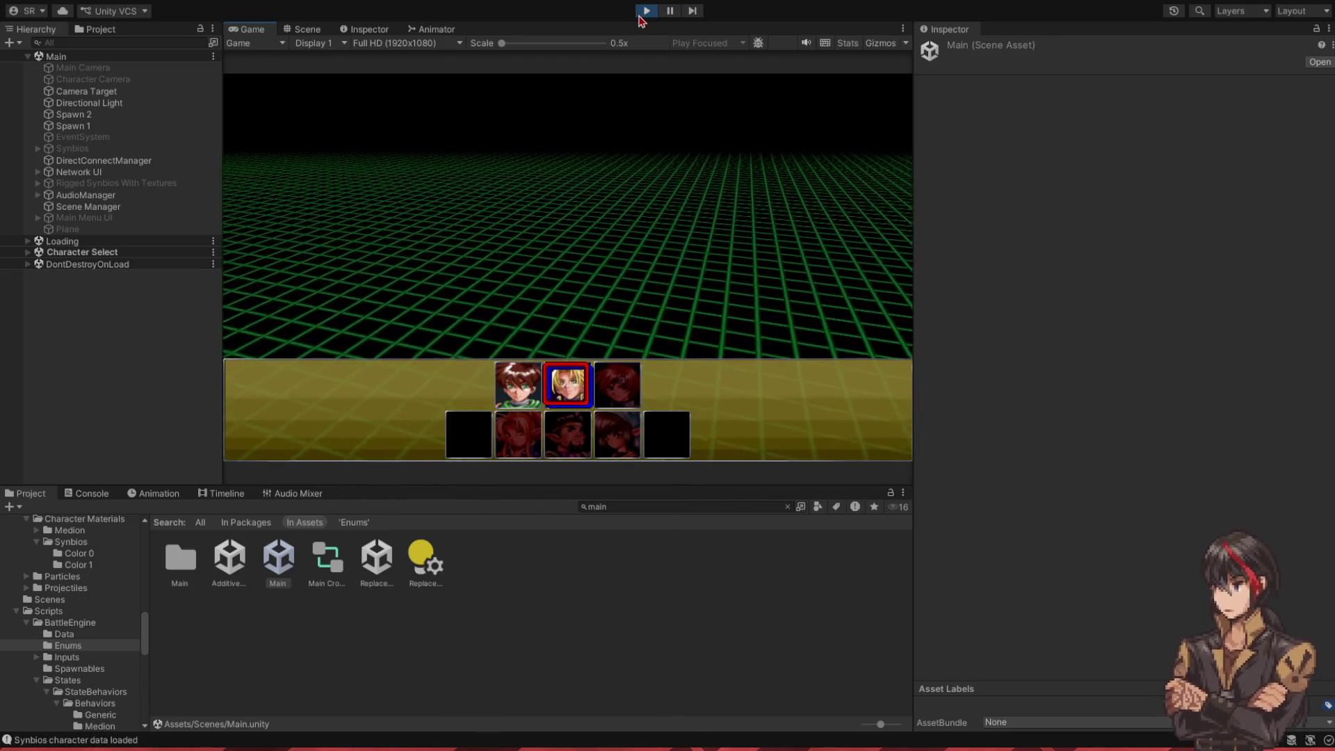
key("Return")
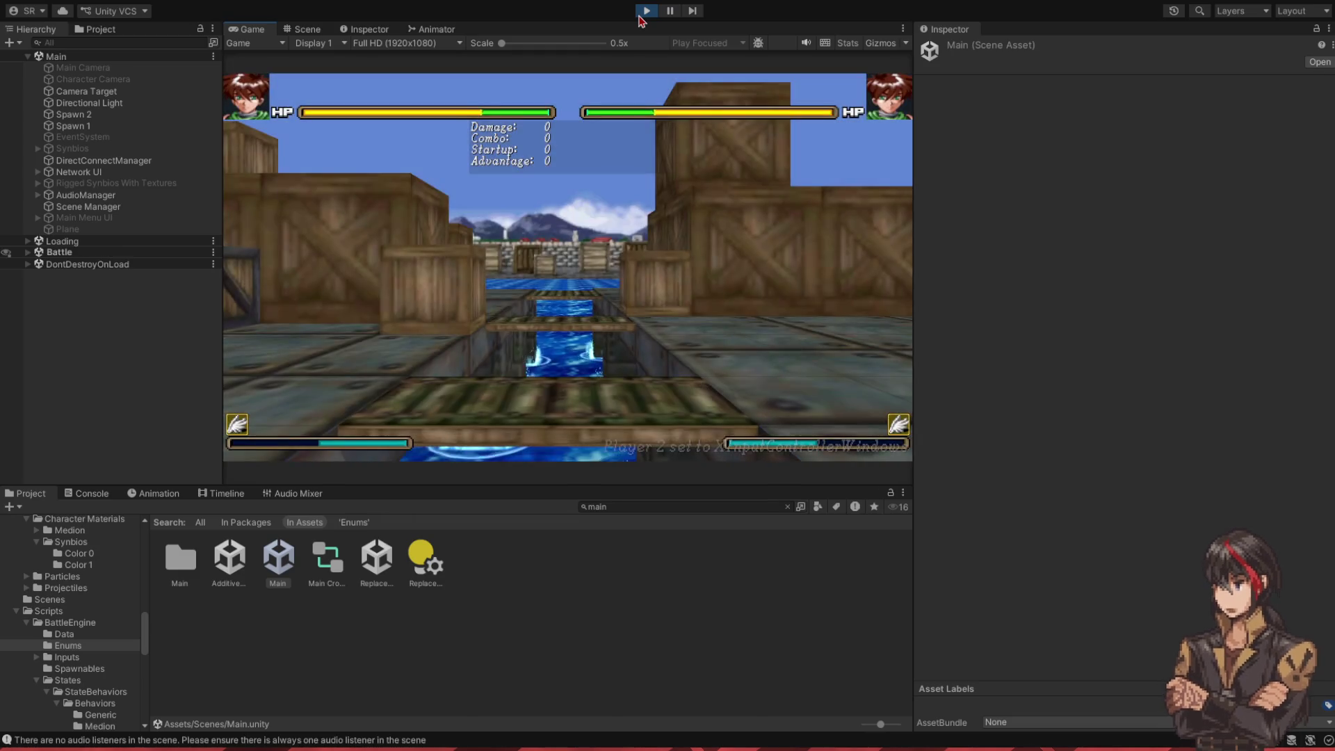
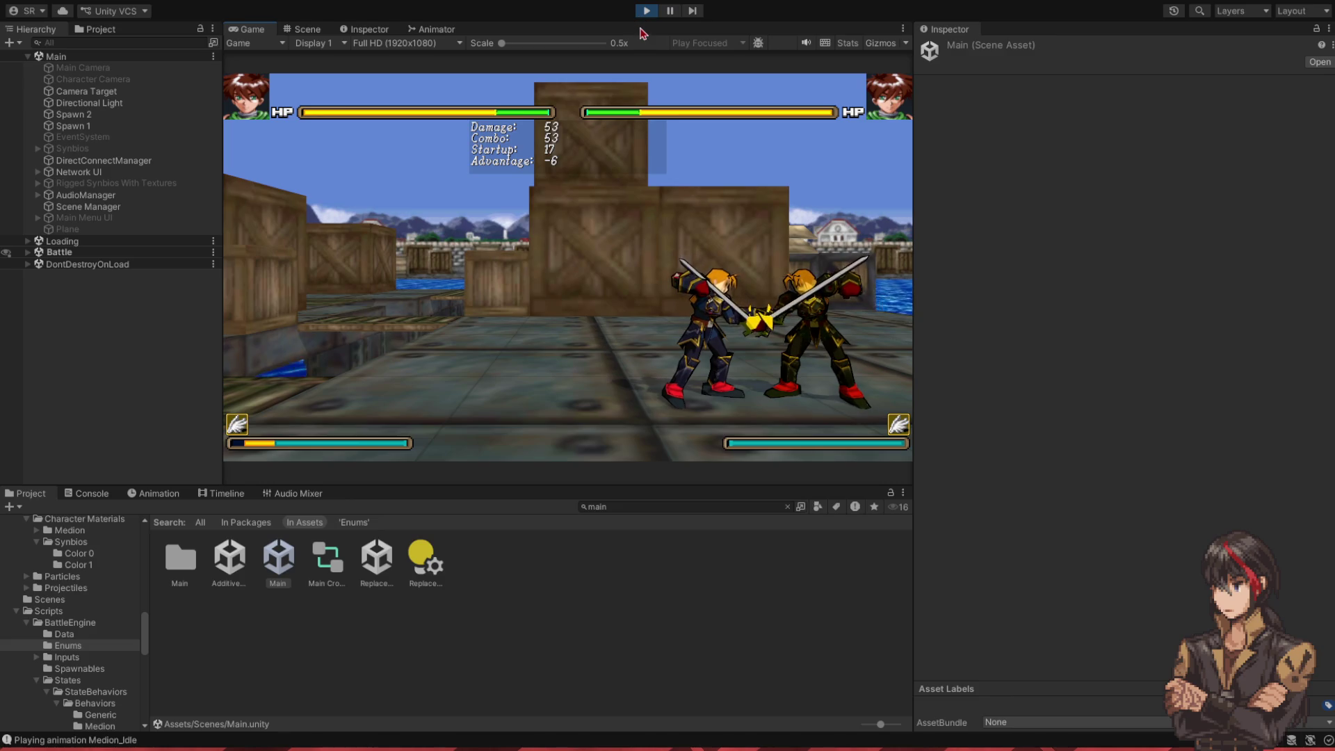
- Stop the running playtest and bring Visual Studio with Match.cs to the front
left_click(650, 13)
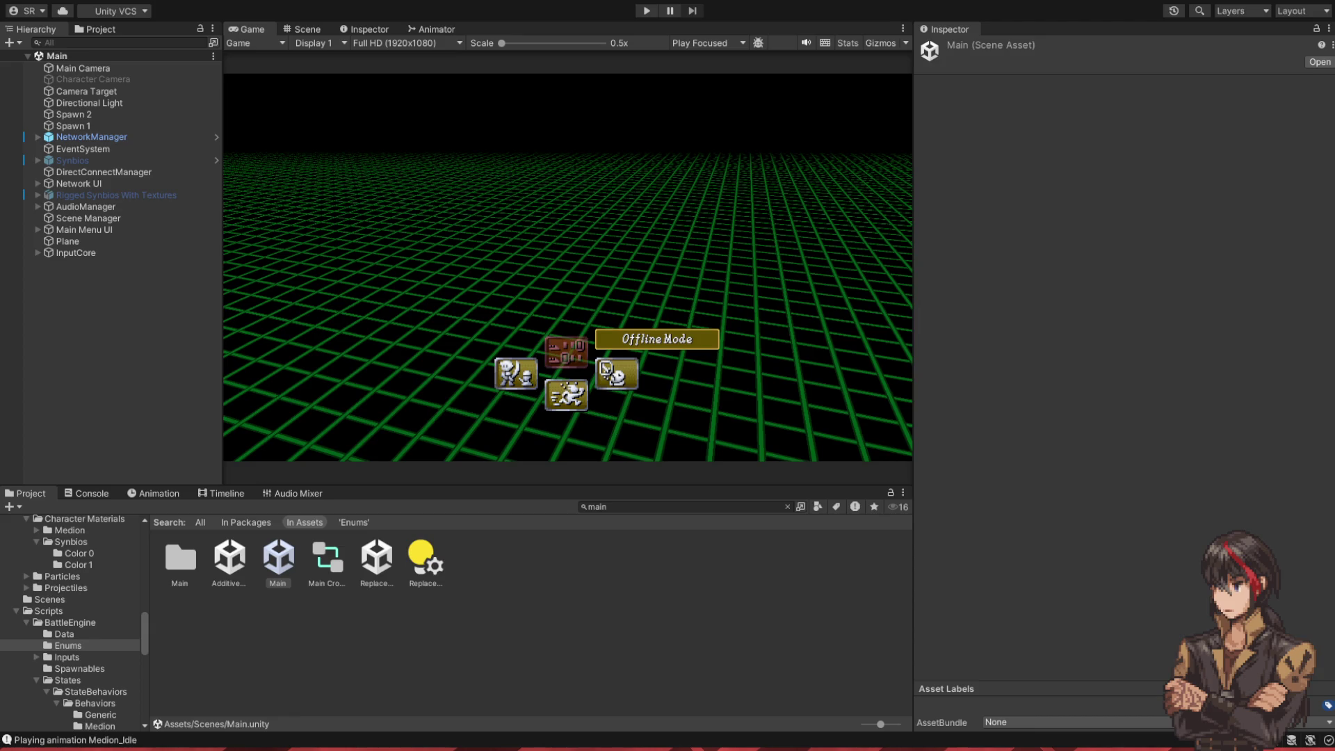
key("alt+Tab")
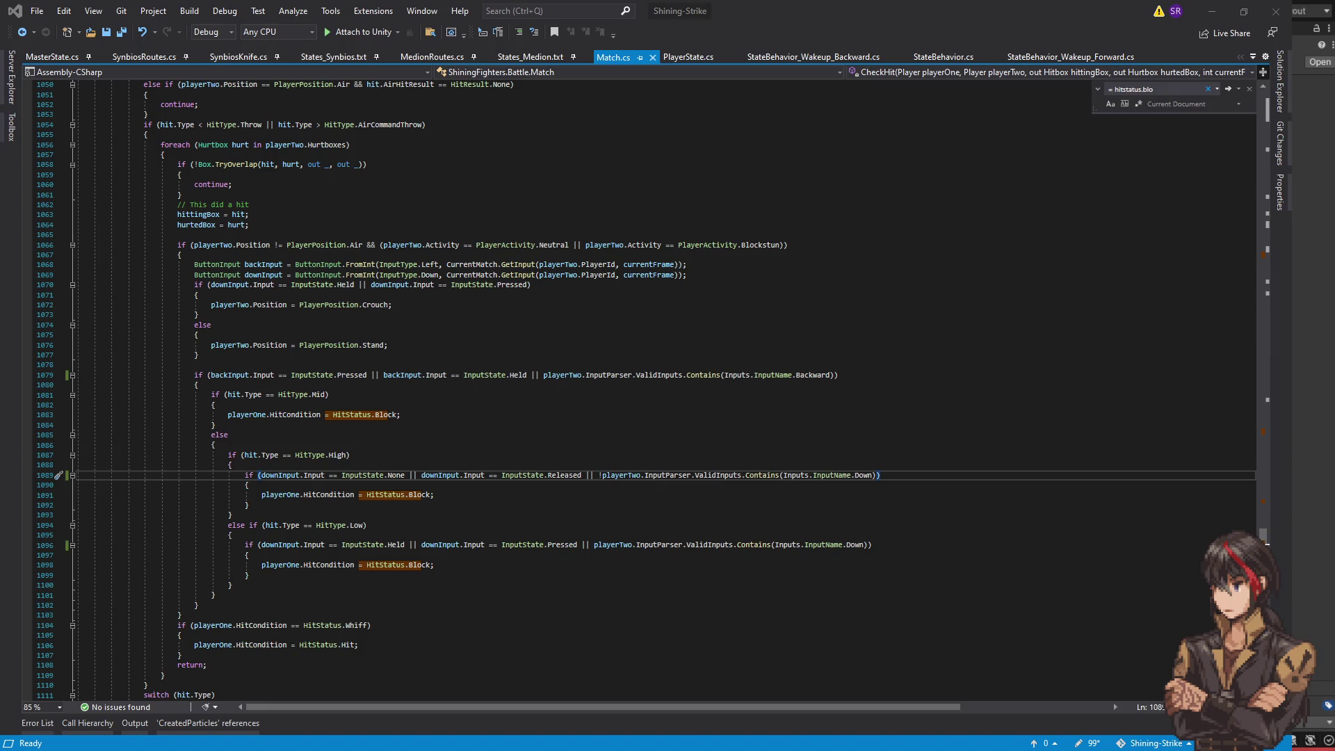
- Find all references to CheckHit and jump to its first call site
left_click(628, 264)
scroll(981, 278, "up", 9)
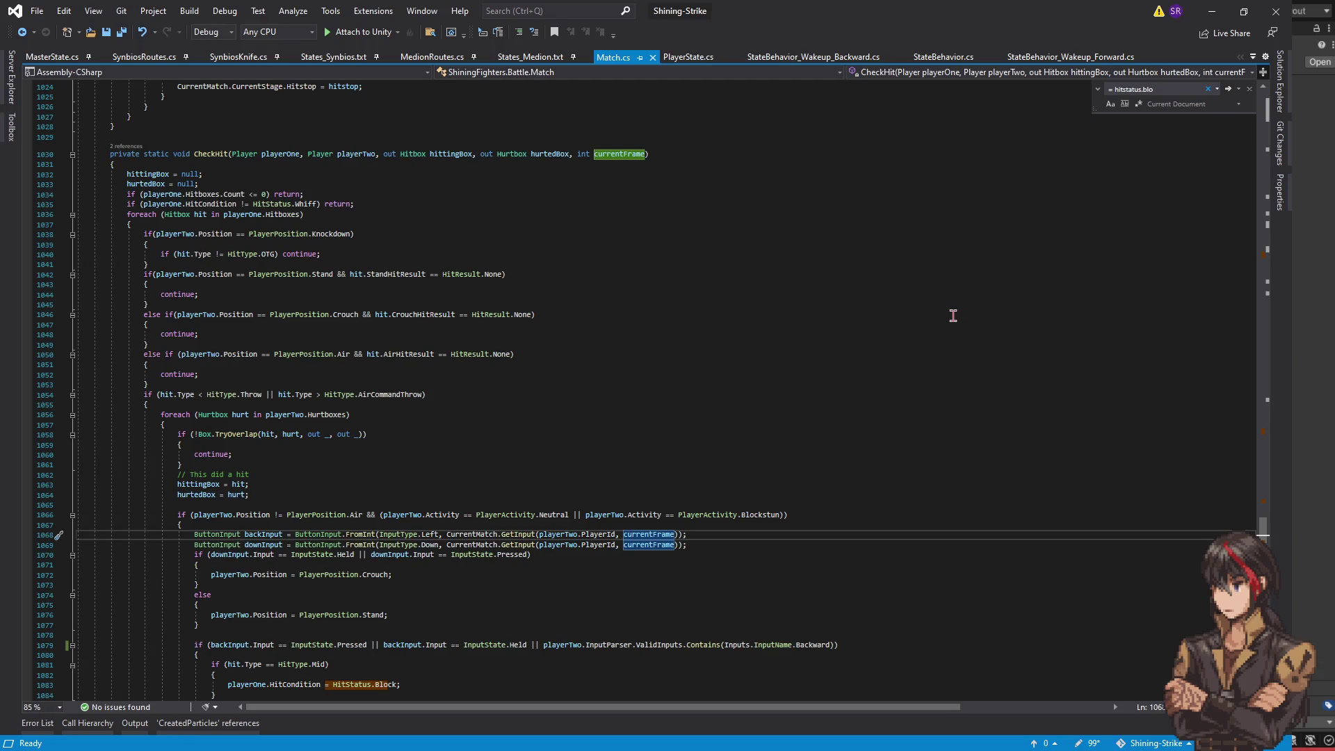
scroll(666, 238, "up", 1)
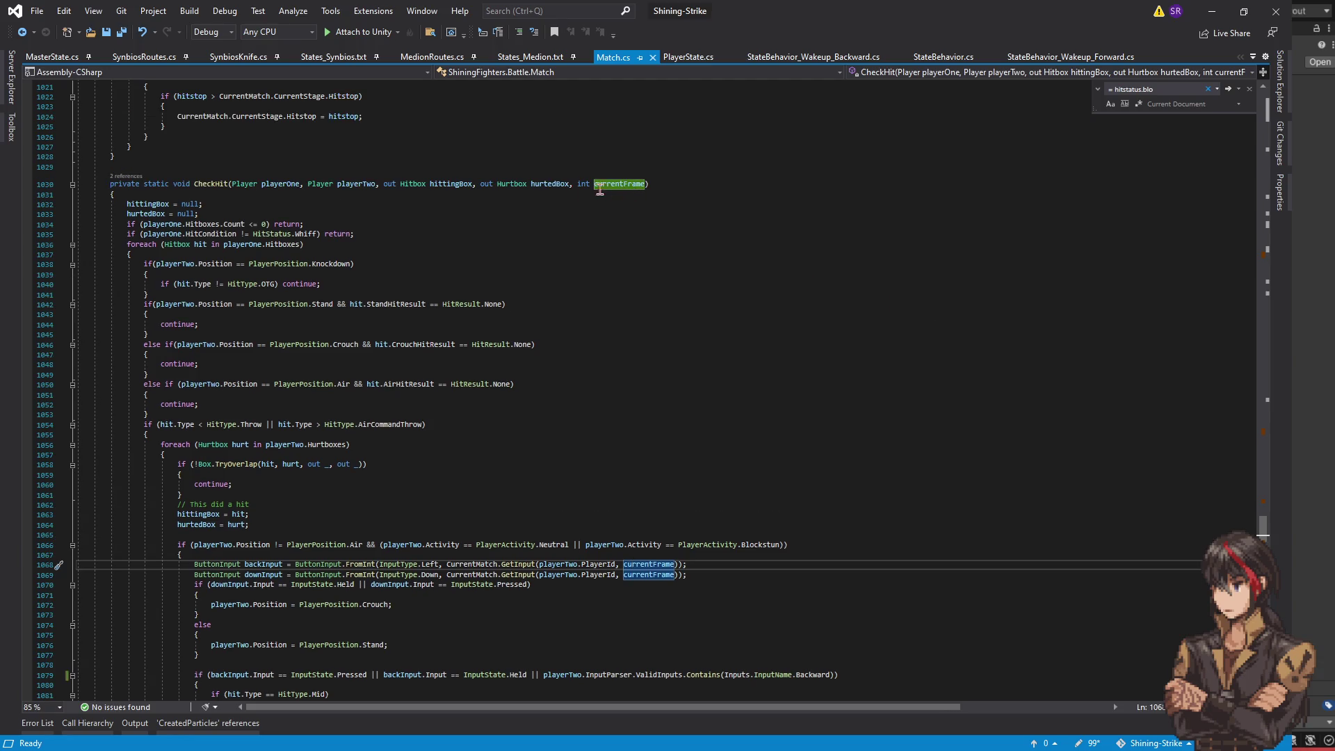
left_click(210, 185)
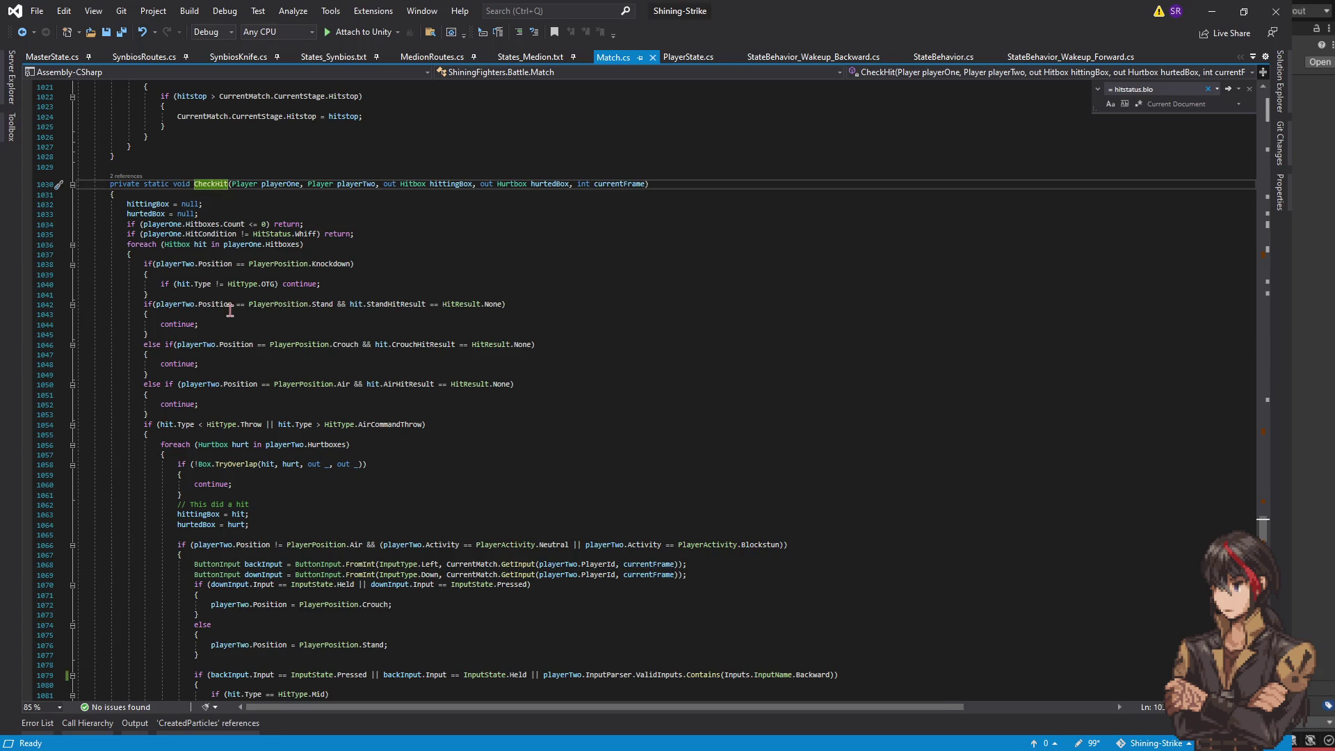
key("shift+F12")
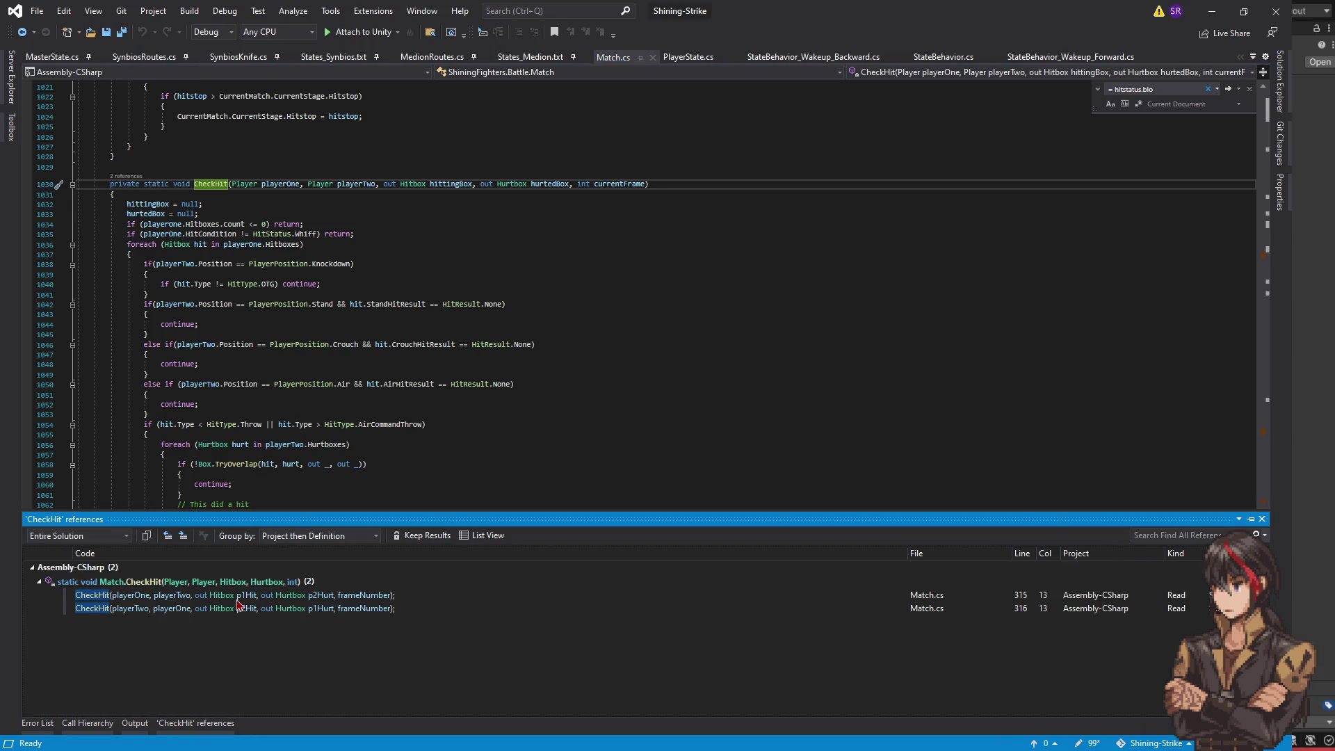
double_click(238, 596)
- Trace the frameNumber passed into CheckHit, then switch to StateBehavior.cs
left_click(451, 394)
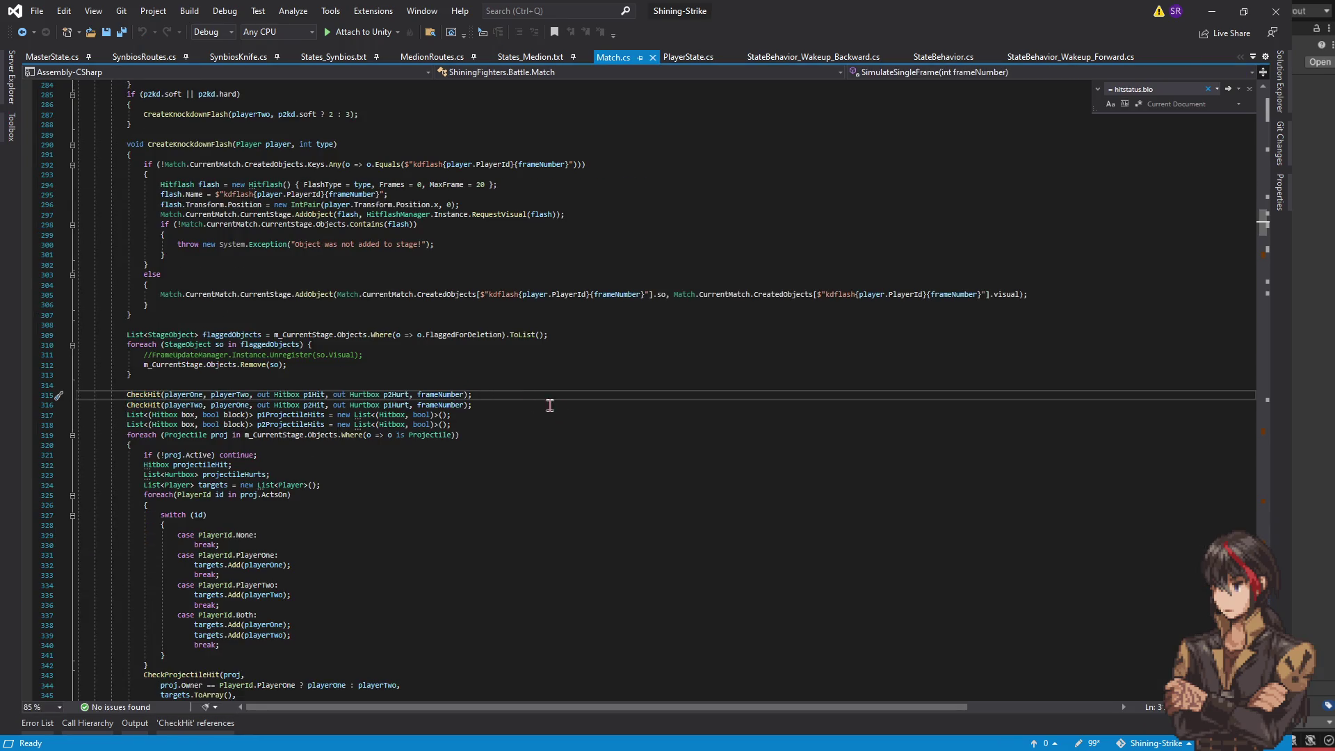
scroll(609, 481, "up", 2)
scroll(609, 481, "up", 2)
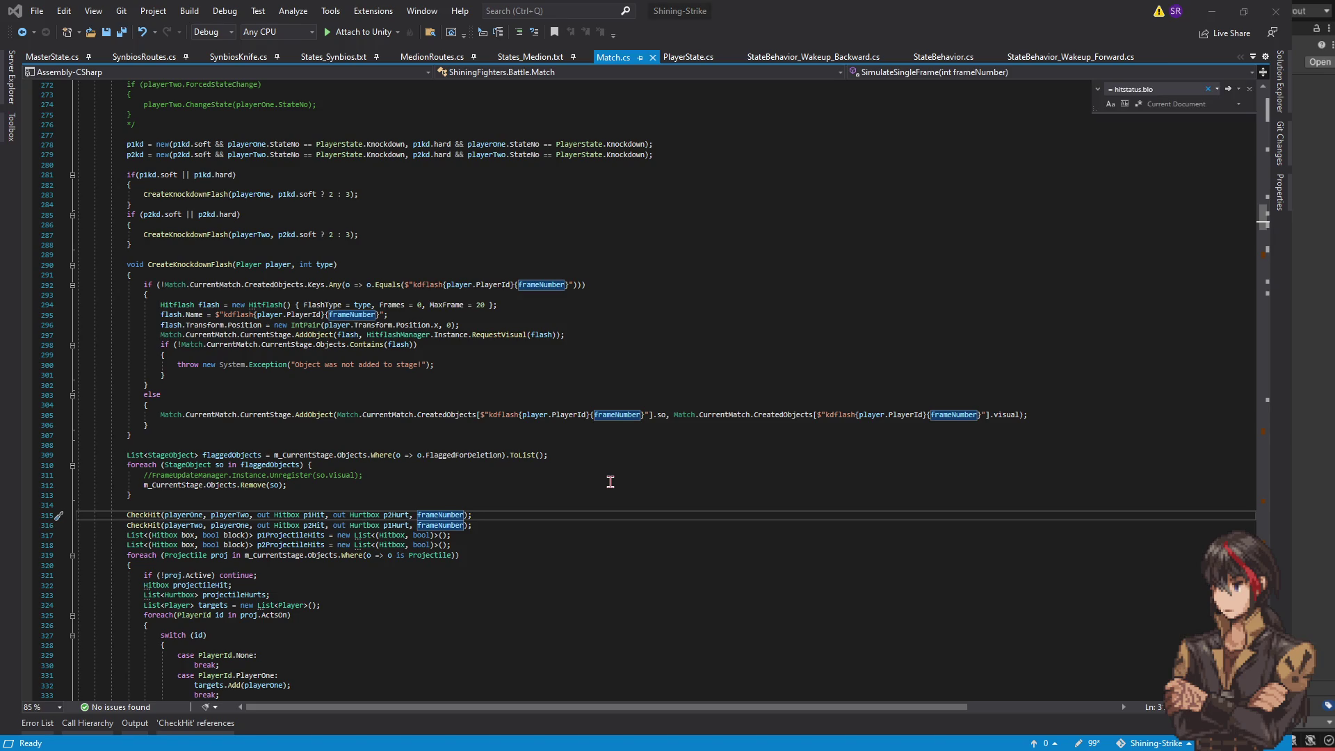
key("ctrl+Tab")
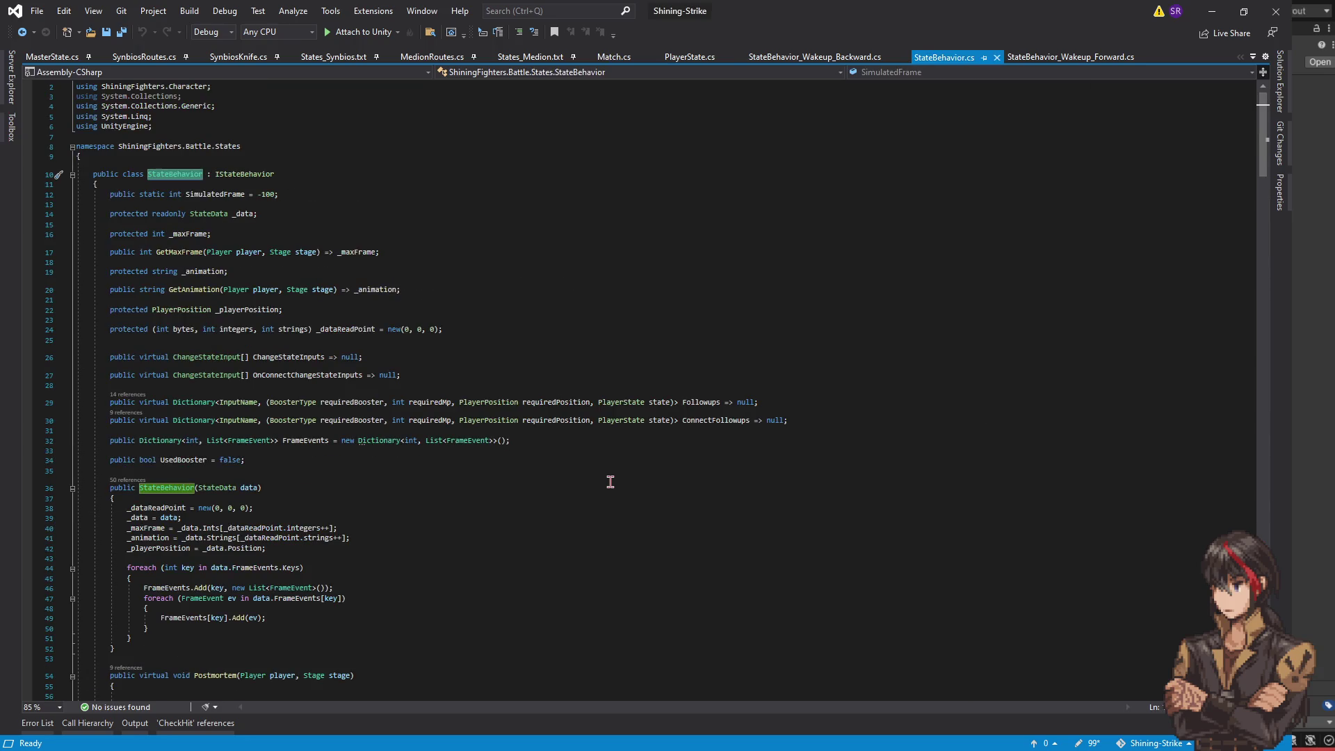
- Search StateBehavior.cs for 'simulatedfra' and jump to the SimulatedFrame declaration
left_click(307, 467)
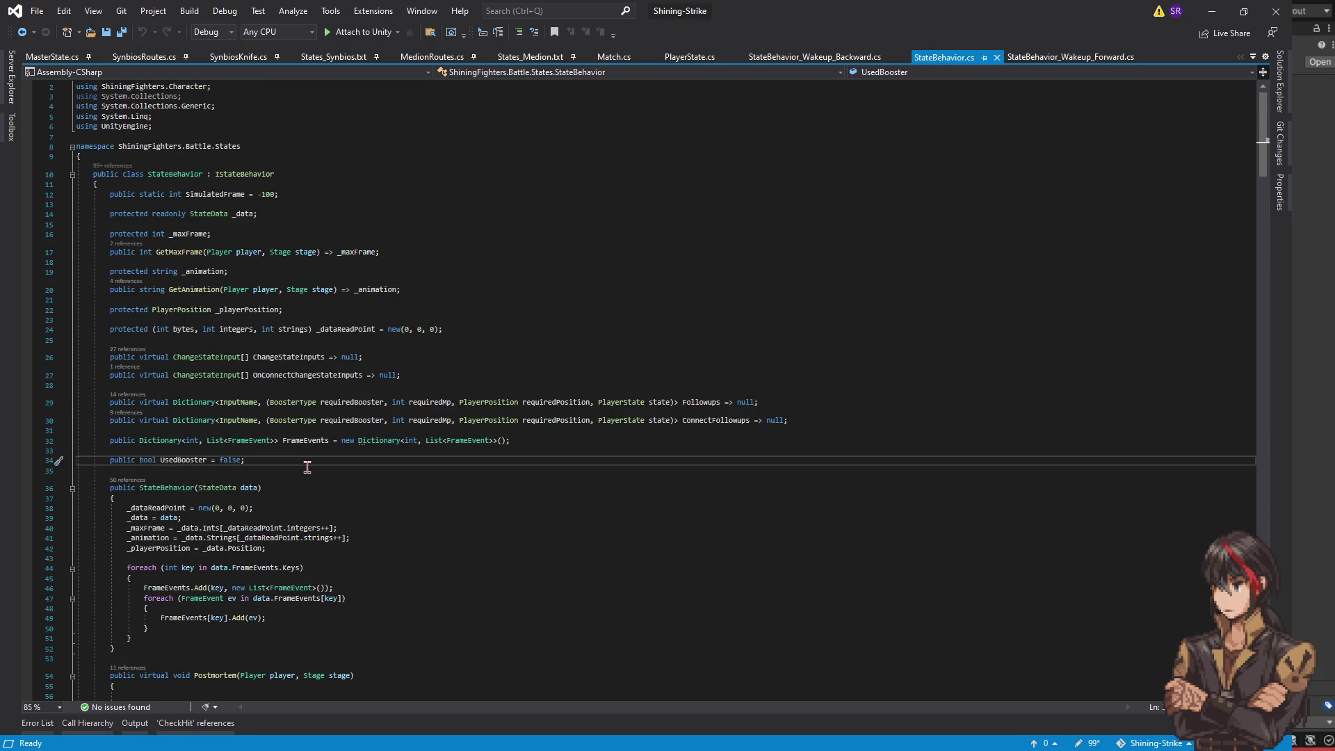
key("ctrl+f")
type("simulatedfra")
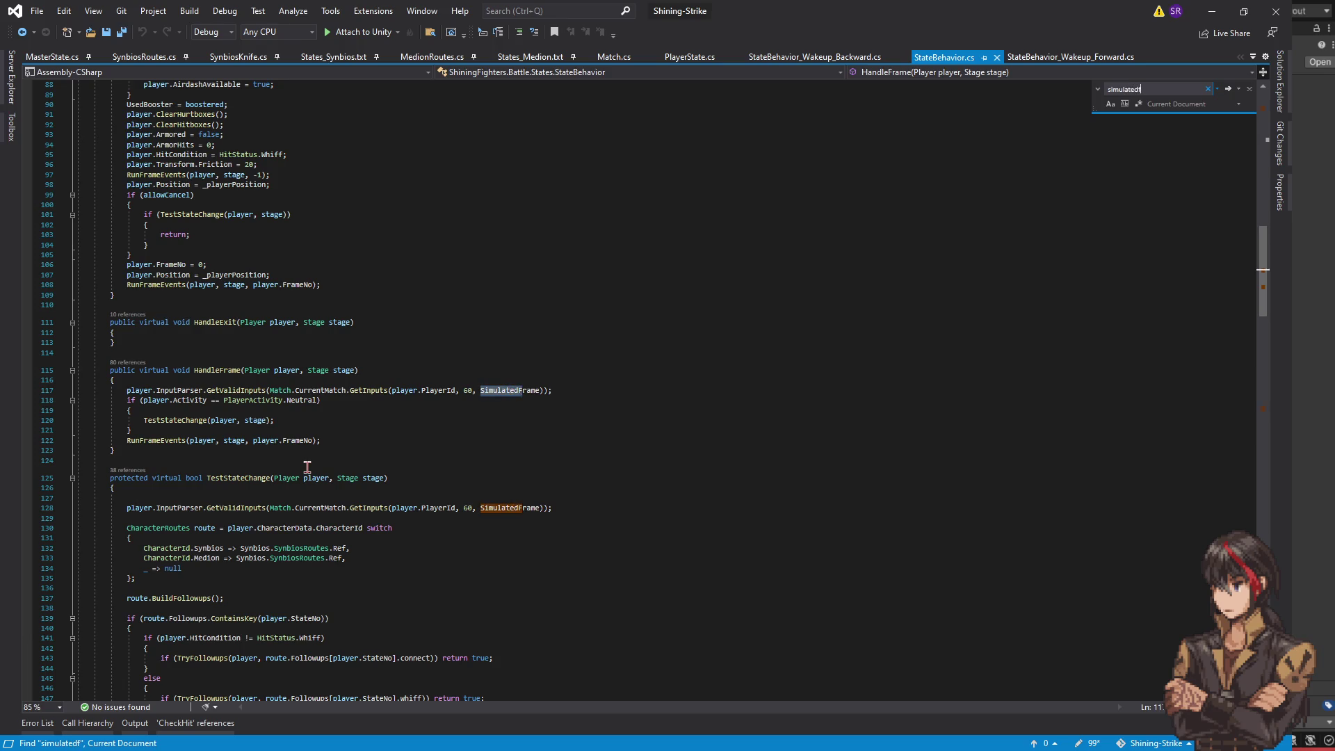
left_click(495, 390, "ctrl")
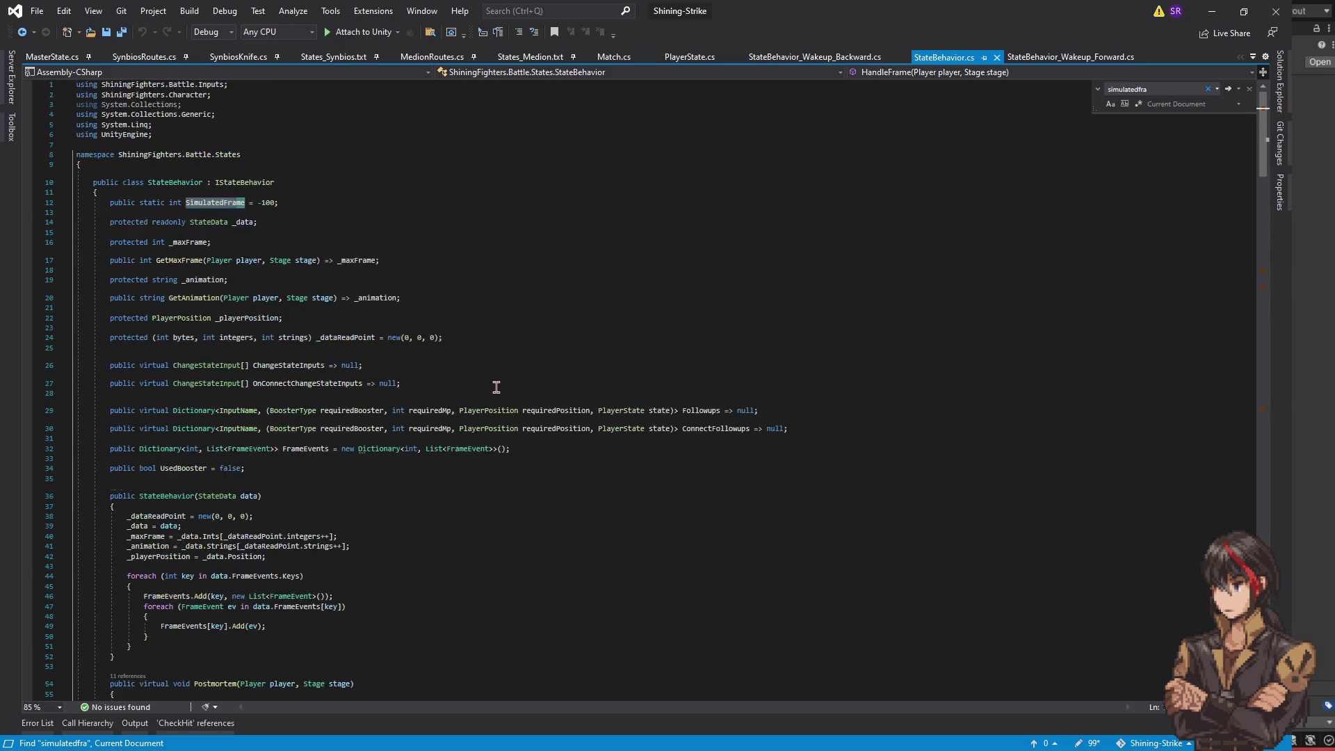
- List SimulatedFrame references and go to its assignment in Match.cs SimulateSingleFrame
left_click(216, 203)
key("shift+F12")
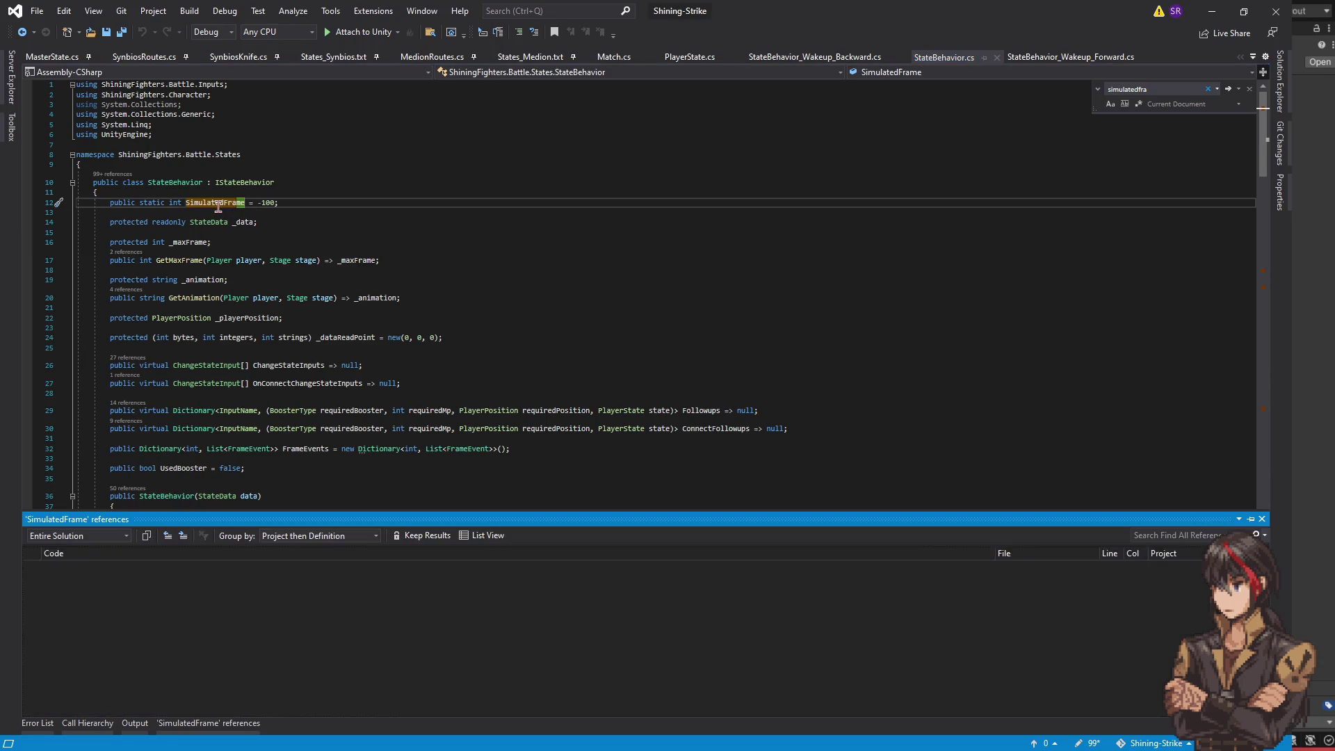
double_click(229, 596)
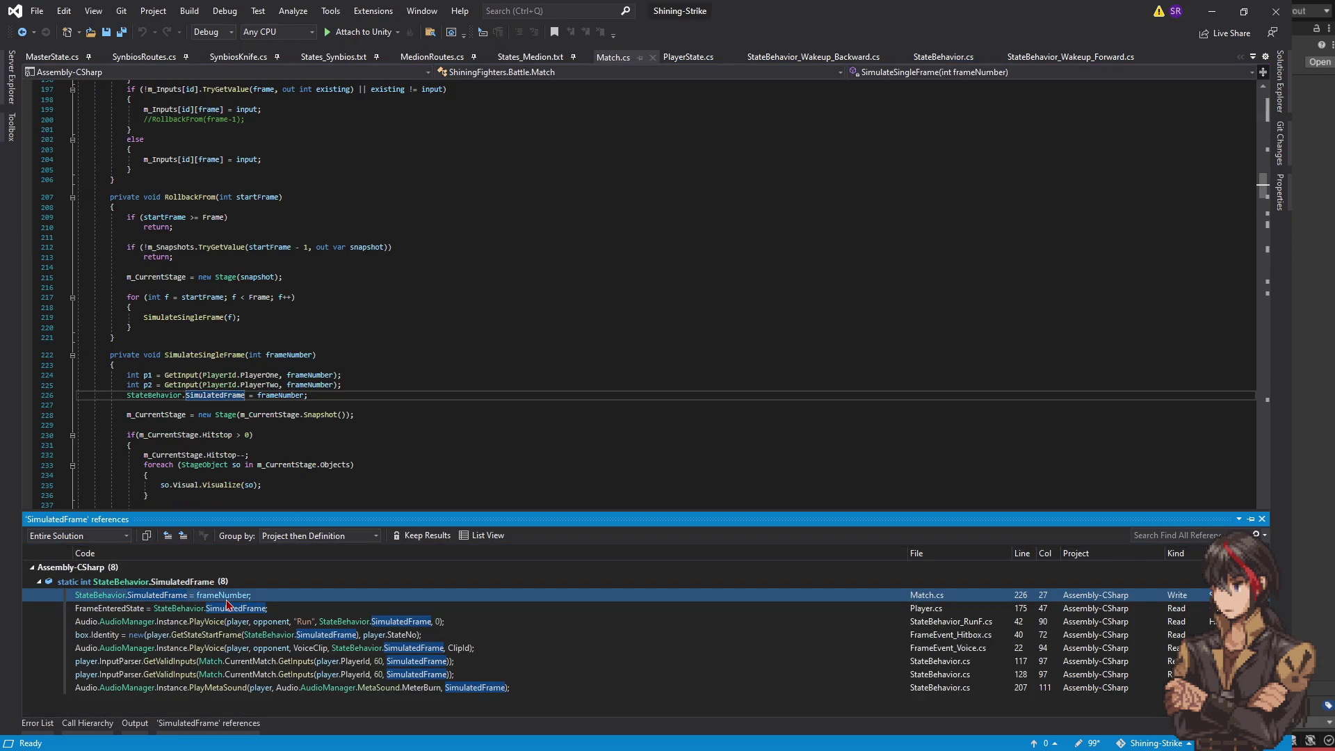
scroll(335, 372, "down", 3)
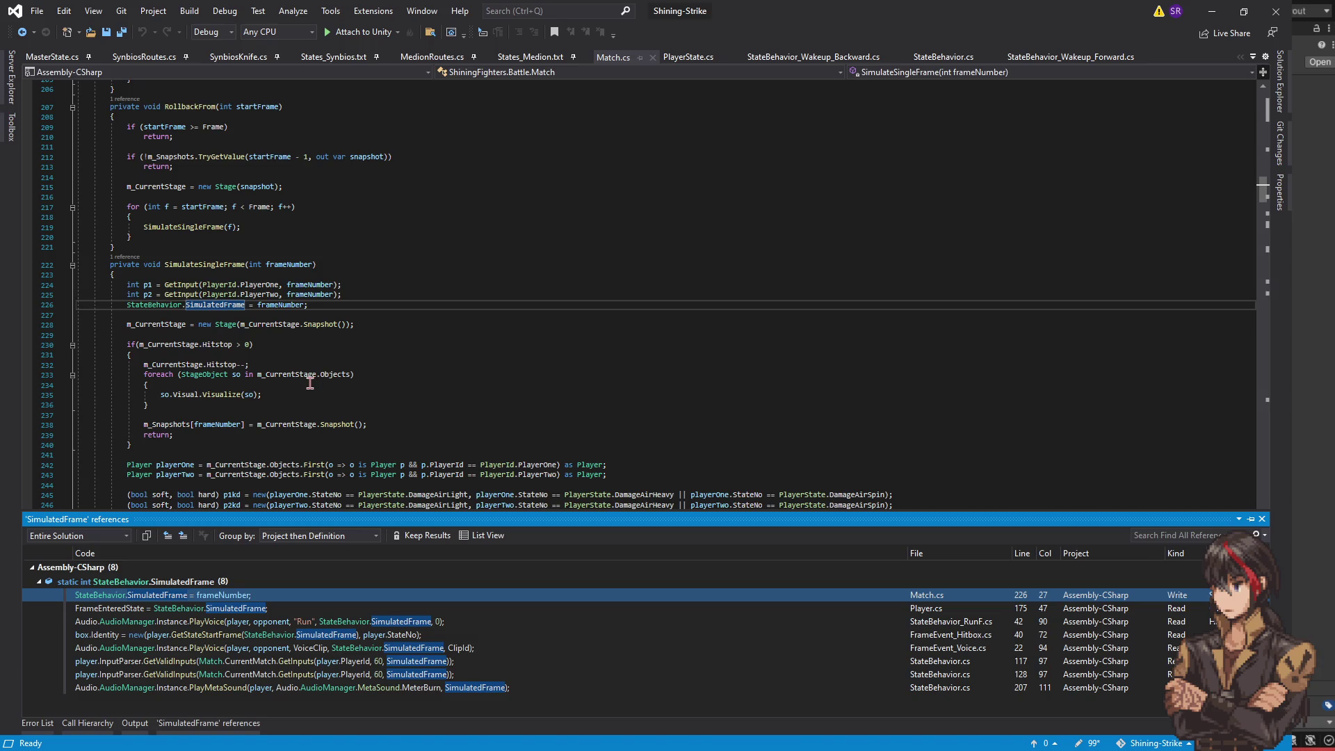
left_click(286, 398)
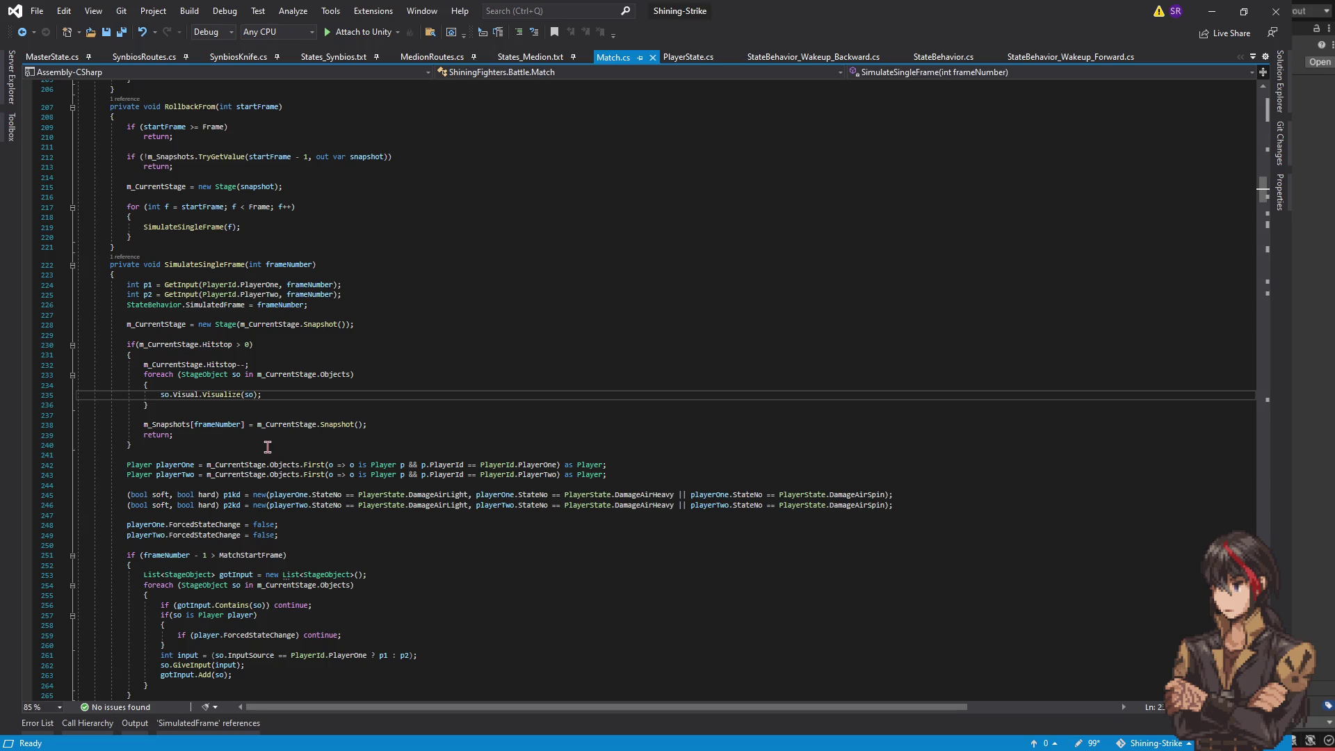
left_click(267, 446)
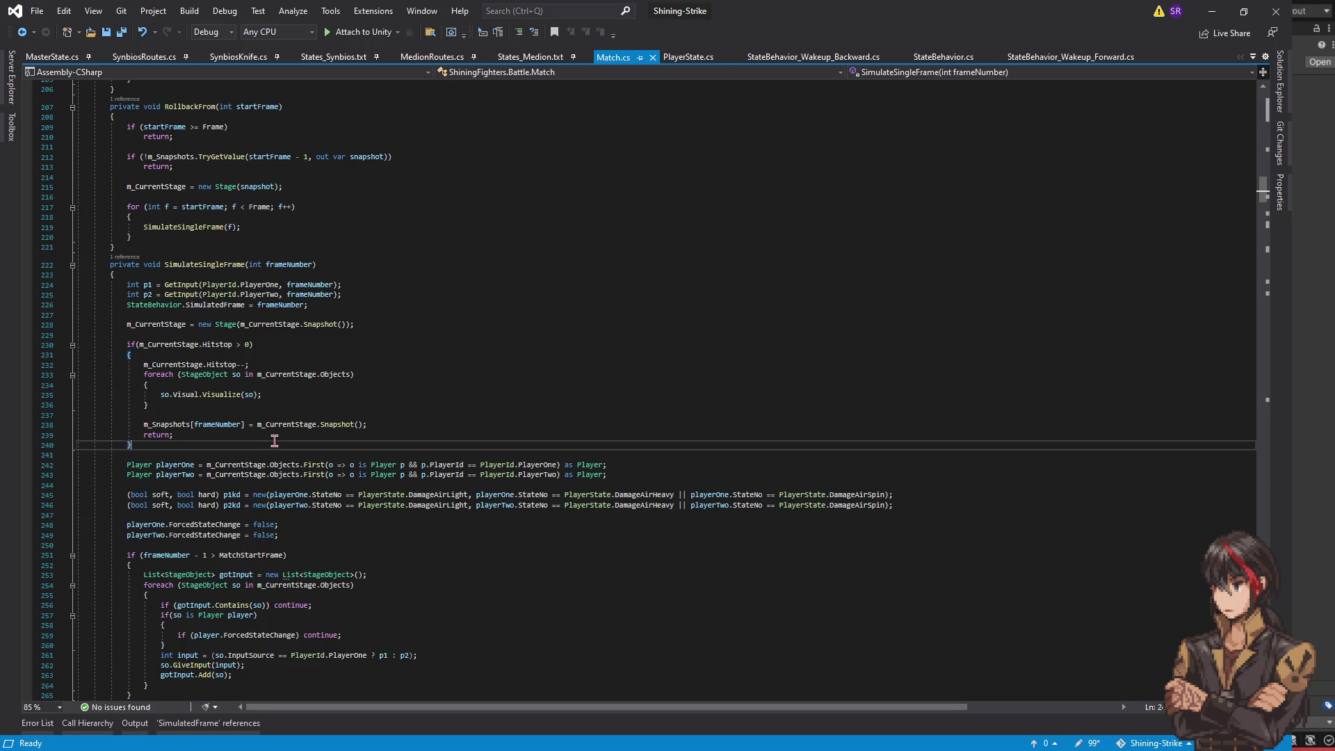
- Search Match.cs for 'damage' and jump to the first ApplyHit call site
key("ctrl+f")
type("damage")
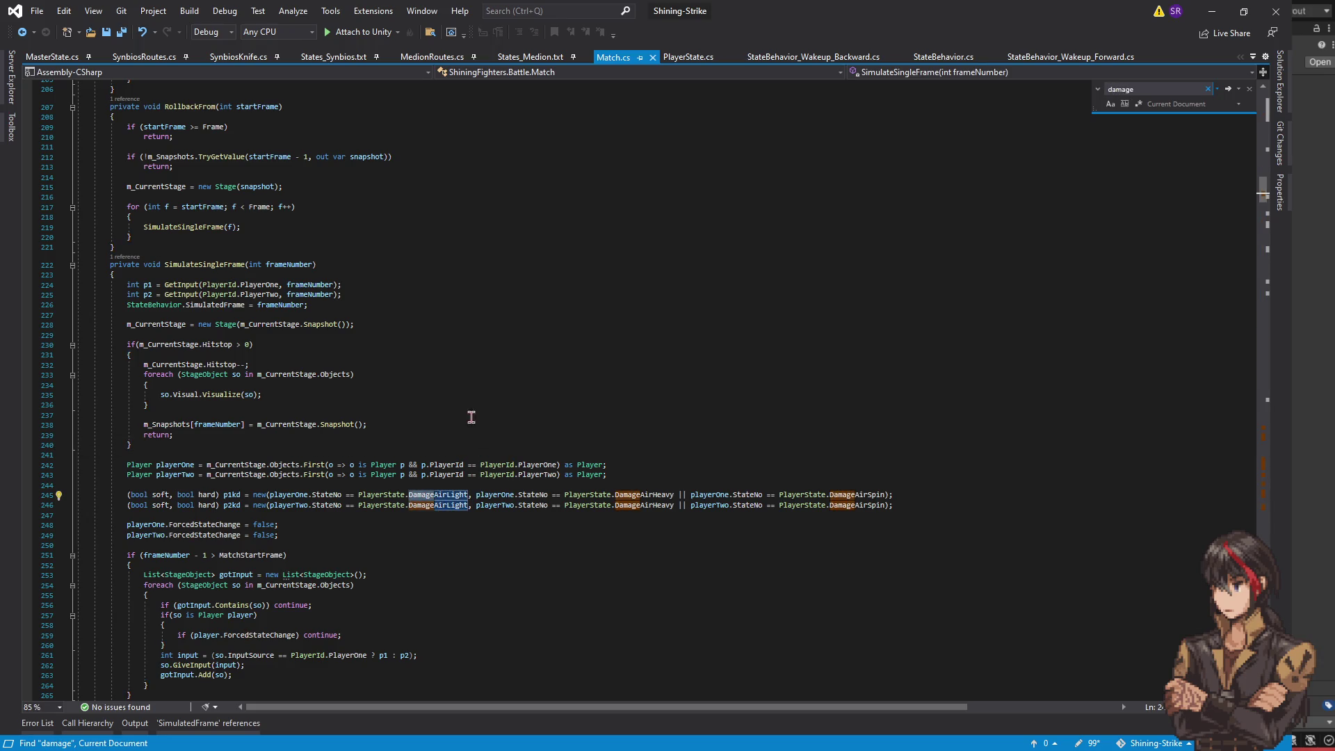
left_click_drag(1263, 189, 1259, 445)
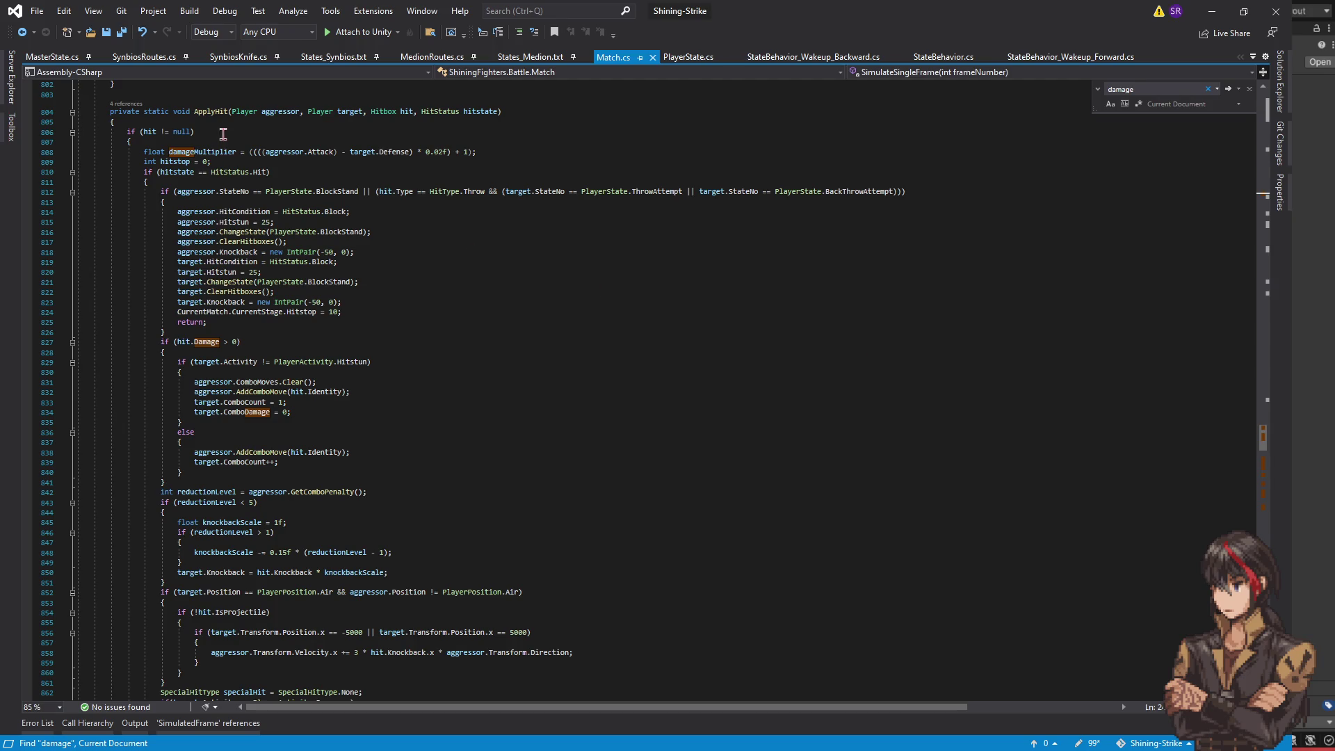
left_click(216, 112)
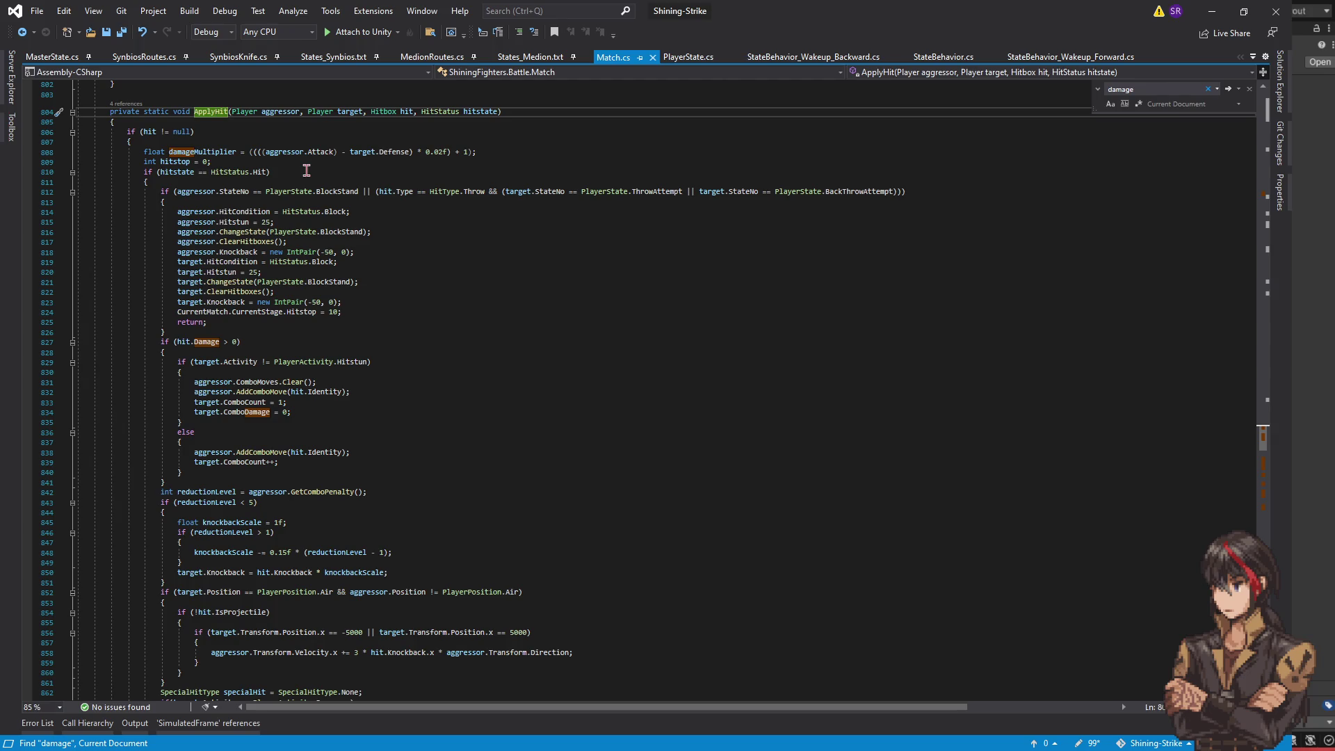
key("shift+F12")
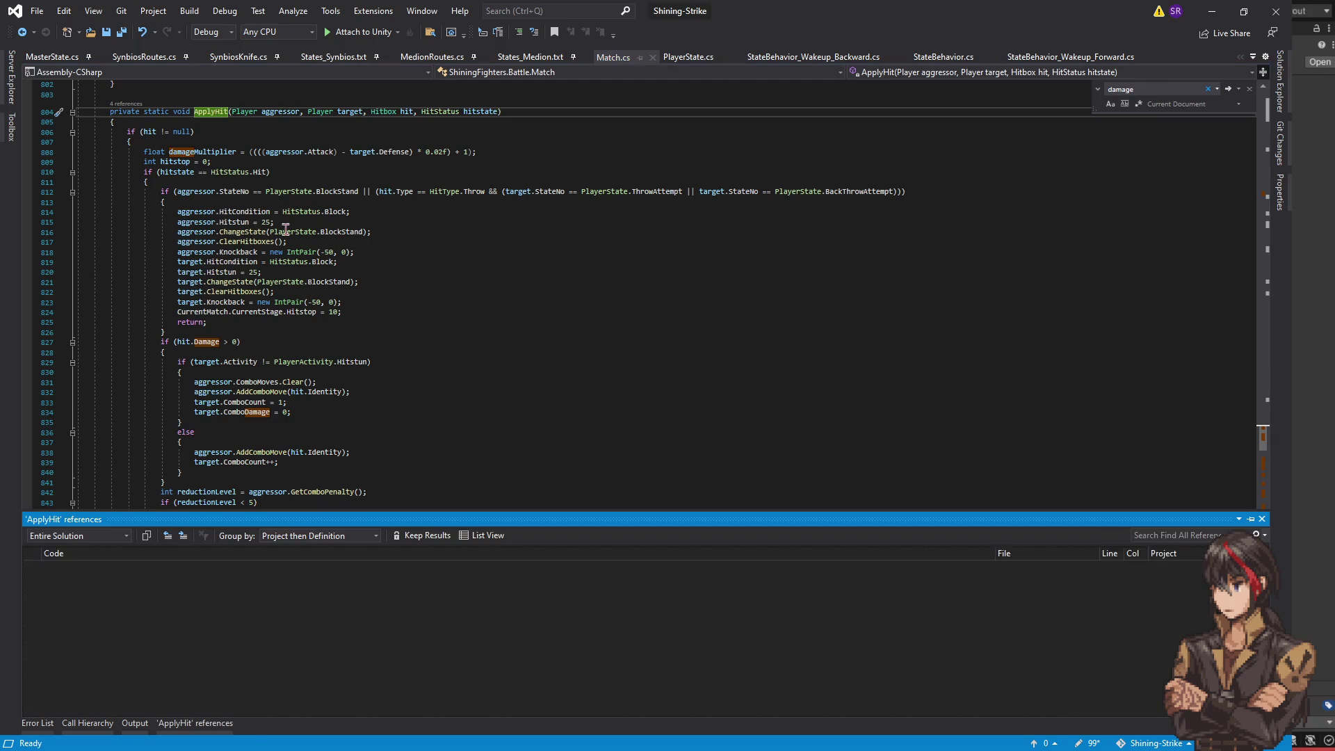
double_click(186, 597)
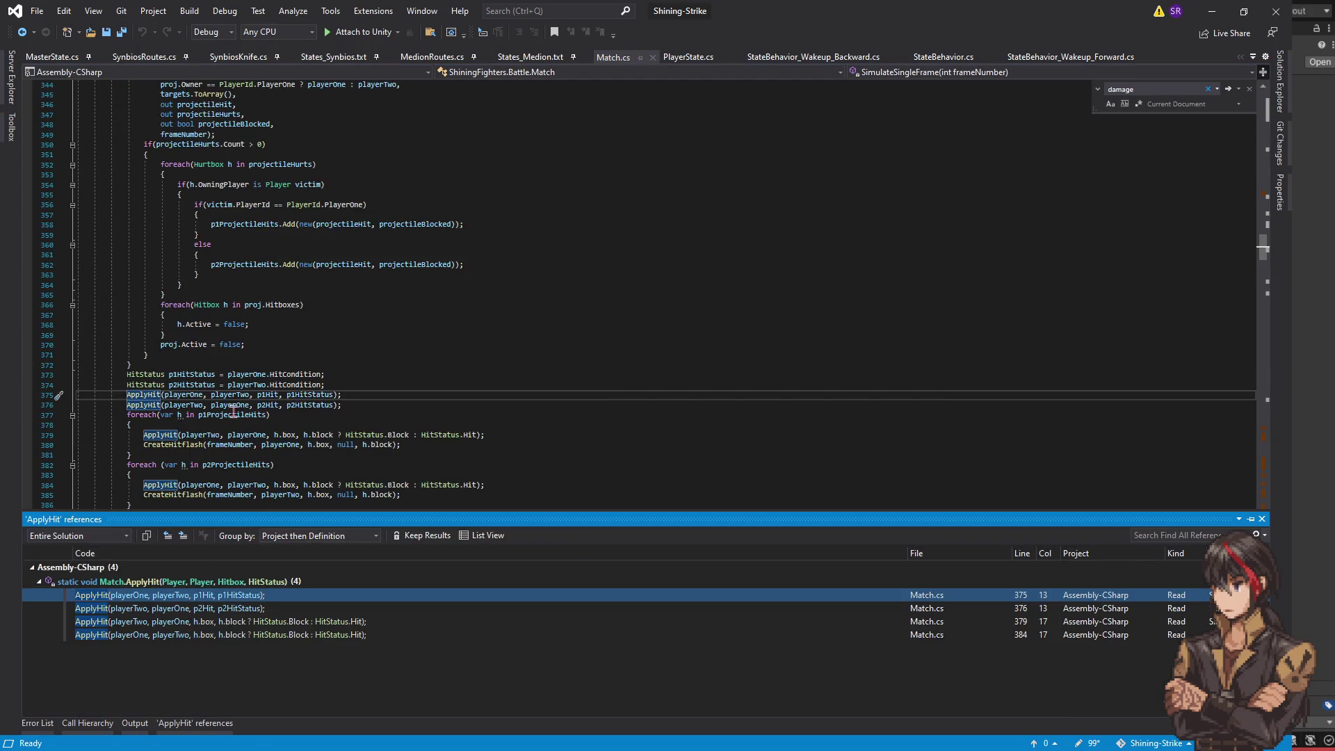
scroll(333, 422, "up", 6)
scroll(344, 428, "up", 9)
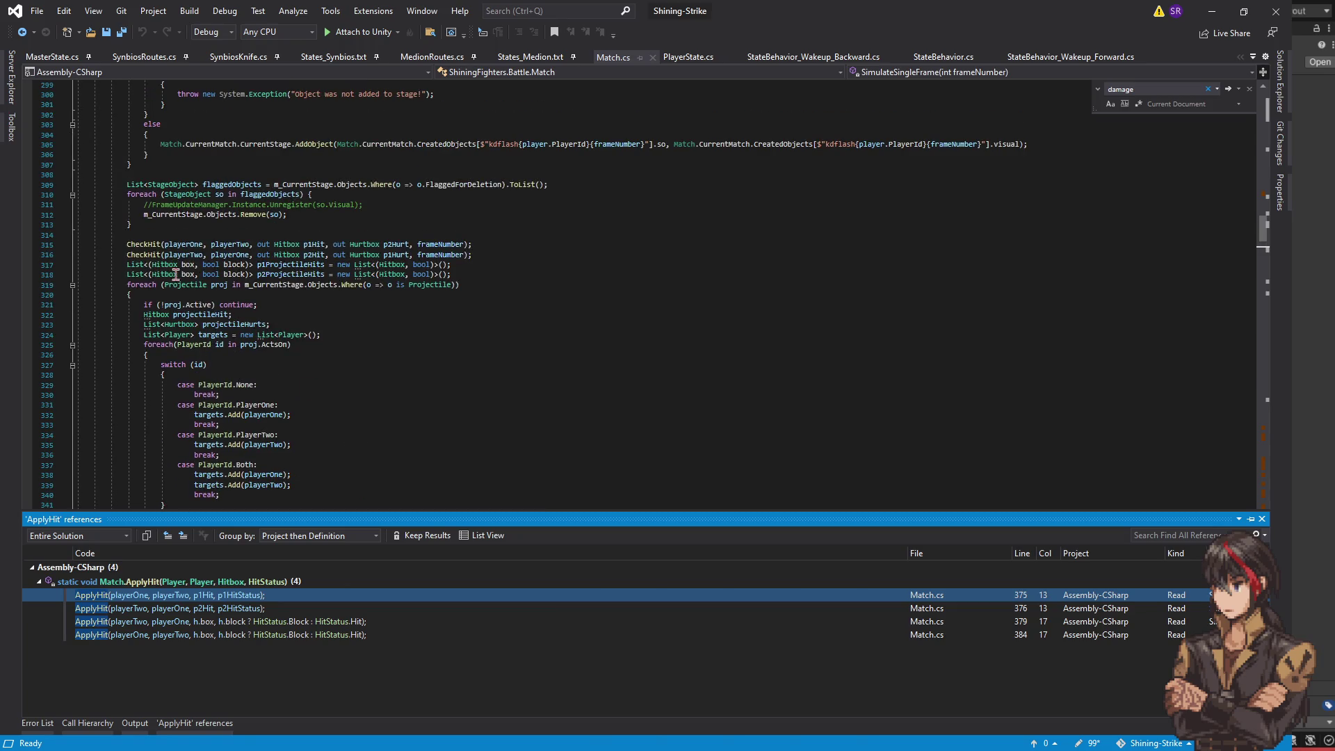
- Go to the CheckHit definition to review its whiff return and knockdown OTG check
left_click(152, 244)
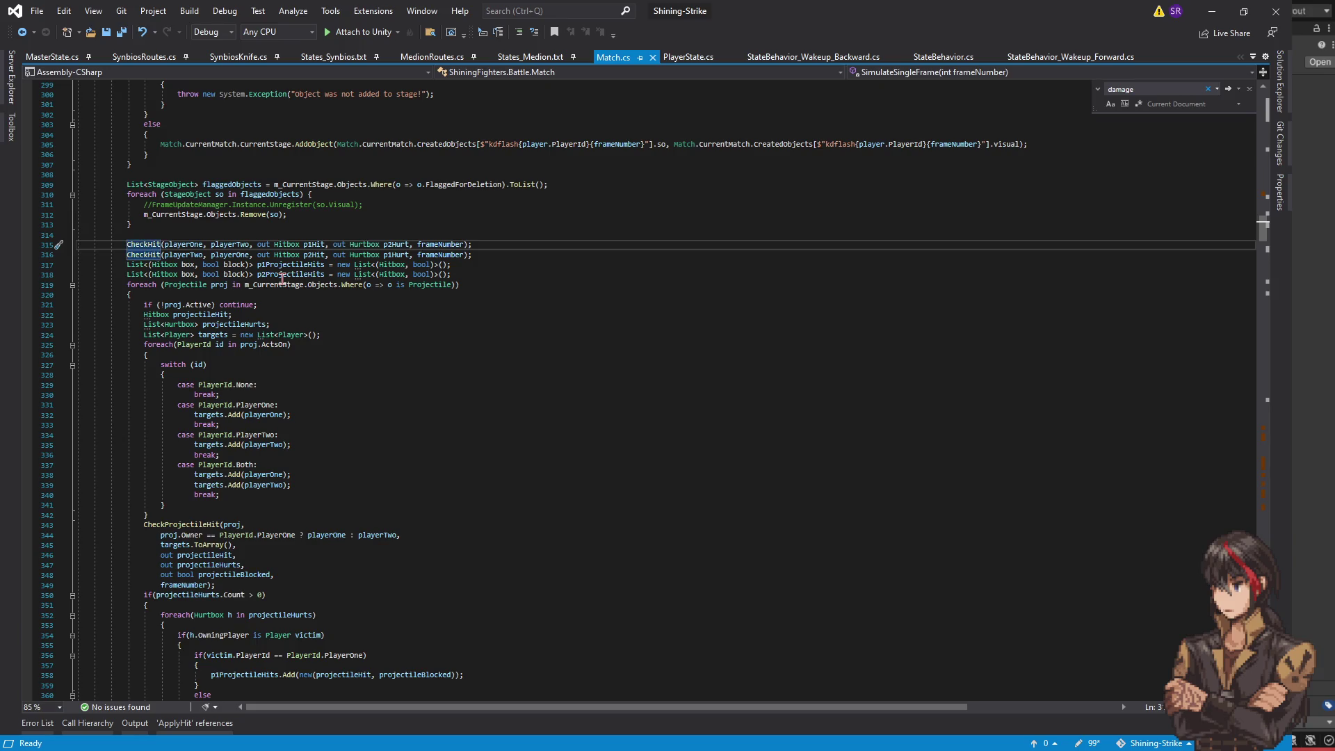
key("F12")
scroll(344, 383, "down", 4)
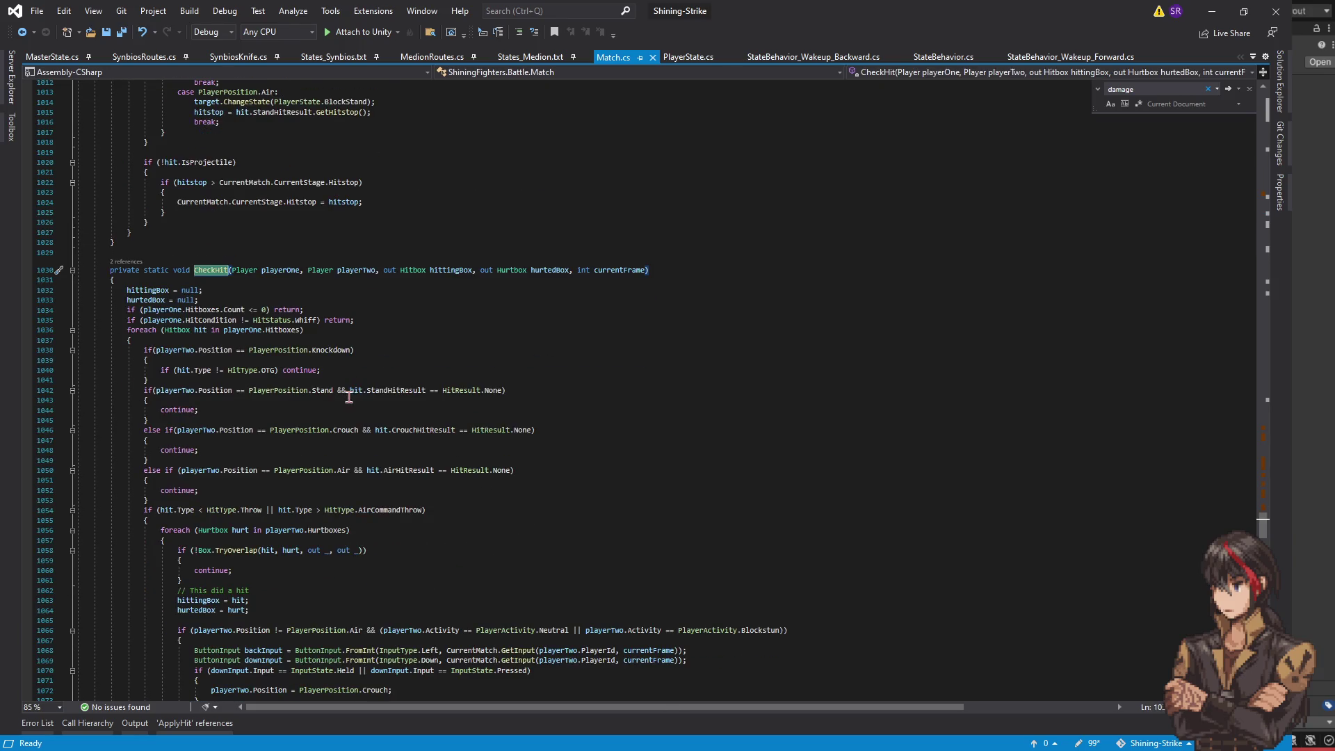
left_click(371, 319)
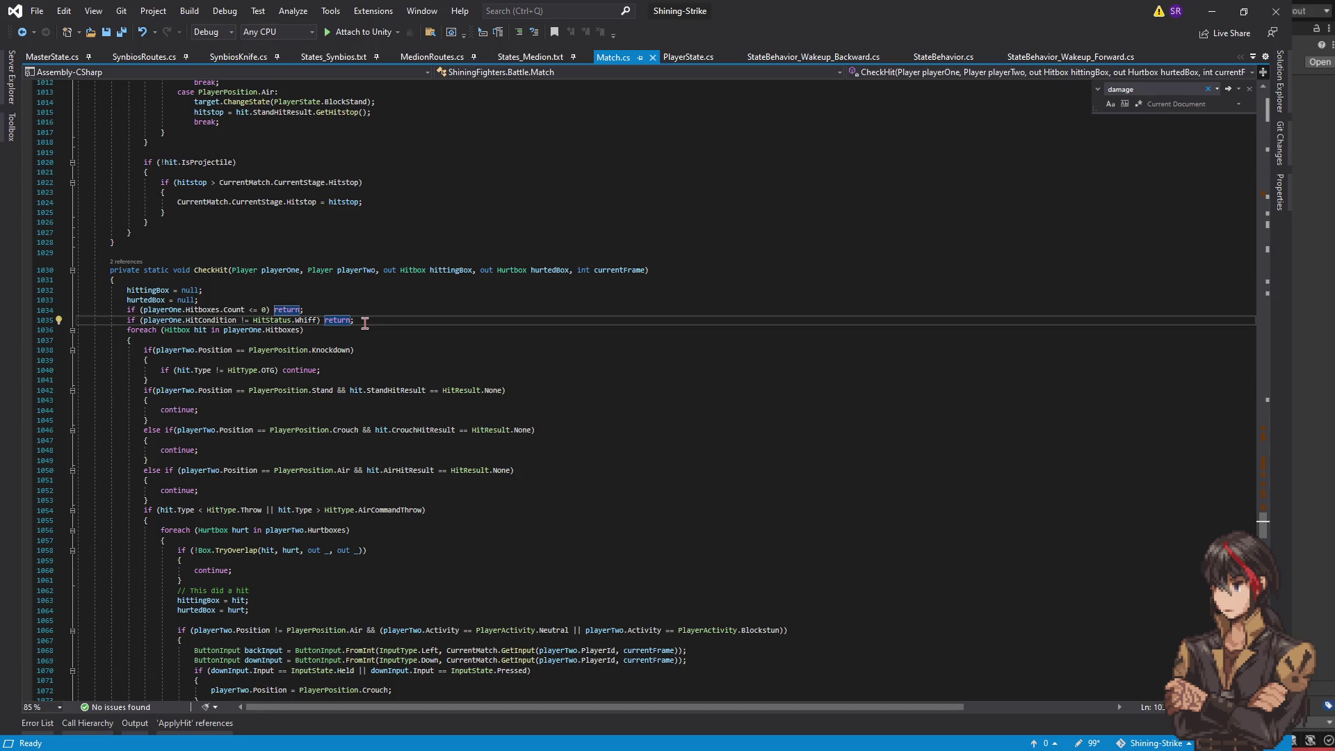
left_click(349, 374)
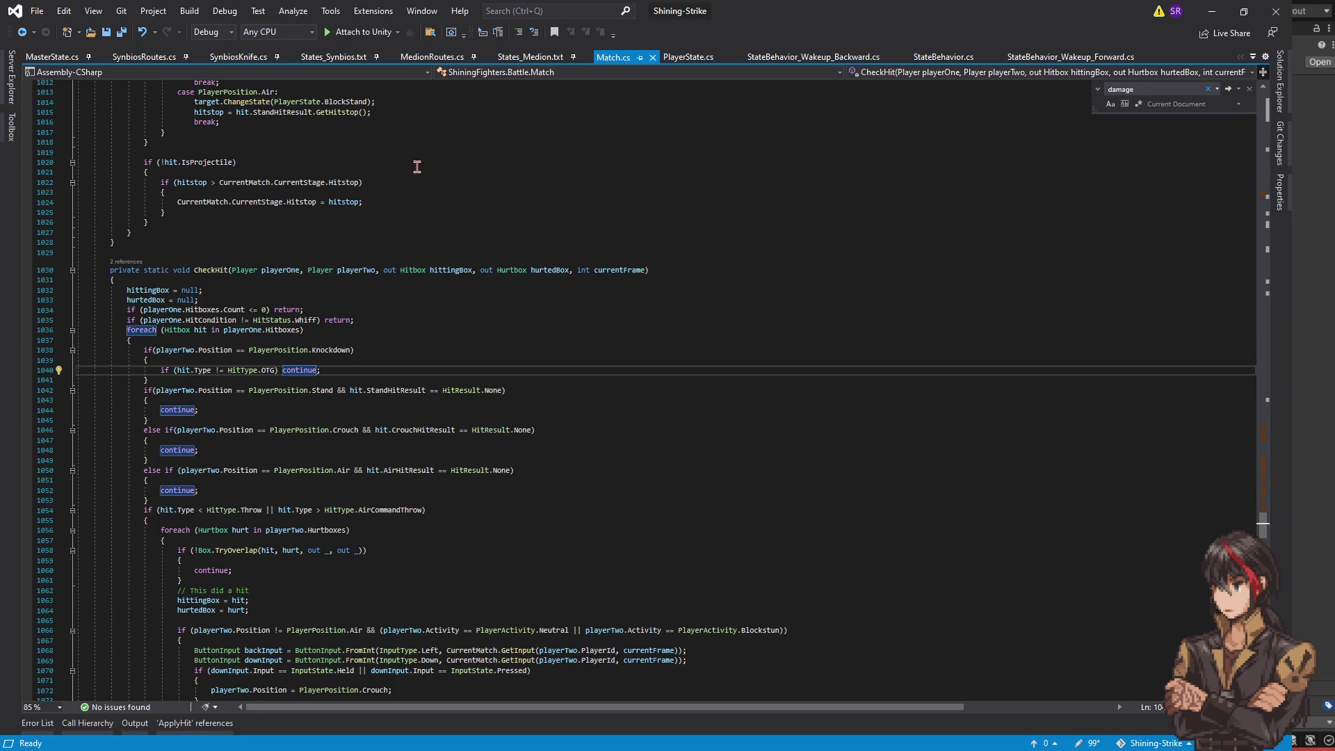
left_click(529, 57)
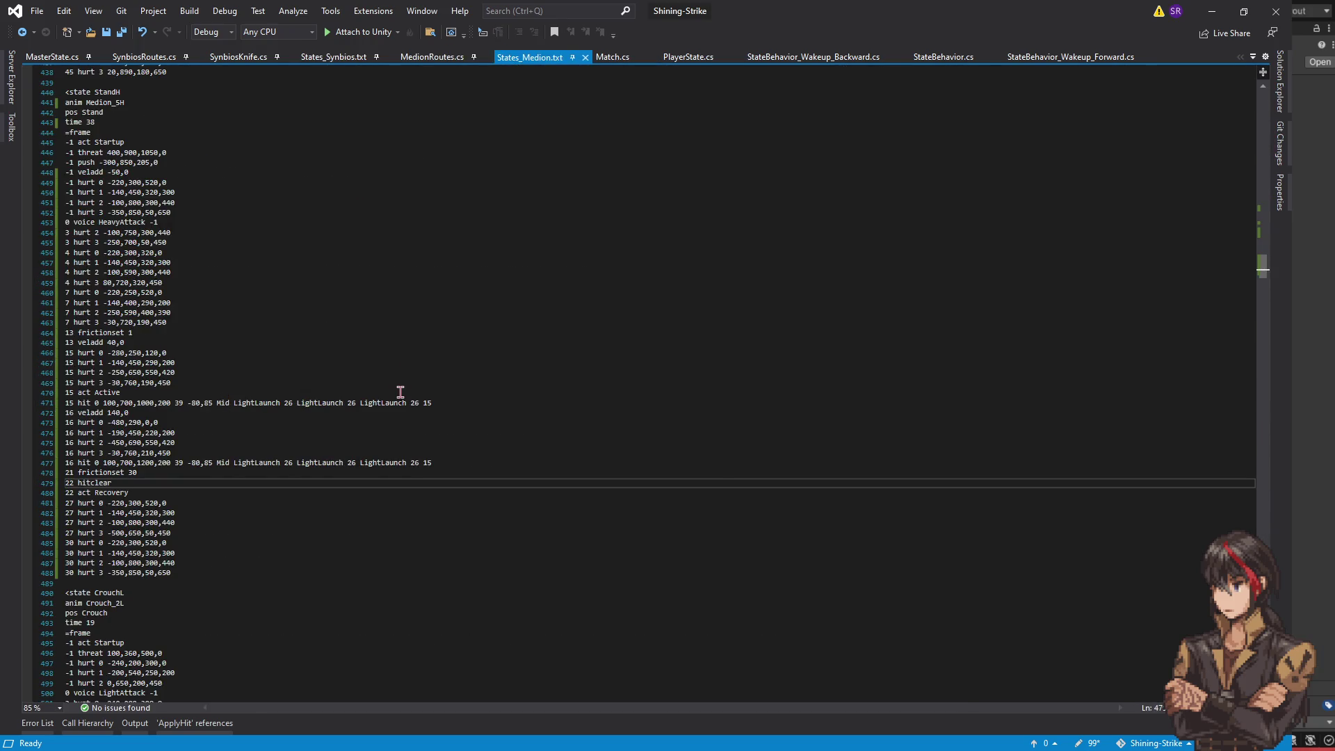
key("ctrl+f")
type("wakeup")
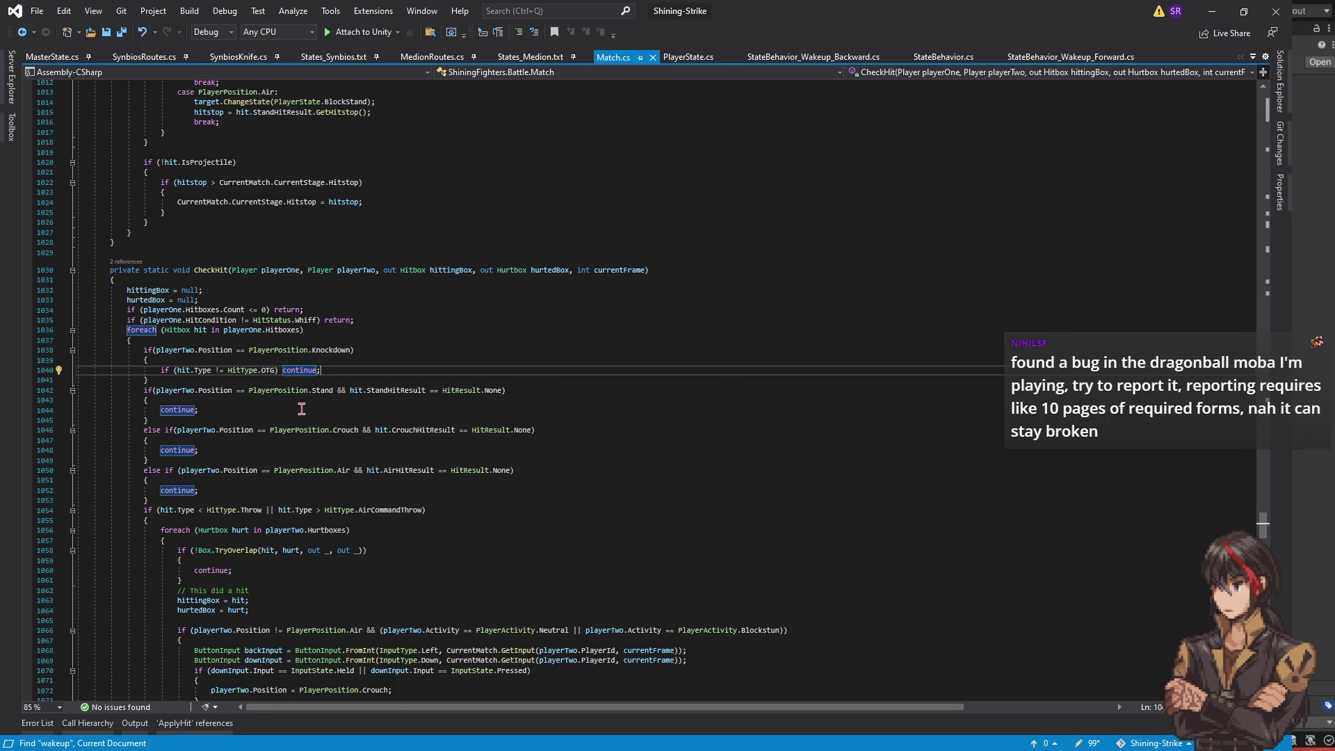
scroll(295, 409, "down", 3)
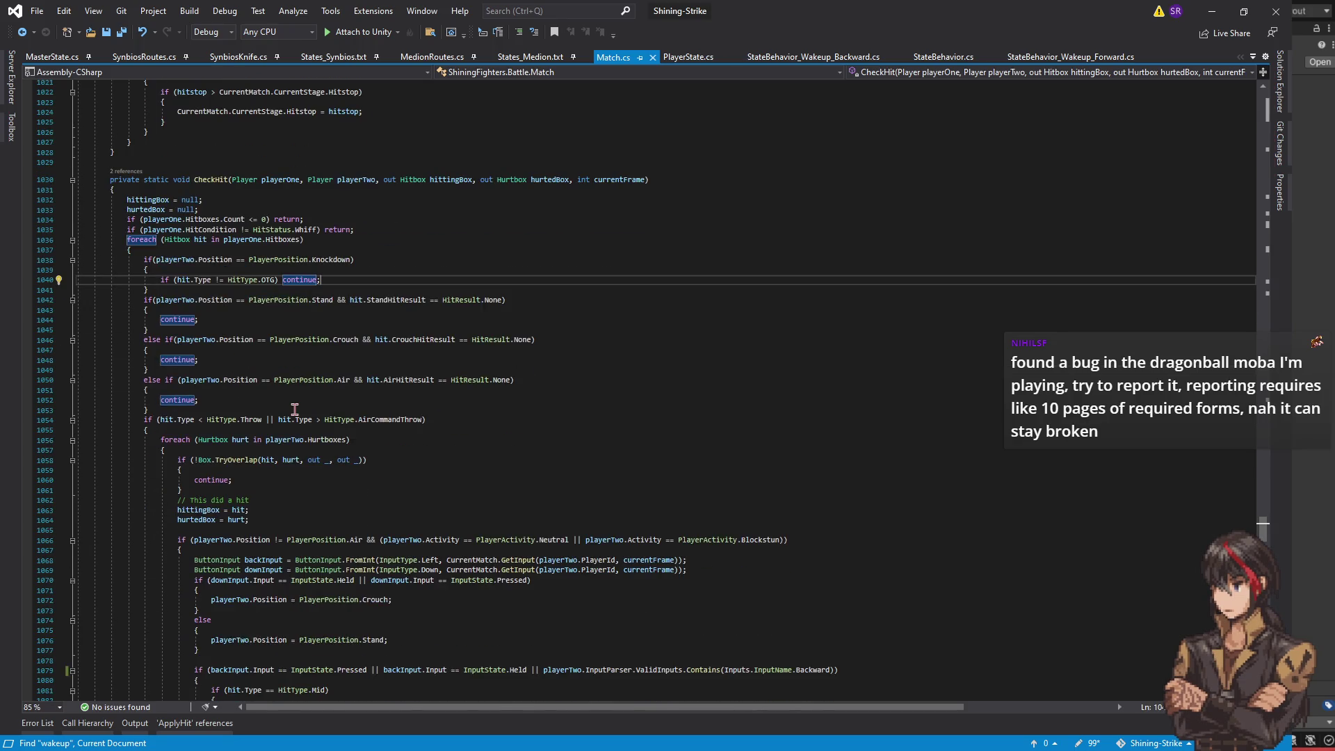
scroll(376, 424, "down", 3)
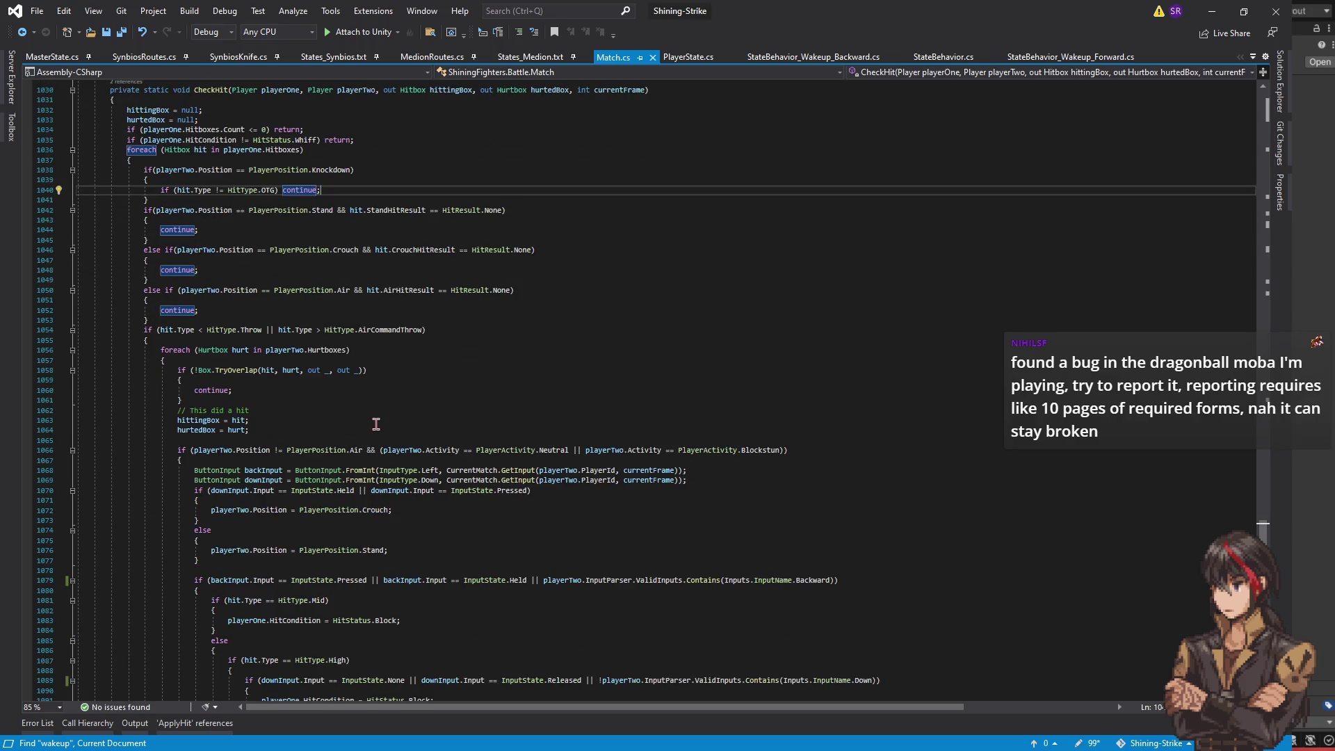
left_click(374, 423)
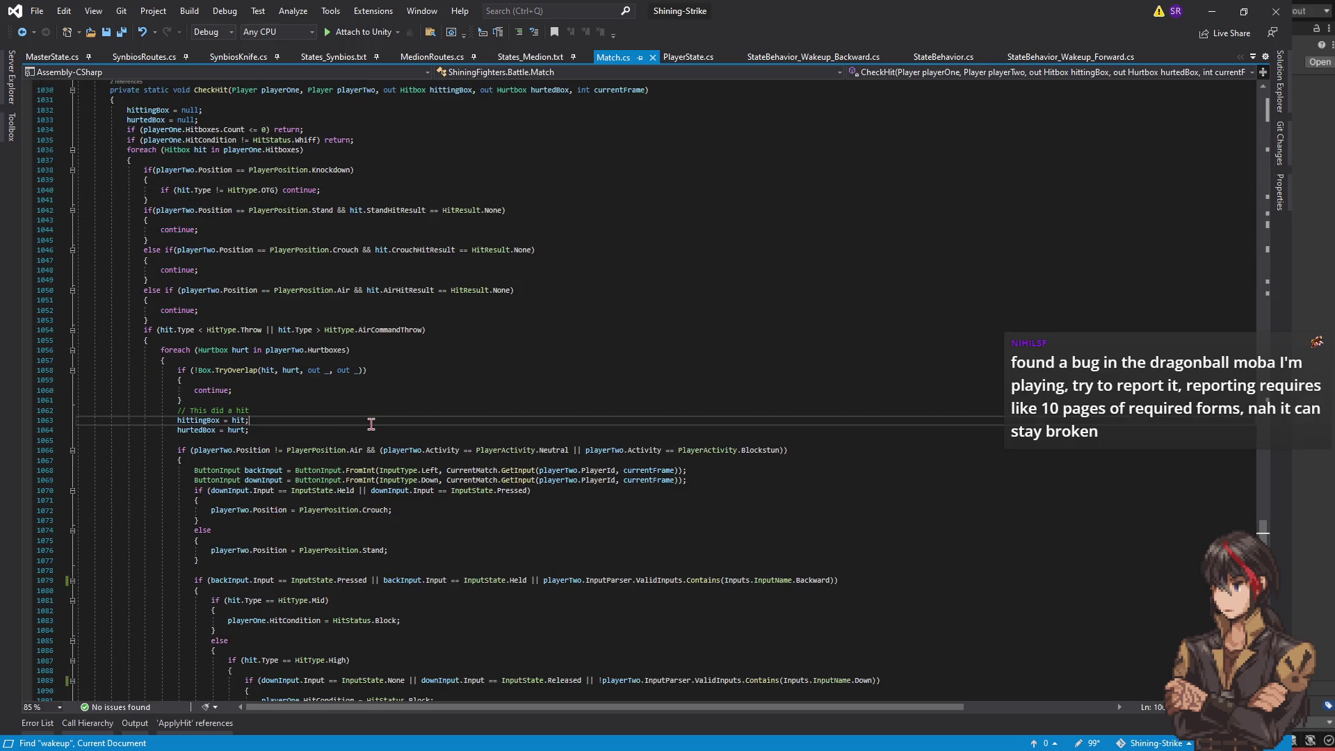
scroll(371, 426, "down", 3)
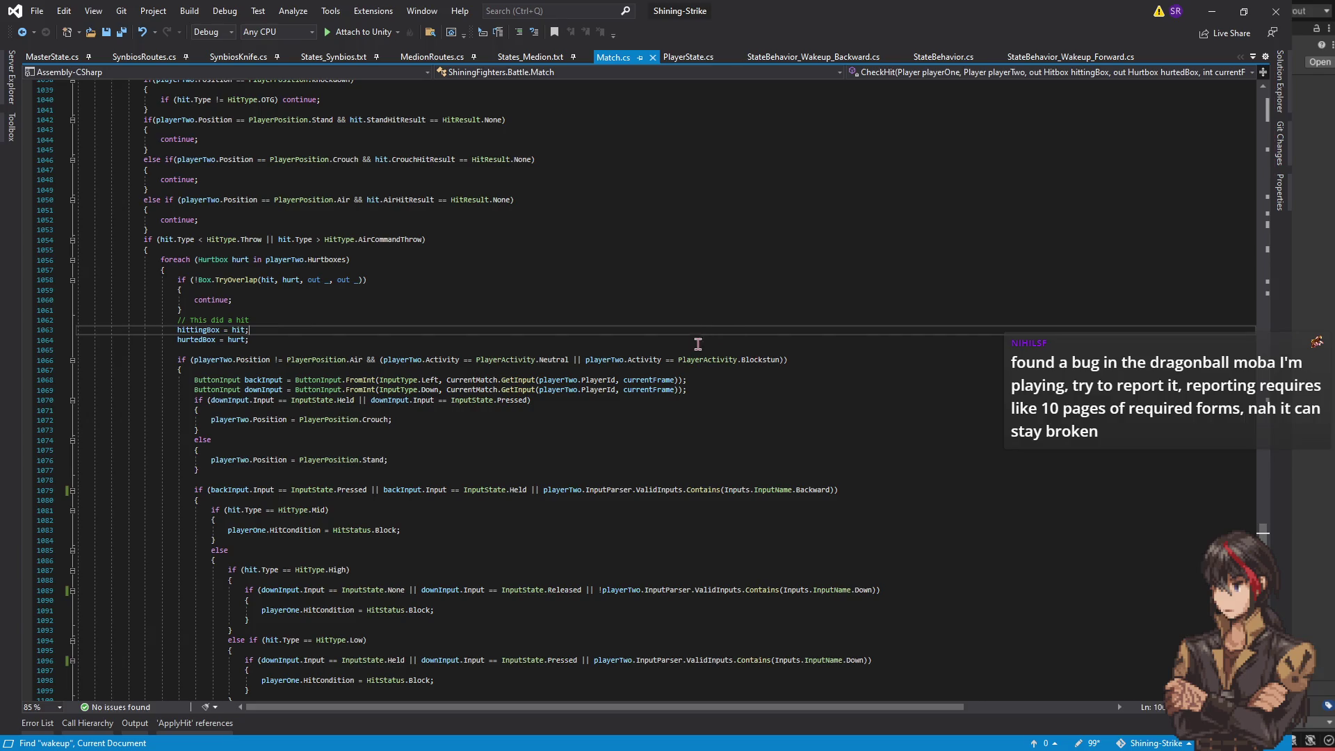
left_click(536, 61)
left_click(510, 272)
key("ctrl+f")
type("idle")
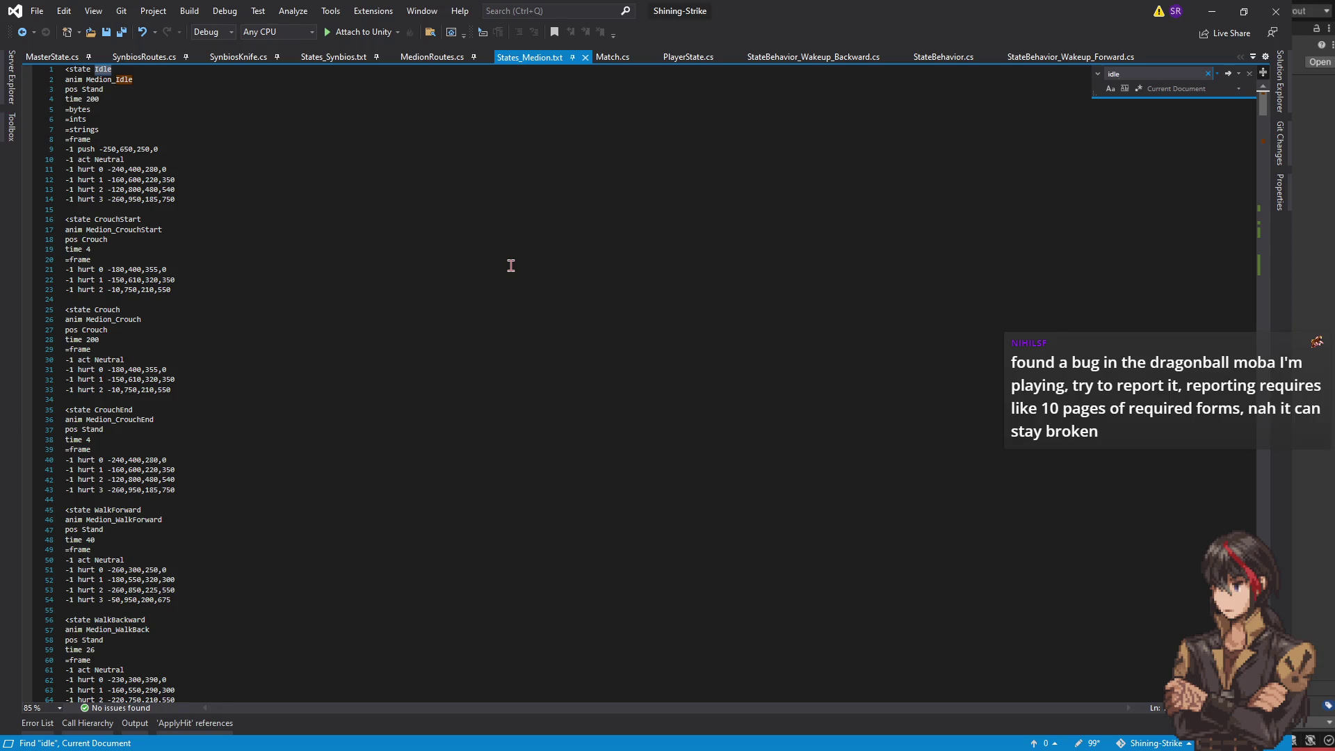
left_click(195, 160)
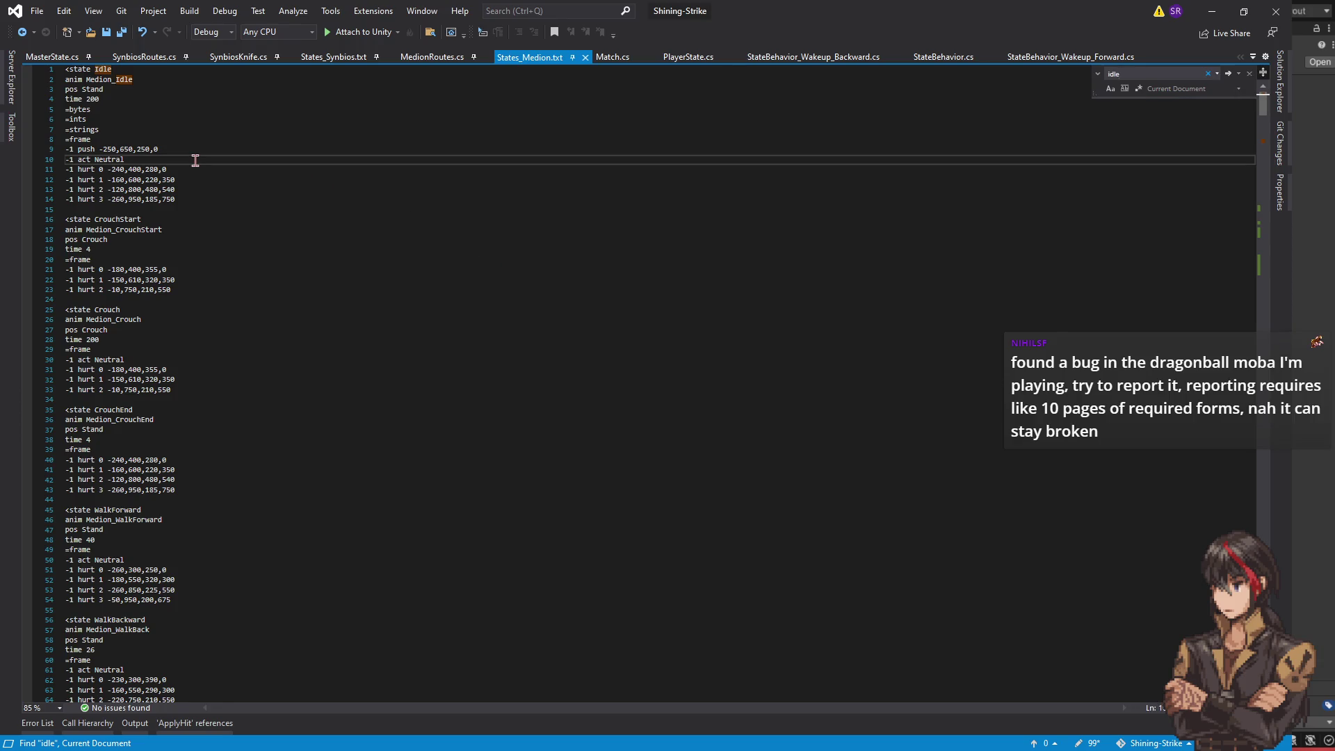
key("ctrl+Tab")
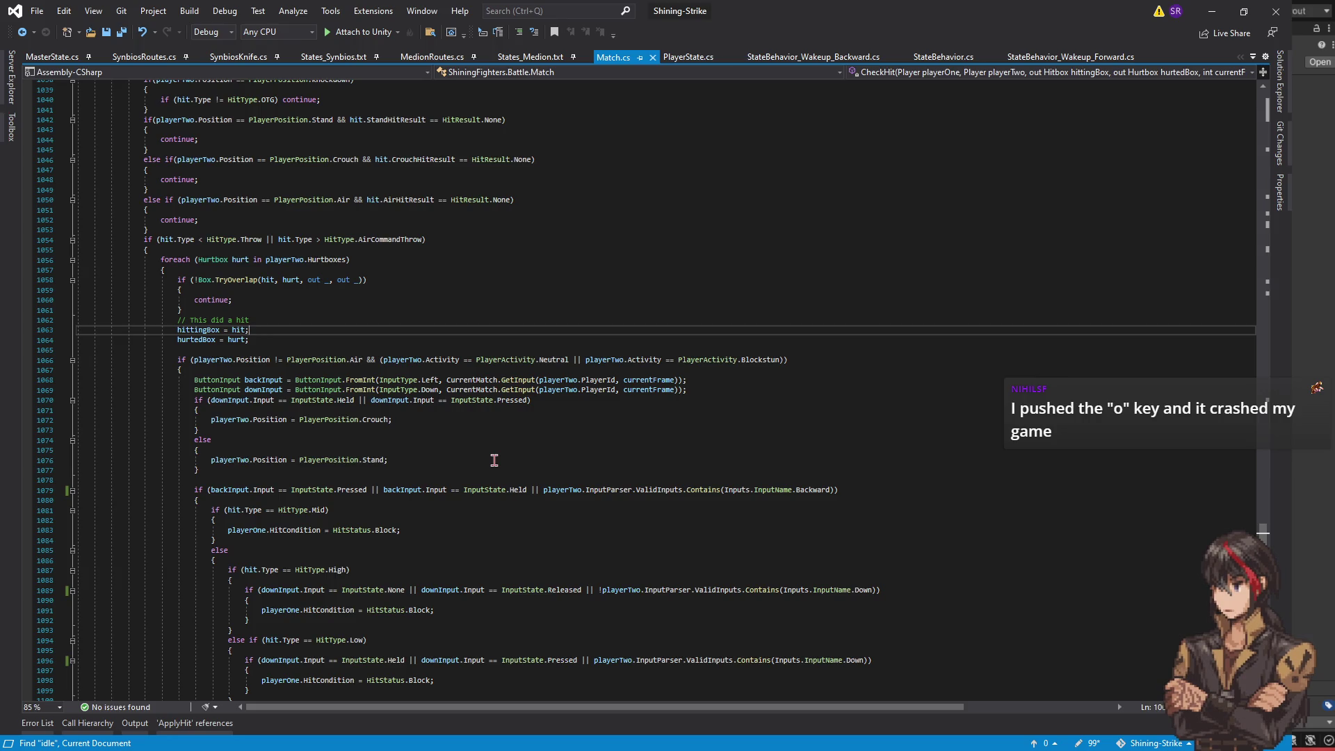
left_click(494, 469)
- Switch to StateBehavior_Wakeup_Backward.cs and place the caret after its base HandleFrame call
scroll(493, 469, "down", 4)
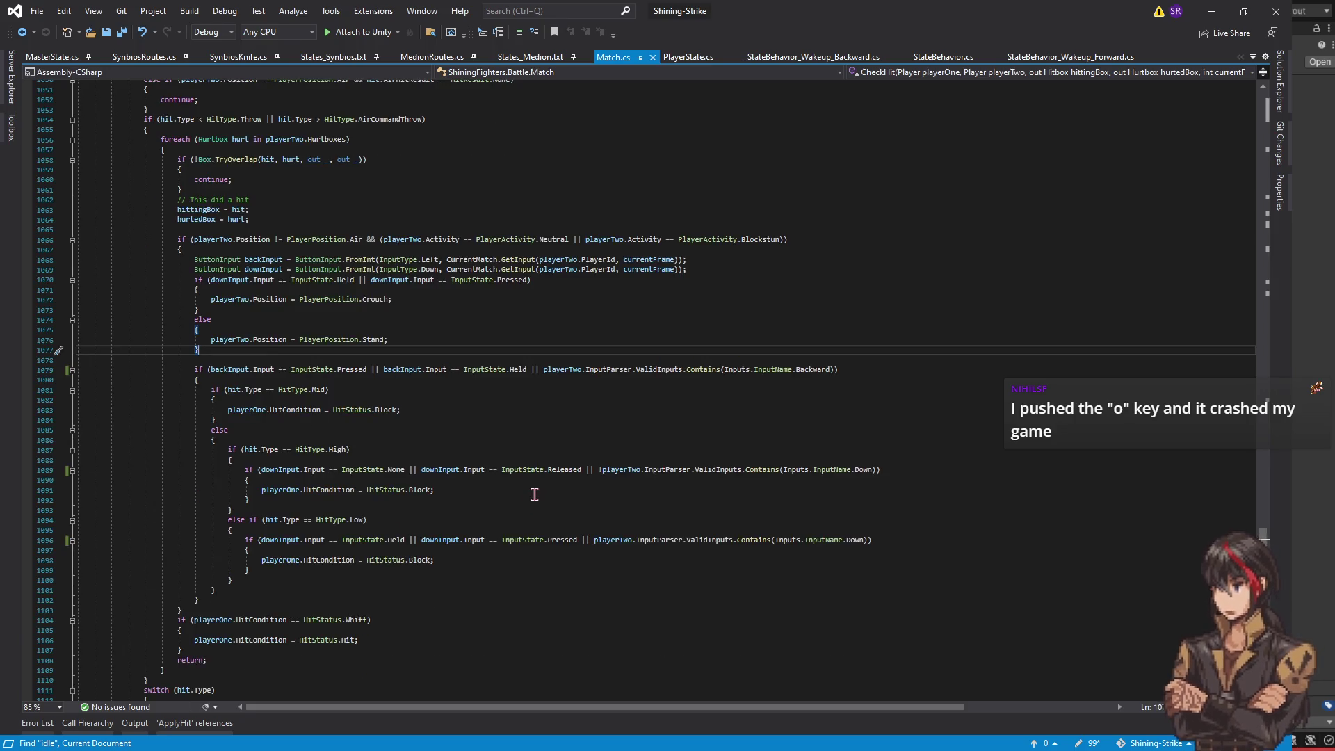
scroll(534, 494, "down", 4)
scroll(534, 498, "up", 7)
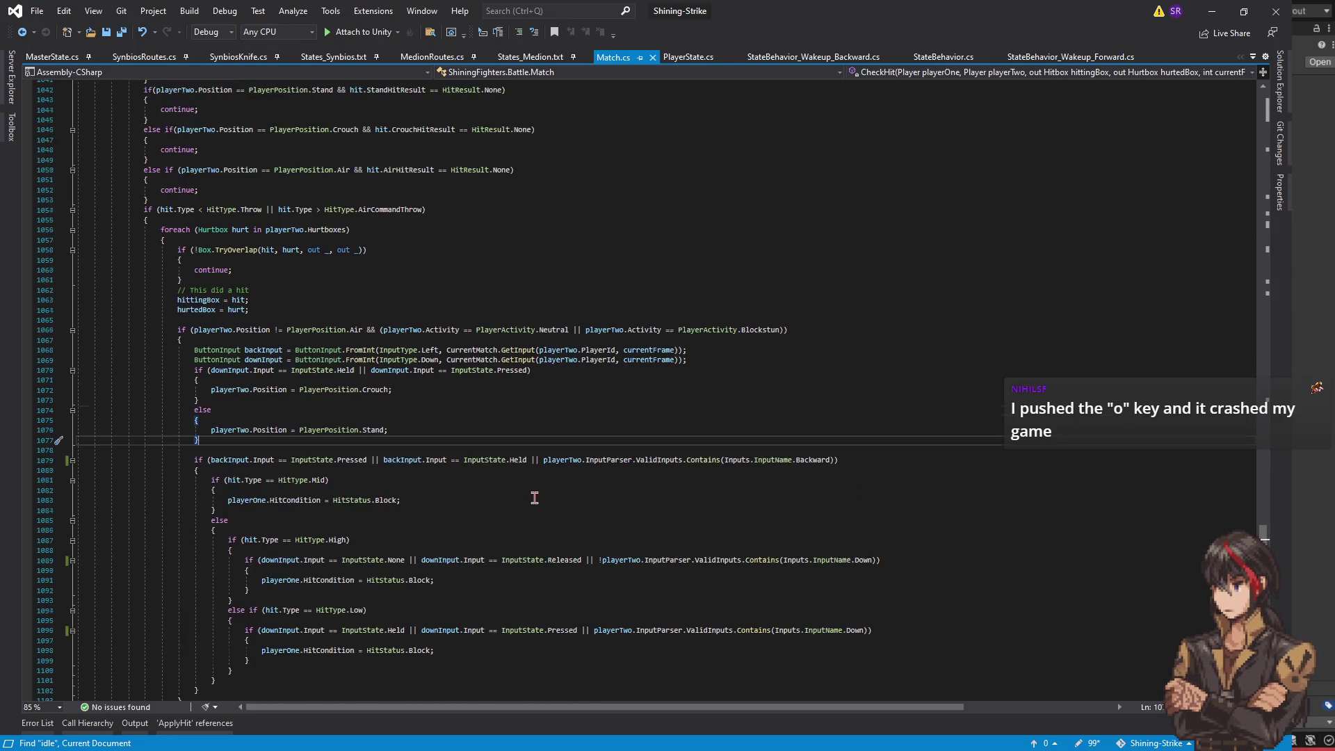
left_click(789, 58)
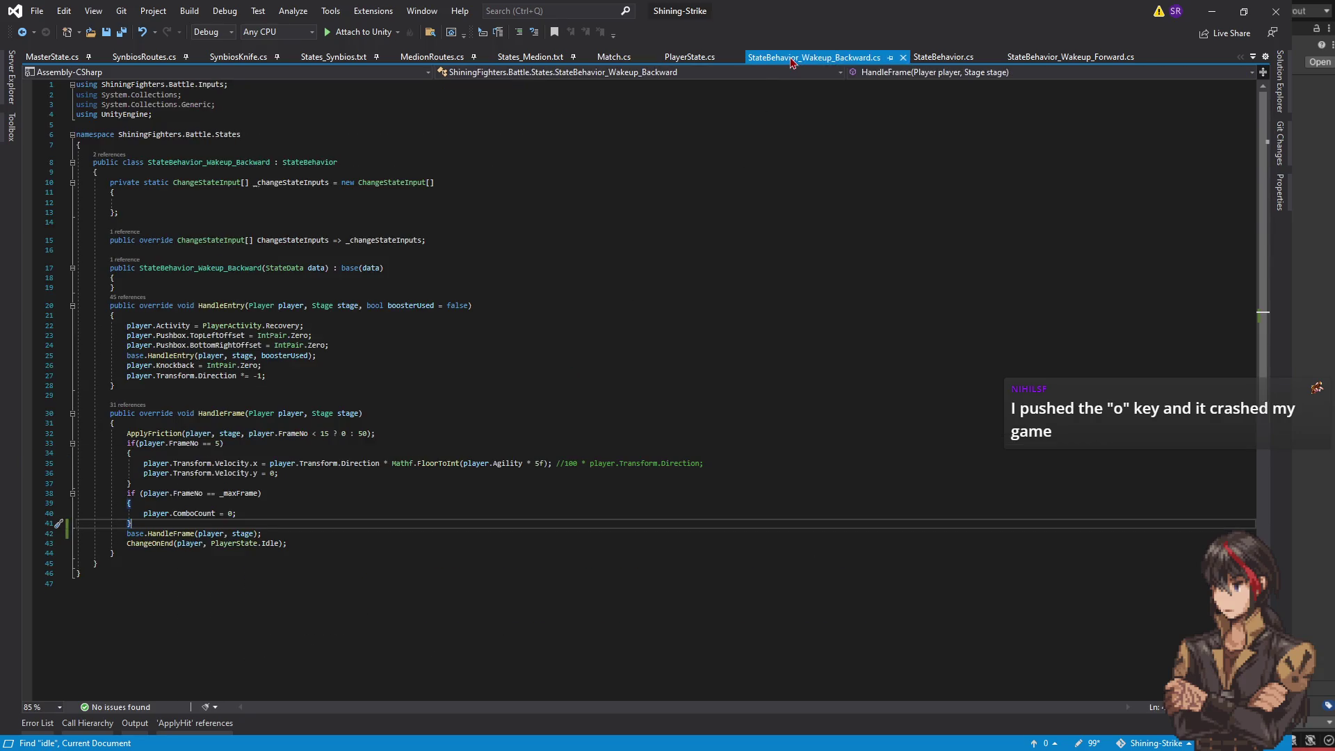
left_click(263, 533)
- Follow the ChangeOnEnd call on line 43 to its definition in StateBehavior.cs
left_click(162, 543)
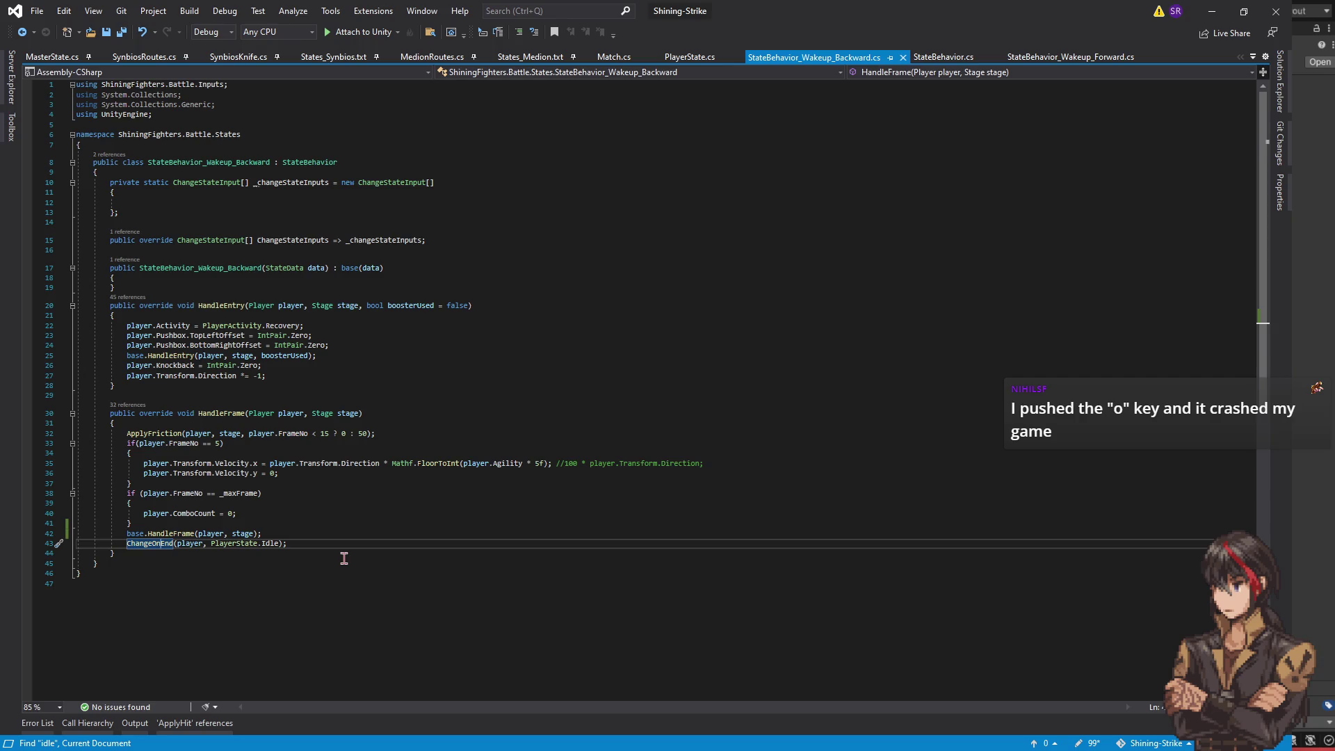
left_click(185, 533)
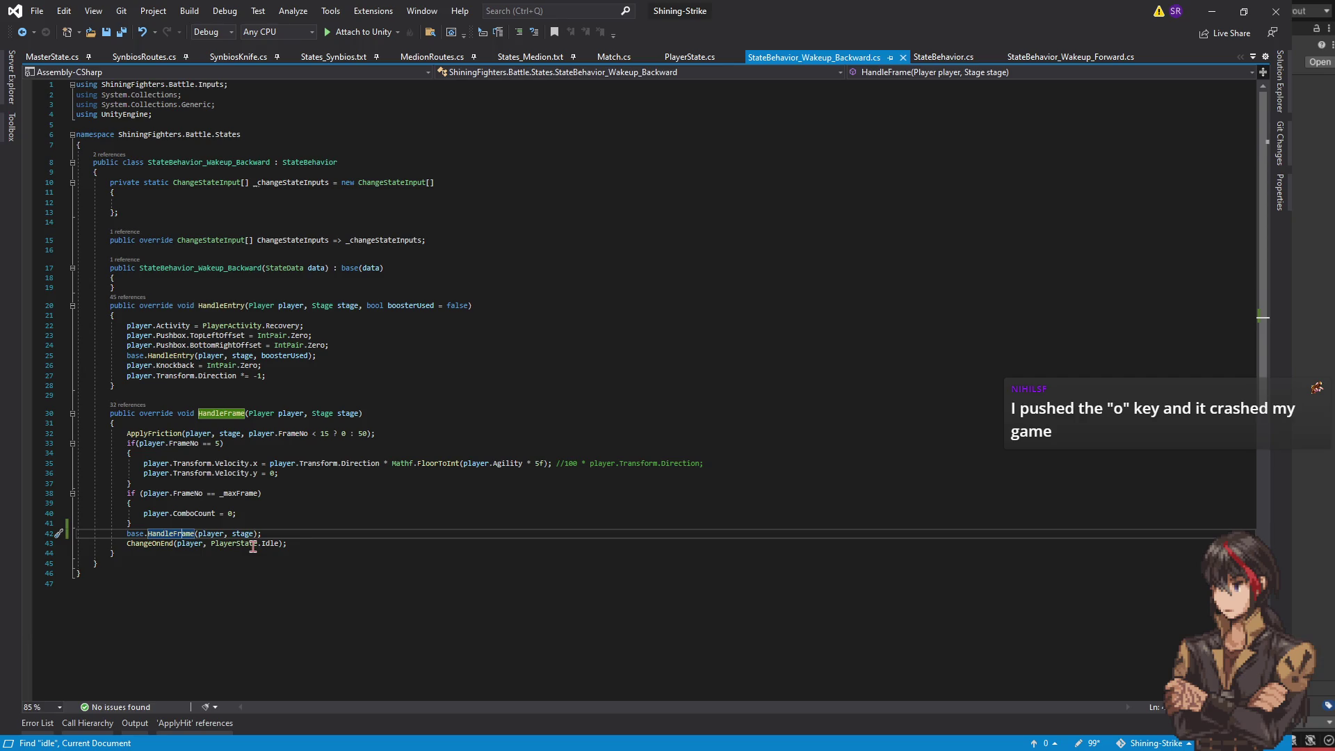
left_click(163, 543)
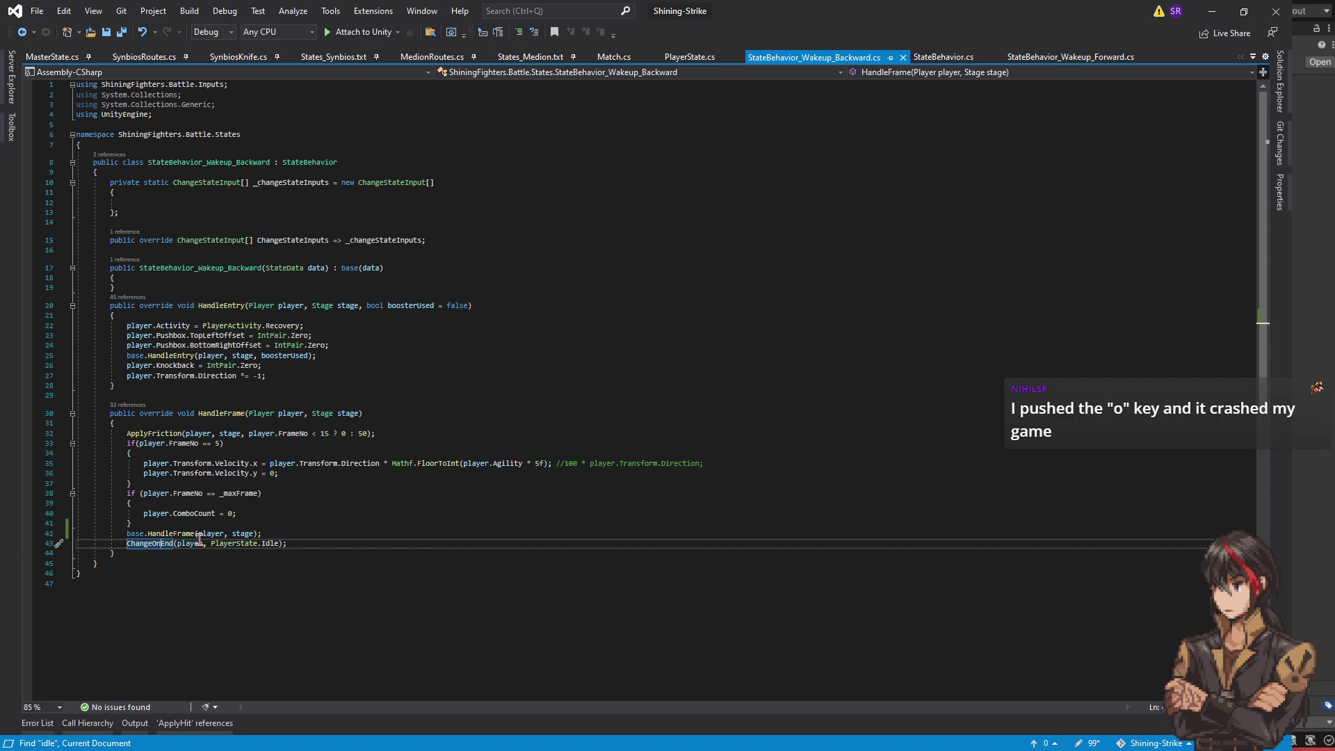
key("F12")
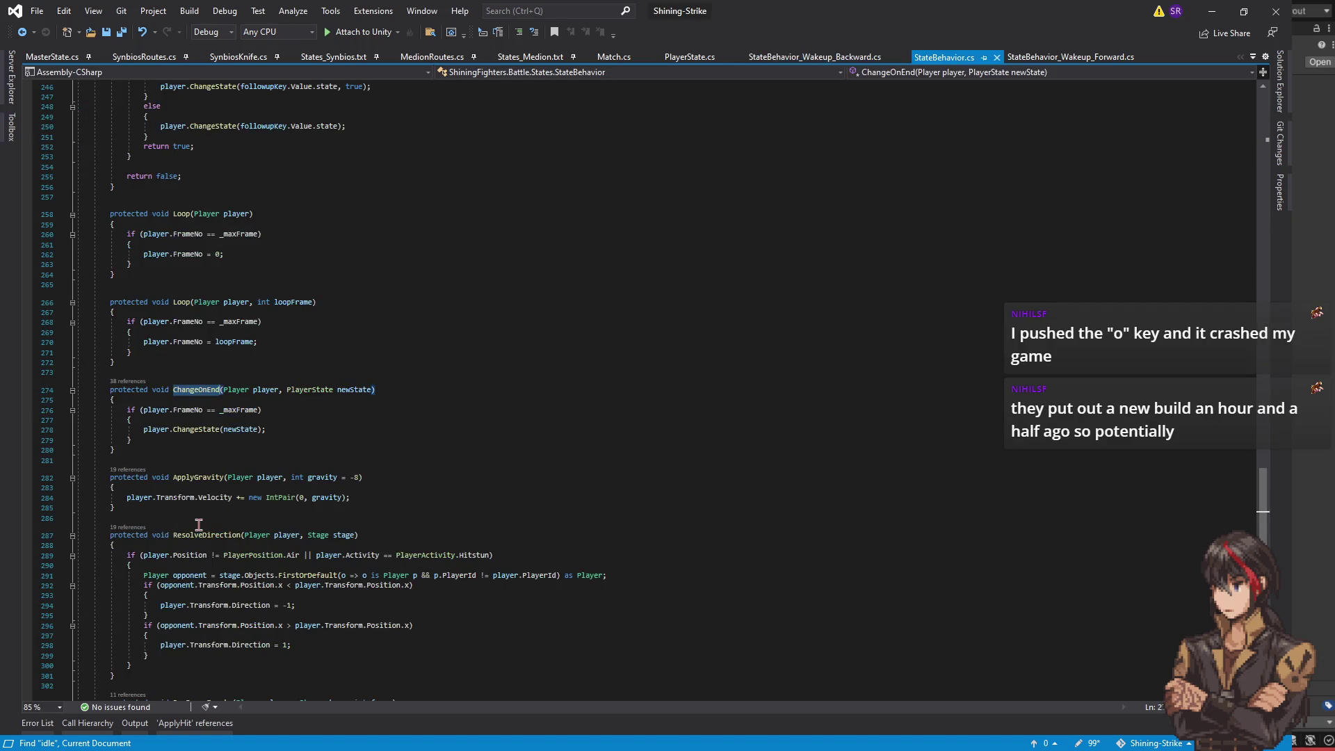
- Go to ChangeState in Player.cs and inspect its HandleExit and HandleEntry calls
left_click(190, 430)
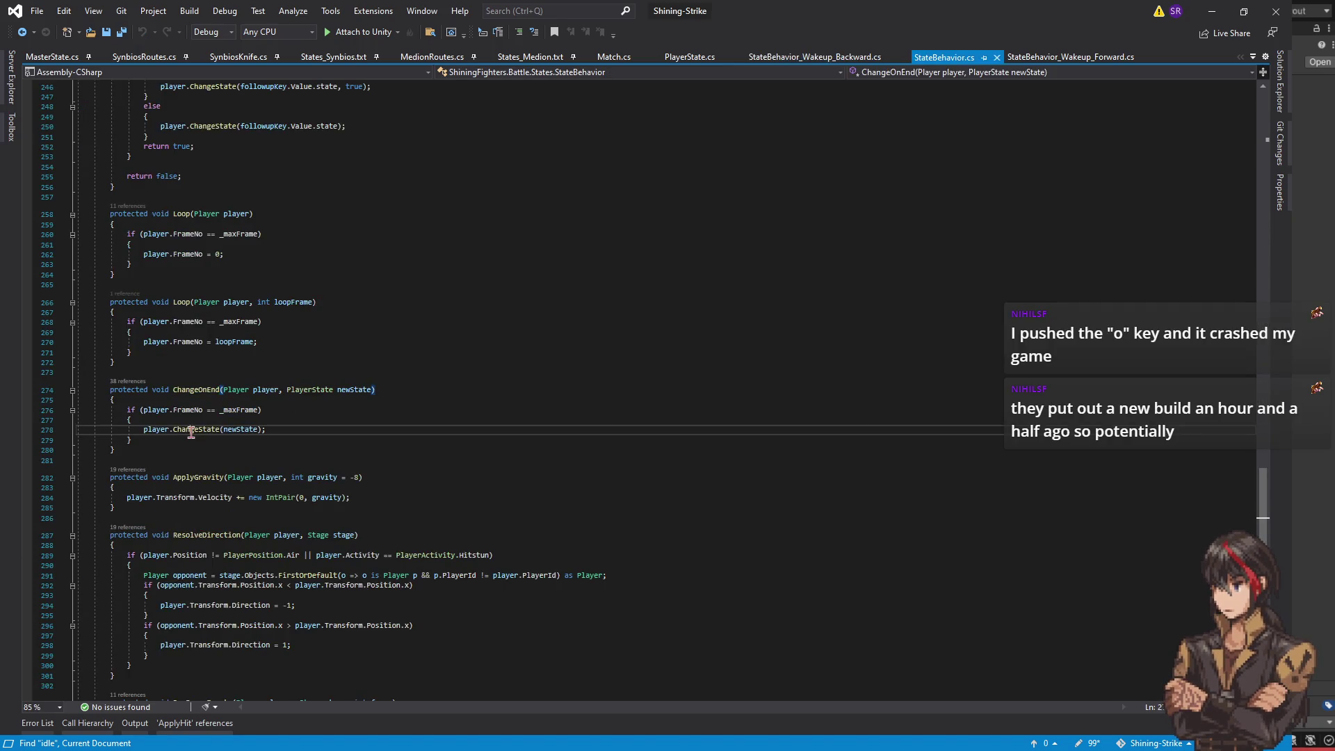
key("F12")
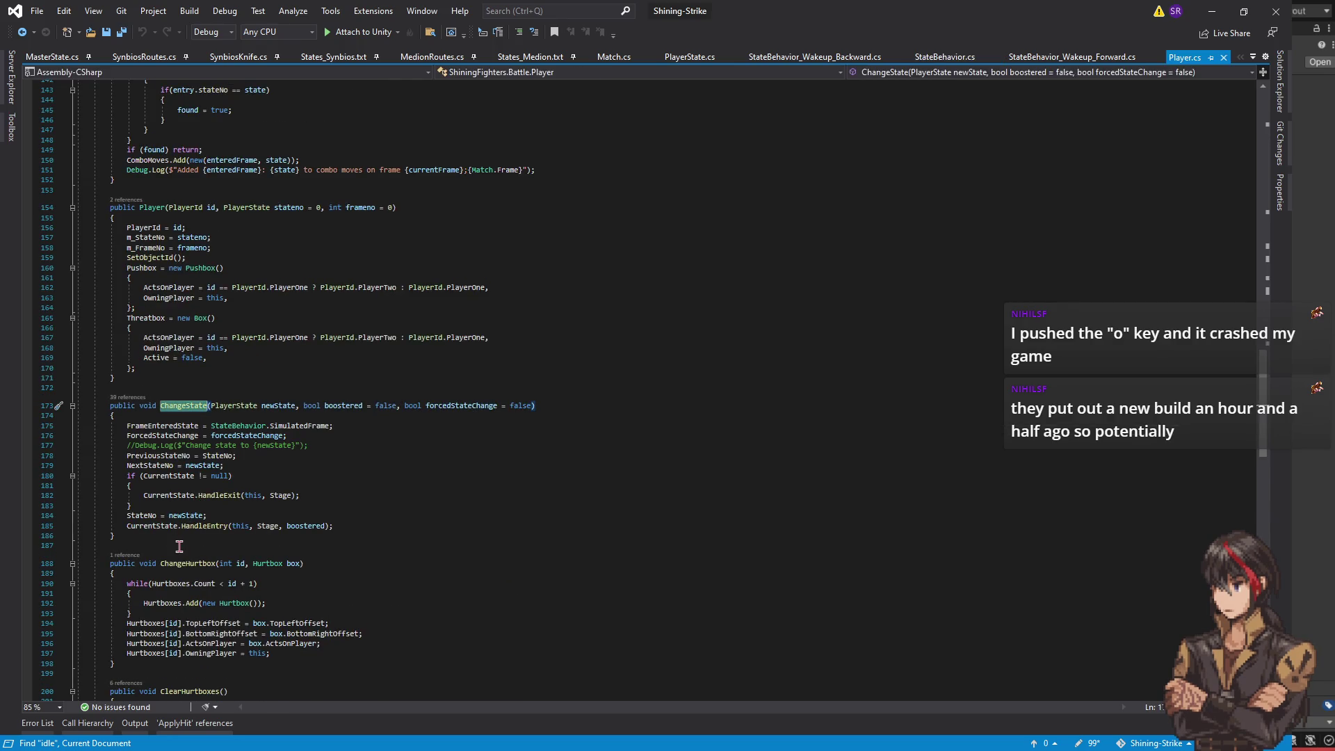
left_click(192, 525)
left_click(208, 495)
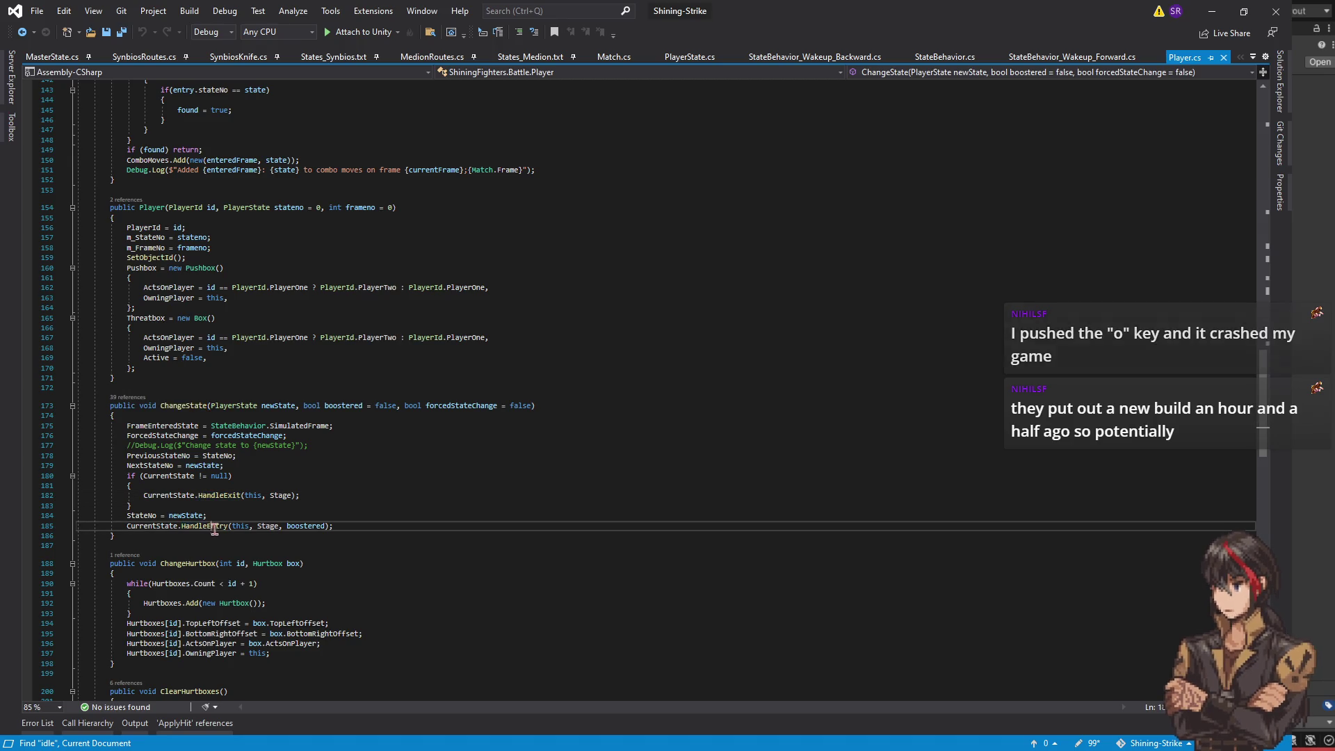
left_click(214, 527)
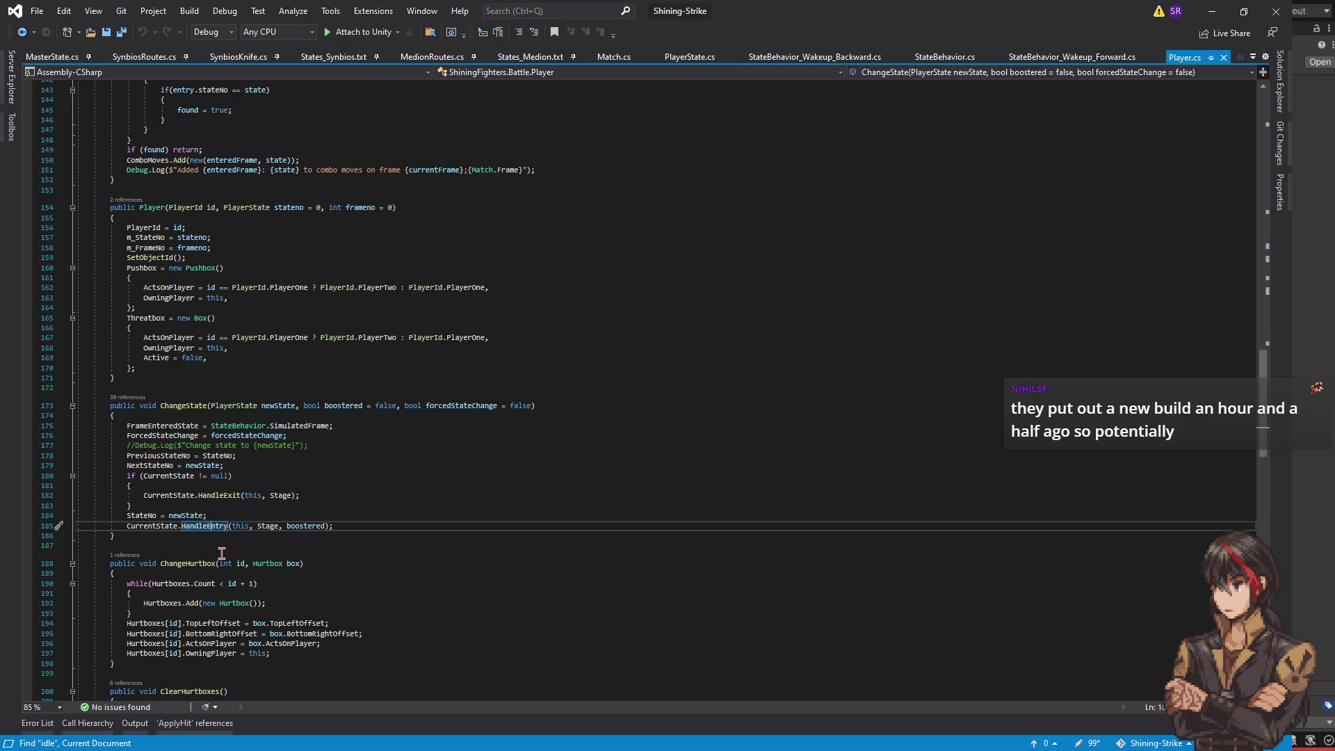
left_click(22, 33)
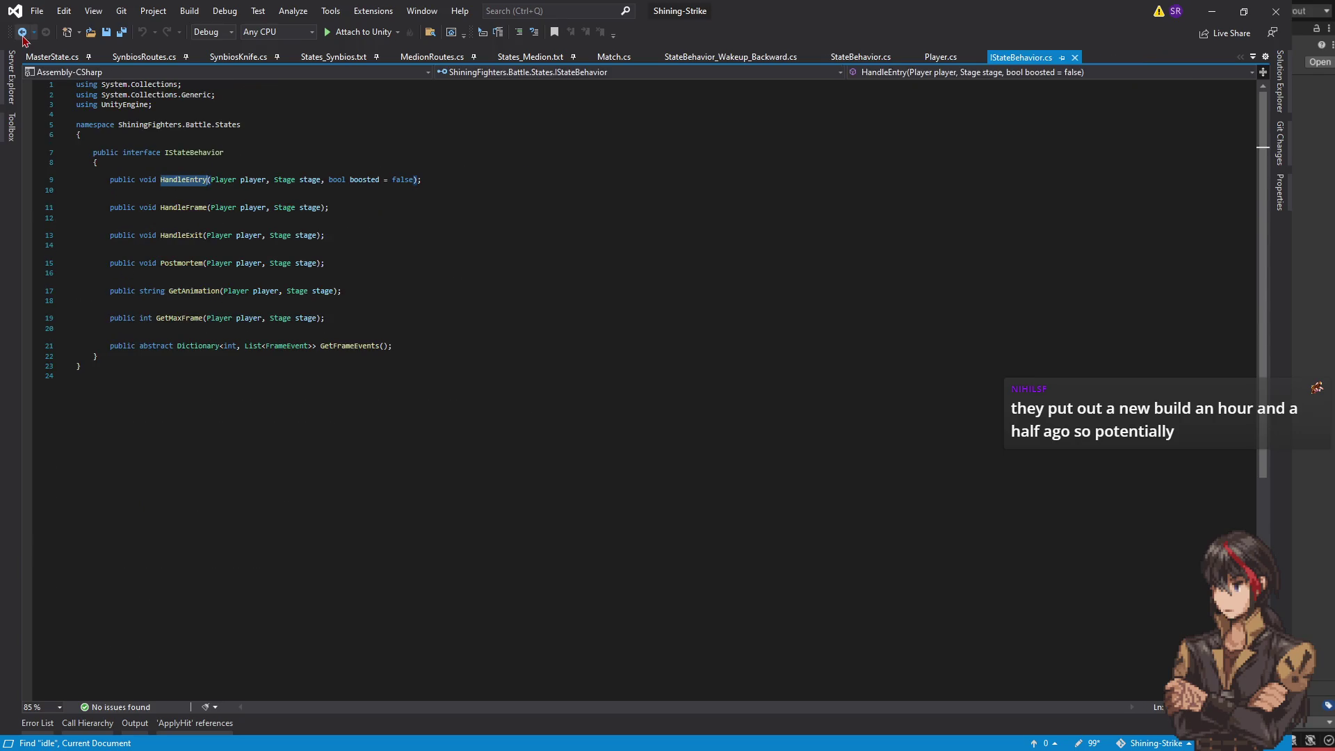
left_click(23, 36)
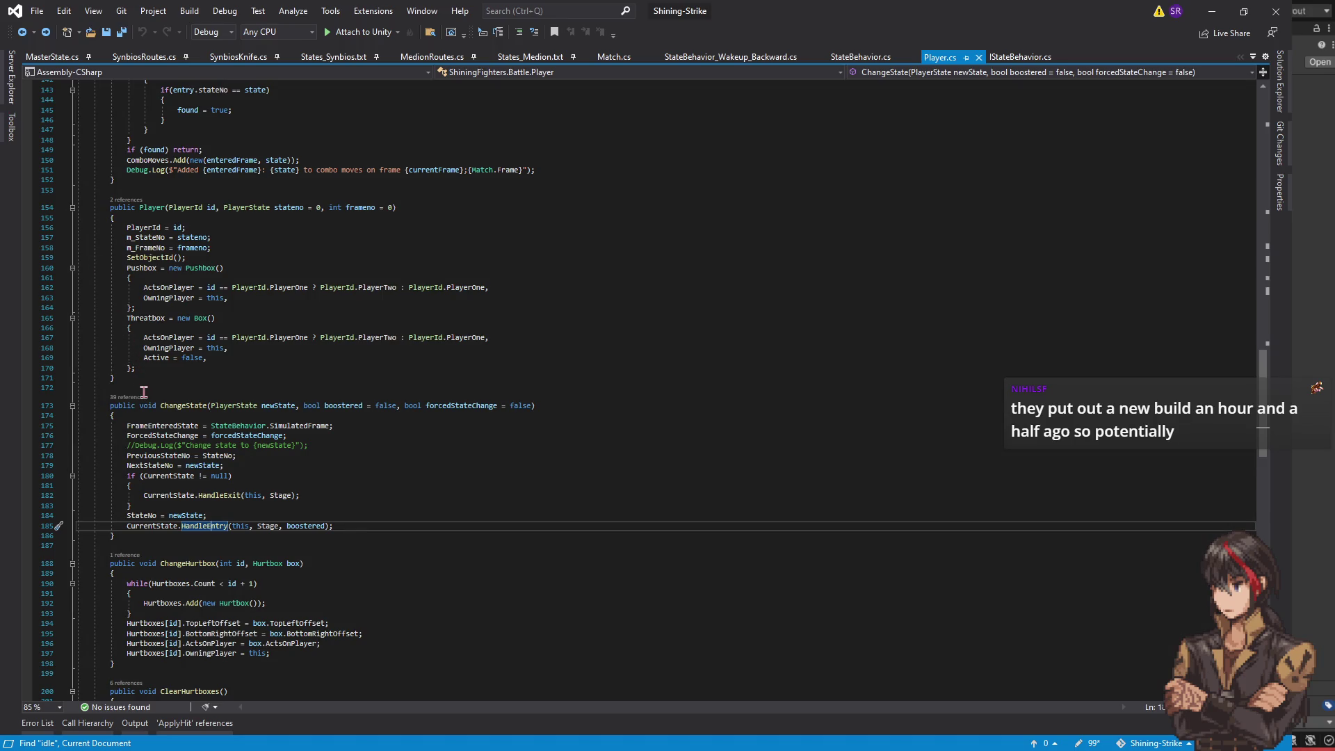
left_click(417, 518)
- Search Player.cs for 'handleentr(' then 'entry(' and navigate back toward StateBehavior.cs
key("ctrl+f")
type("handleentr")
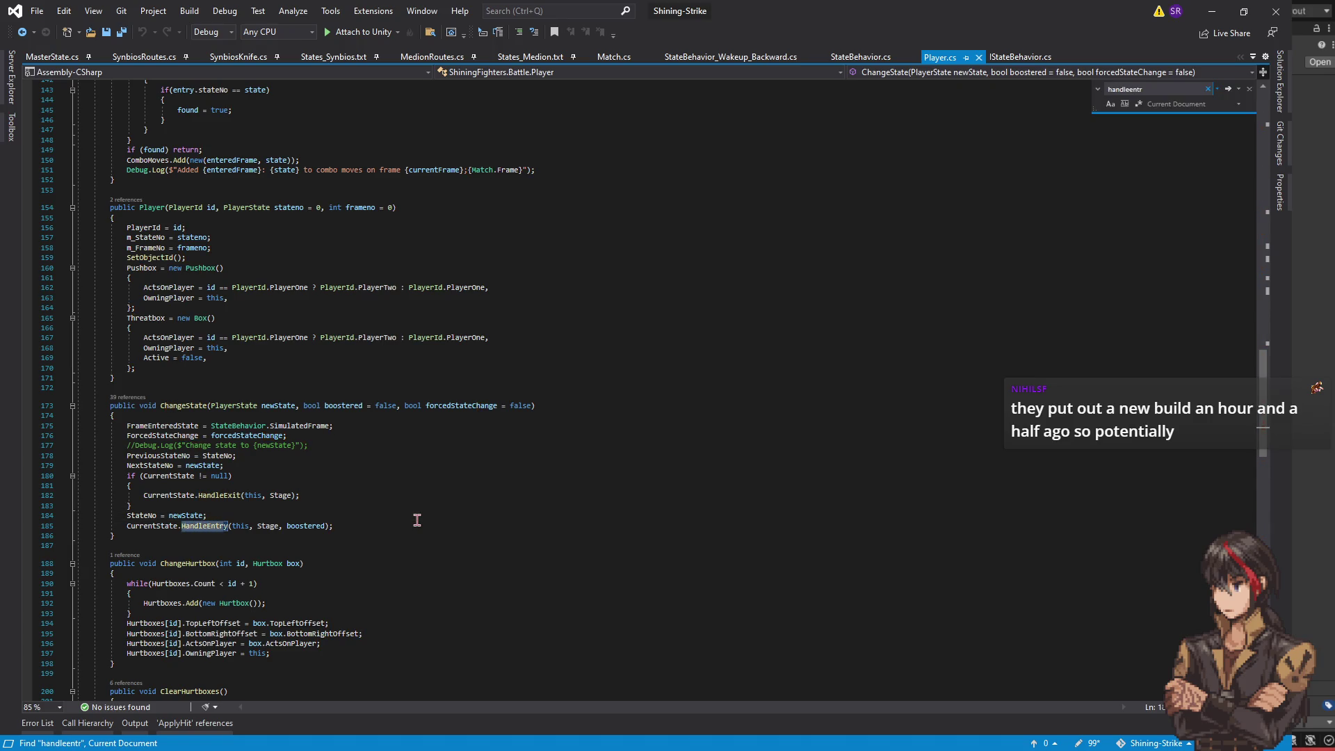
type("(")
key("BackSpace")
key("BackSpace")
key("BackSpace")
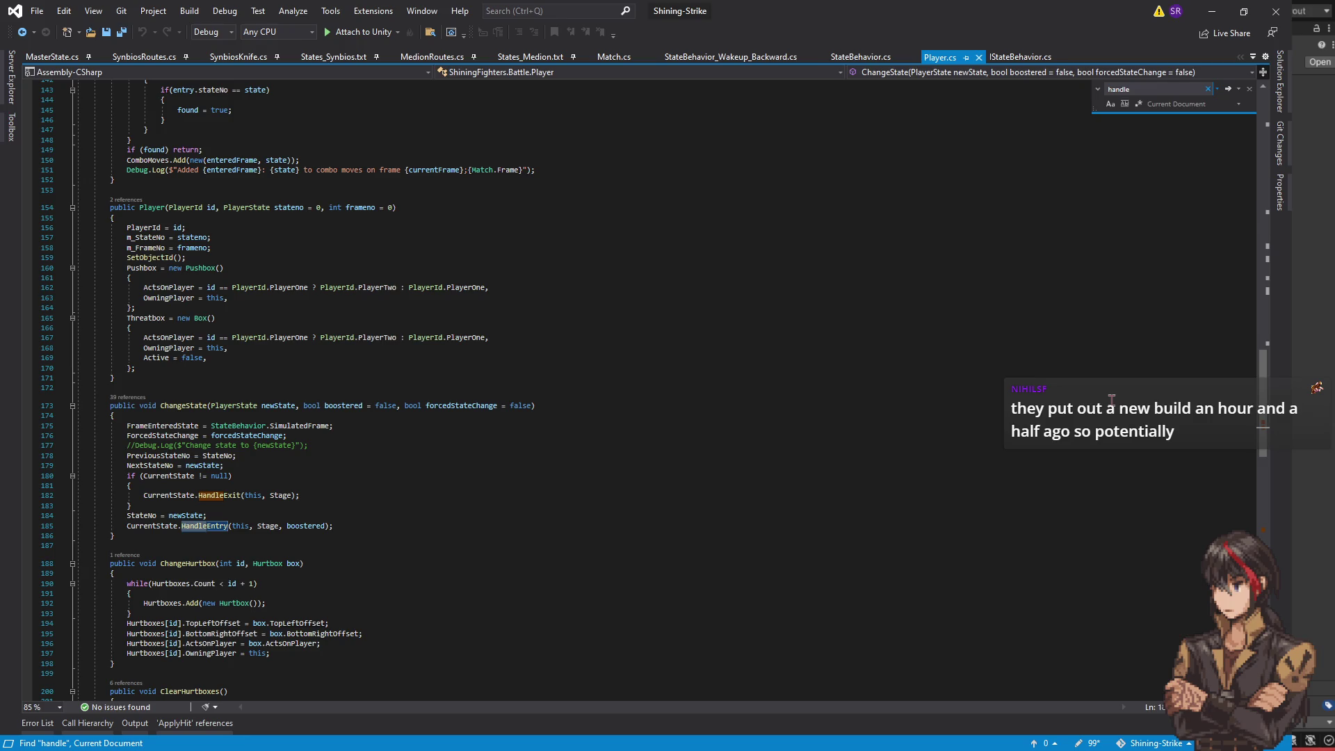
key("ctrl+a")
type("entry(")
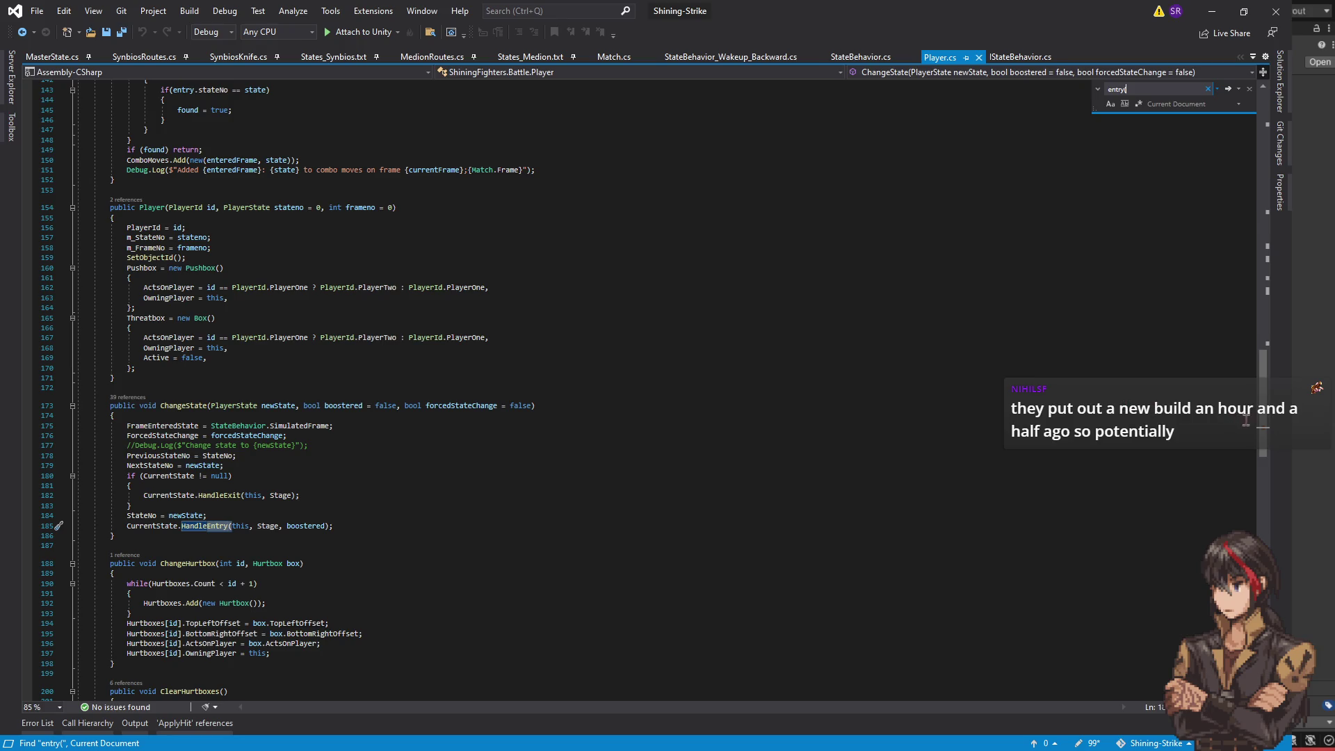
left_click_drag(1262, 417, 1266, 134)
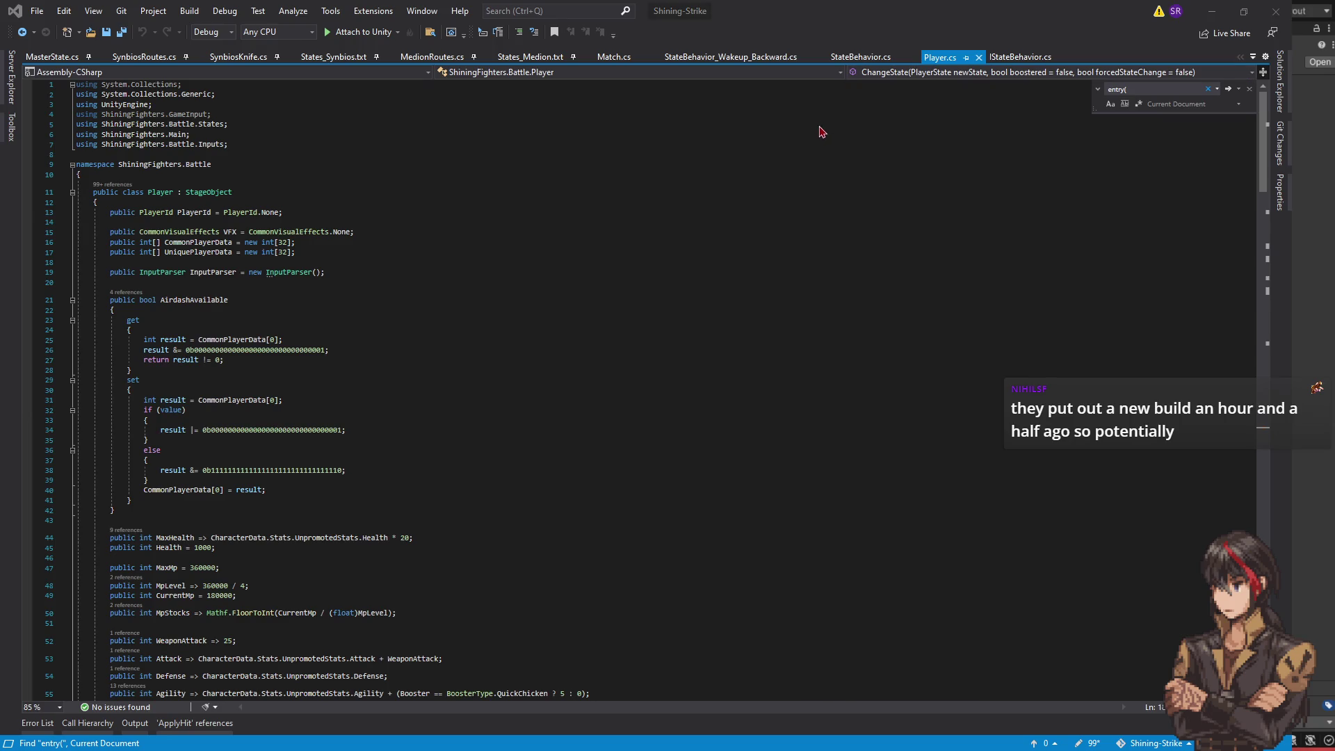
key("ctrl+minus")
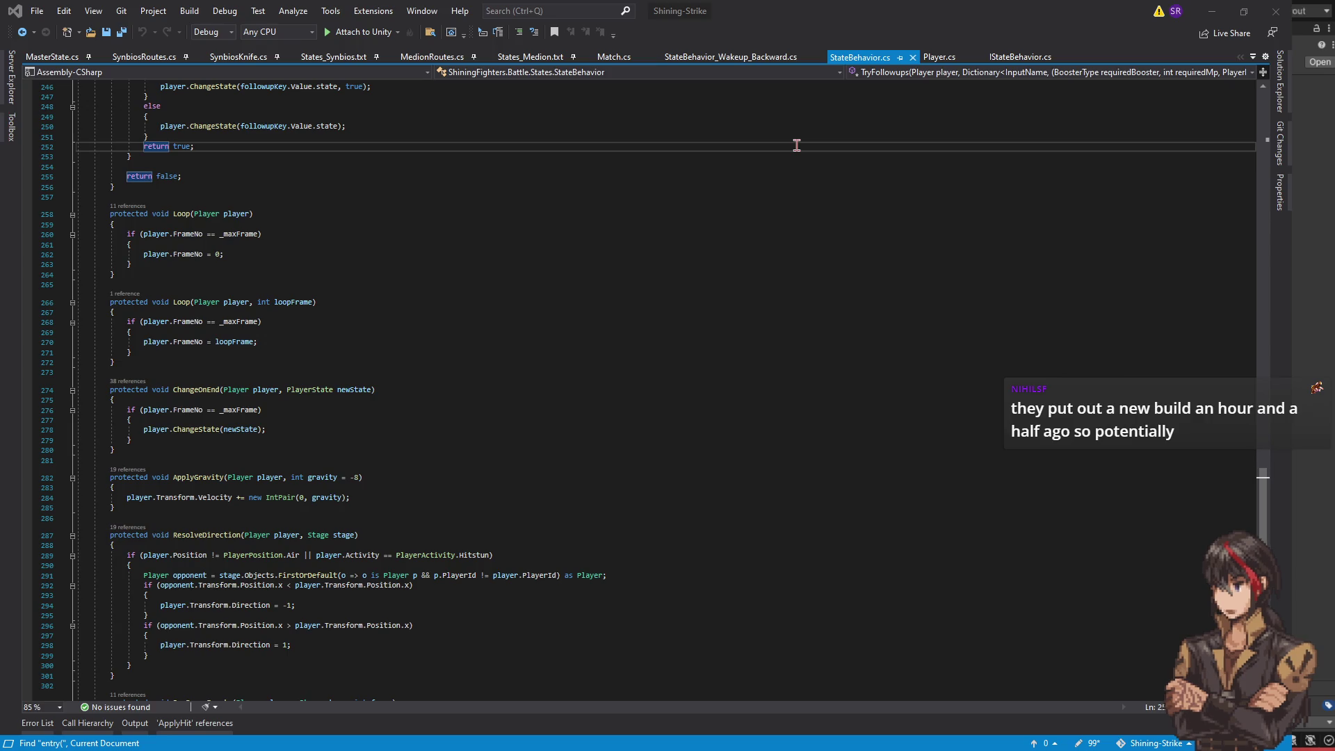
- Navigate to PlayerState and StateBehavior_Idle, selecting the PreviousStateNo check on line 39
key("ctrl+minus")
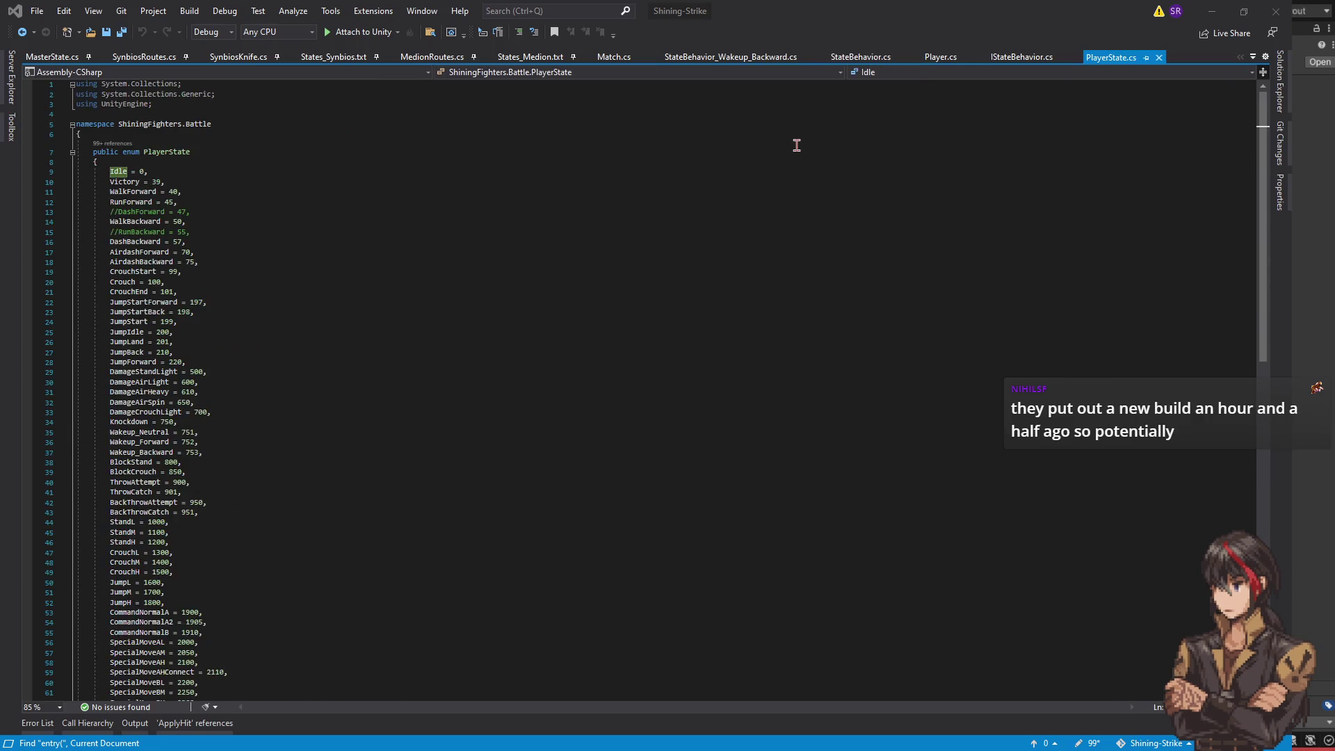
key("ctrl+minus")
scroll(817, 334, "down", 1)
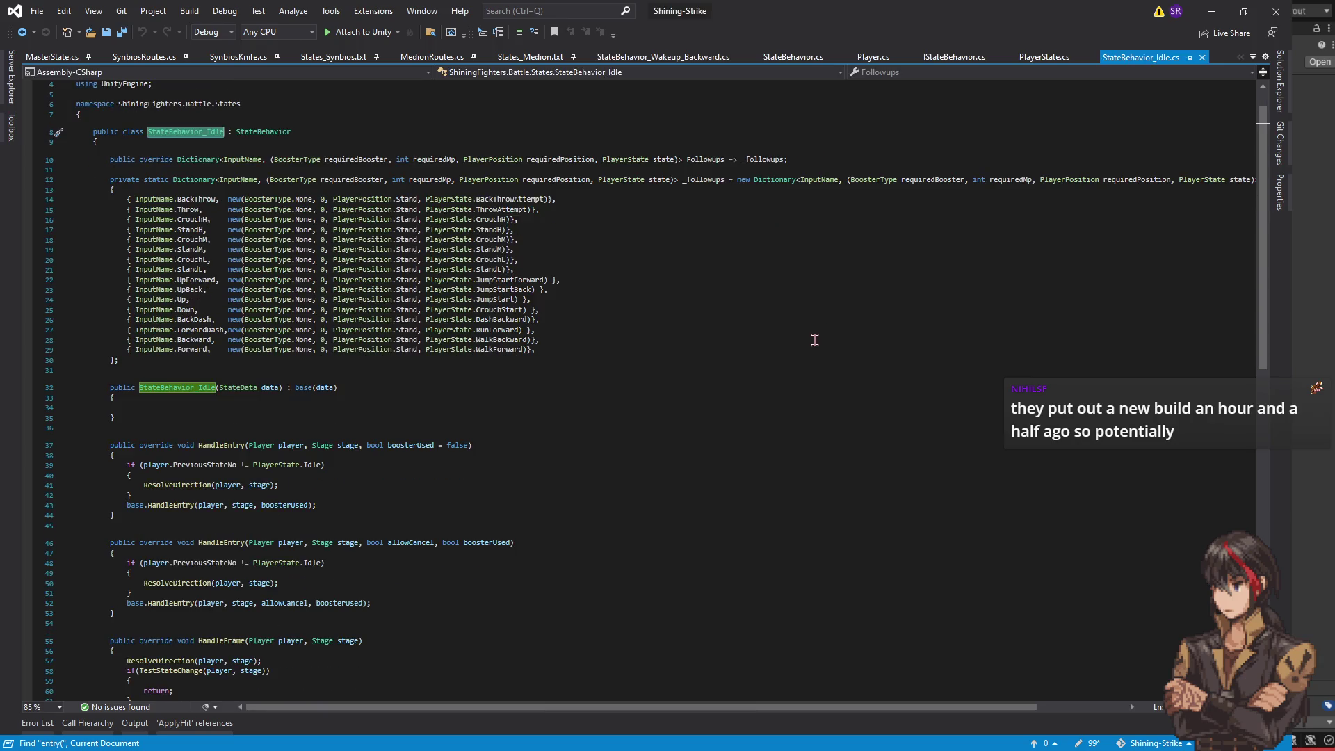
left_click(364, 495)
left_click(378, 467)
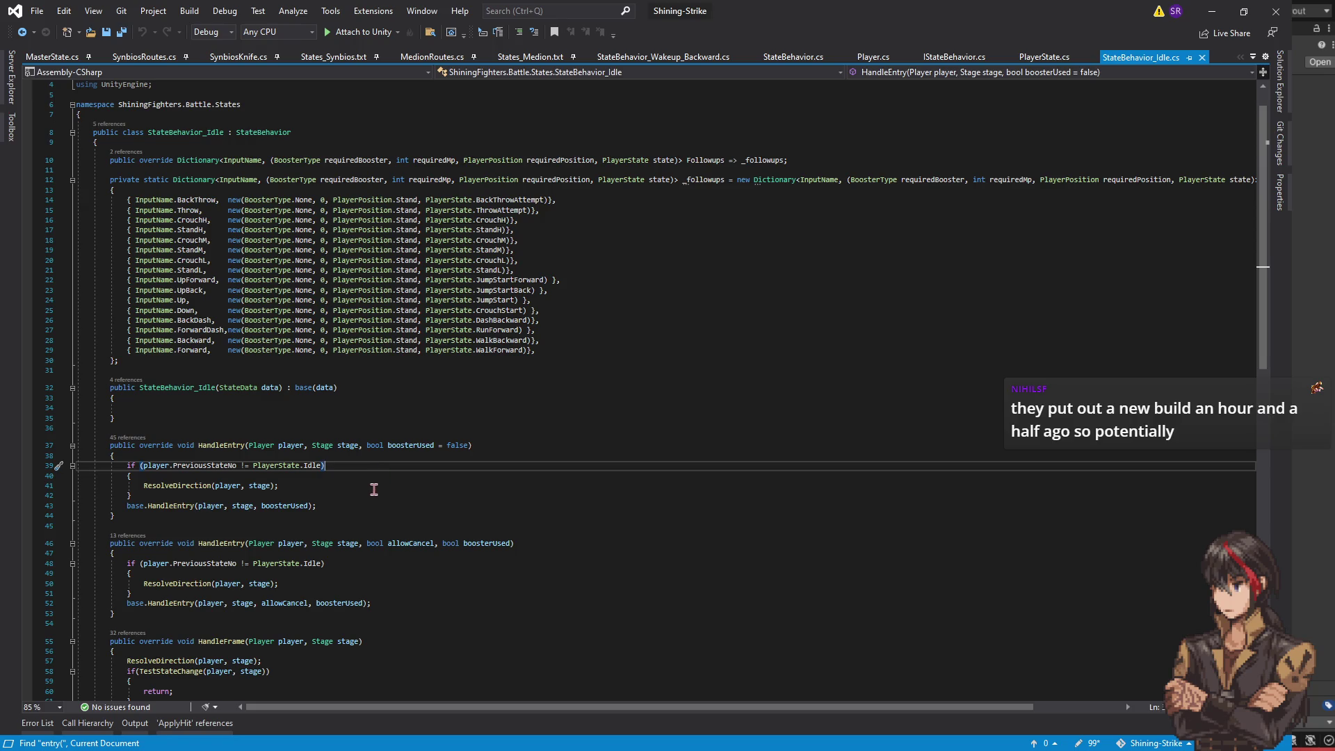
- Go to the base HandleEntry definition, inspect RunFrameEvents, and open States_Medion.txt
left_click(170, 506)
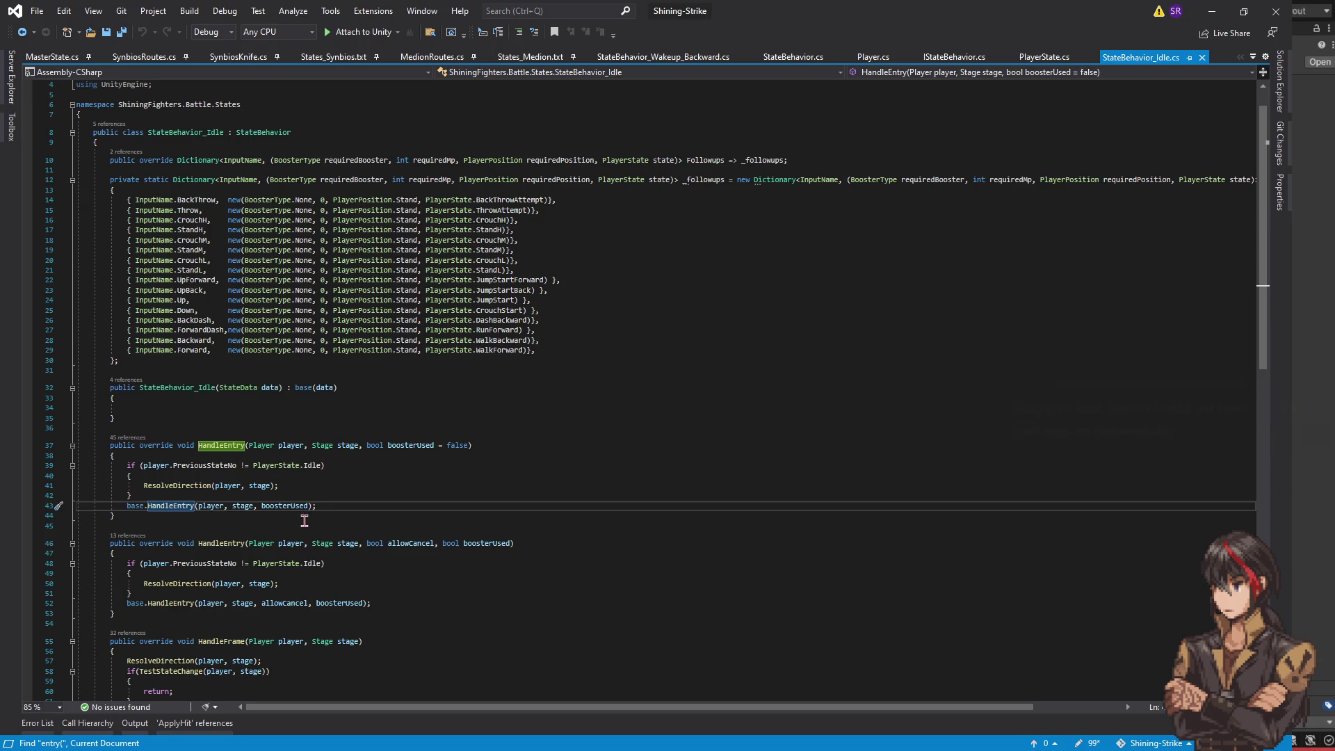
key("F12")
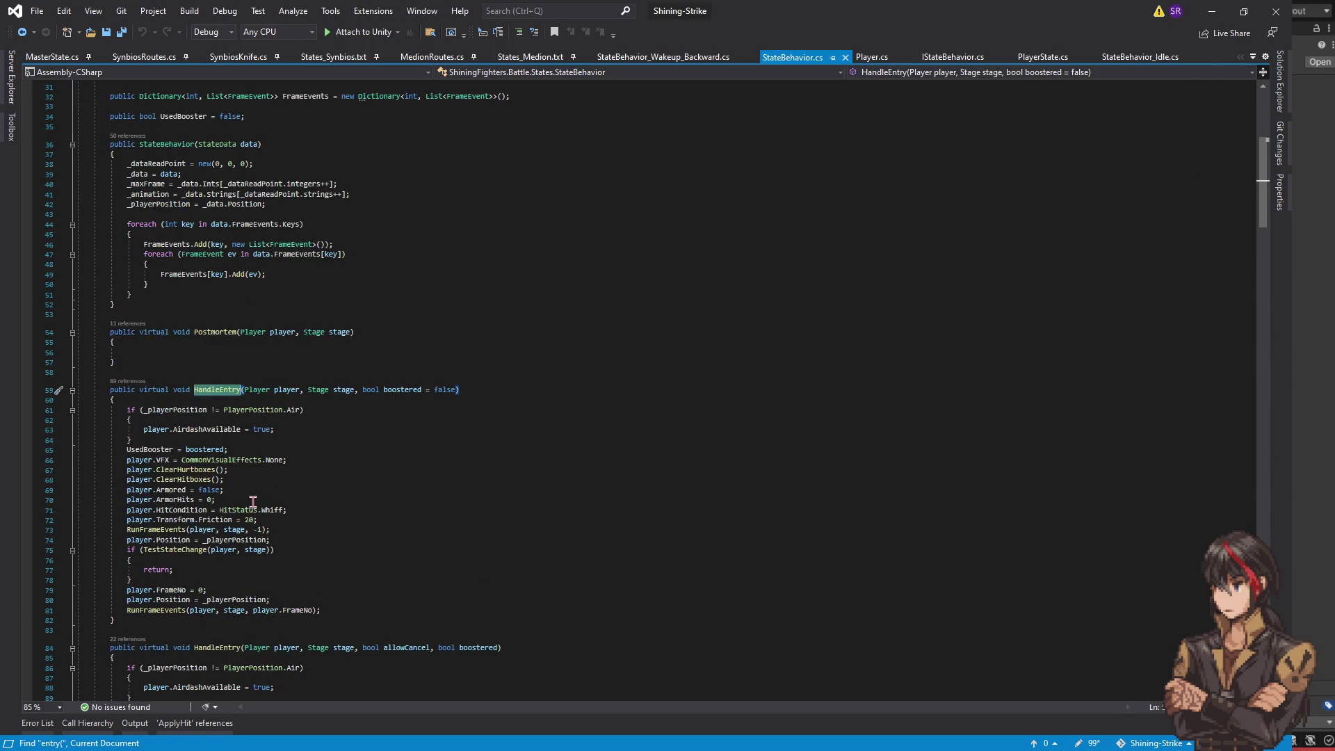
left_click(167, 529)
scroll(442, 473, "down", 7)
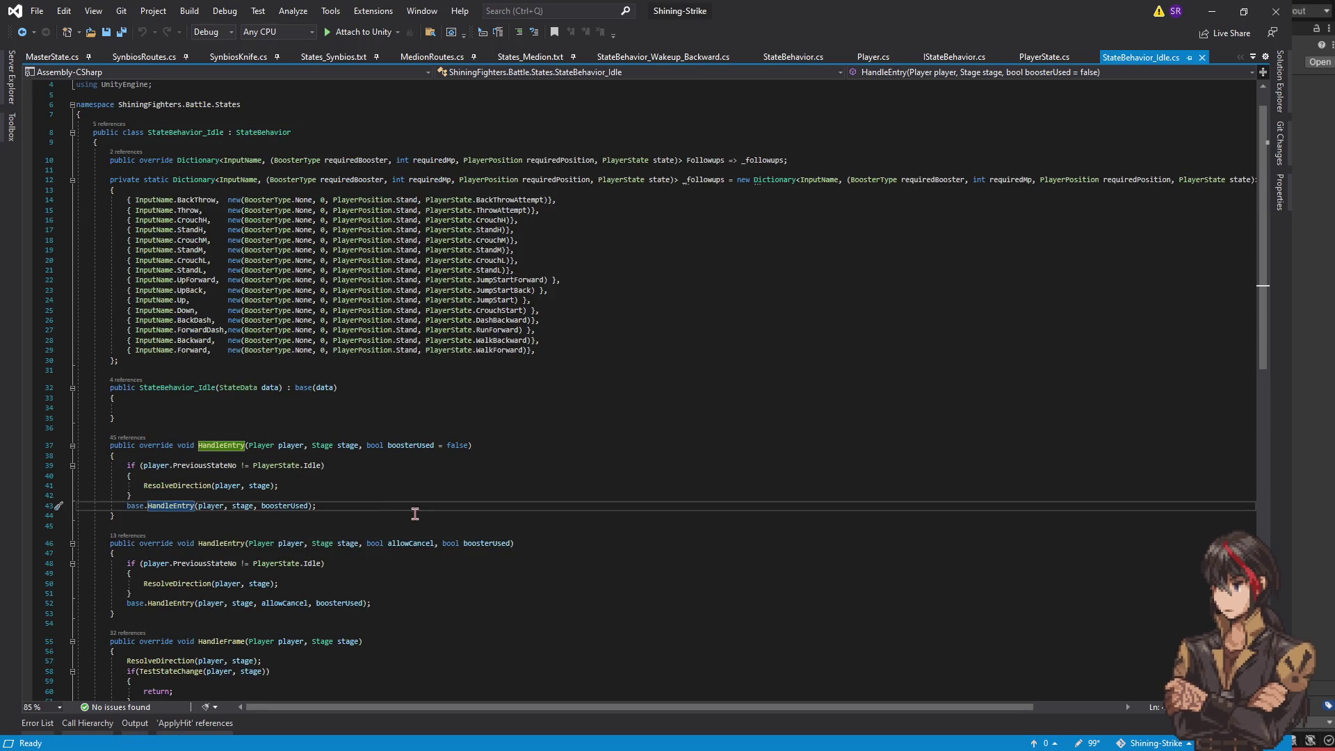
key("F12")
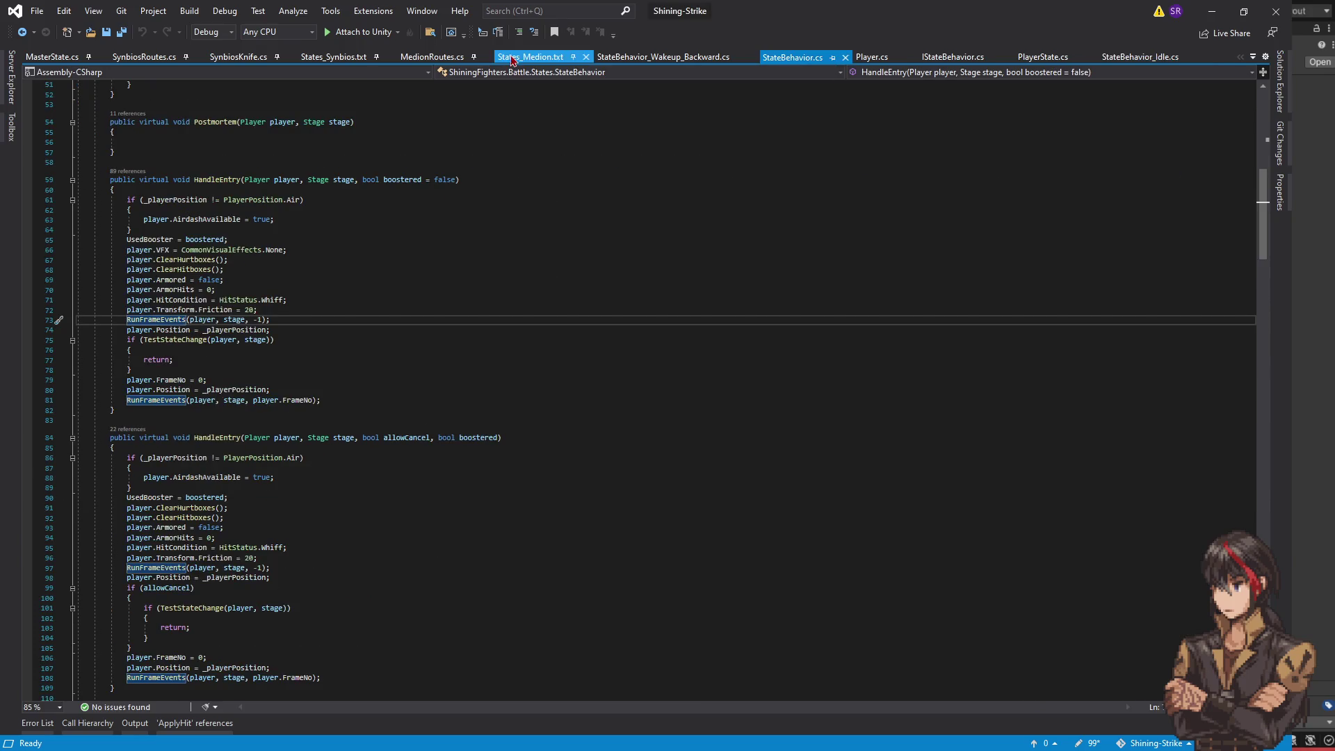
left_click(515, 58)
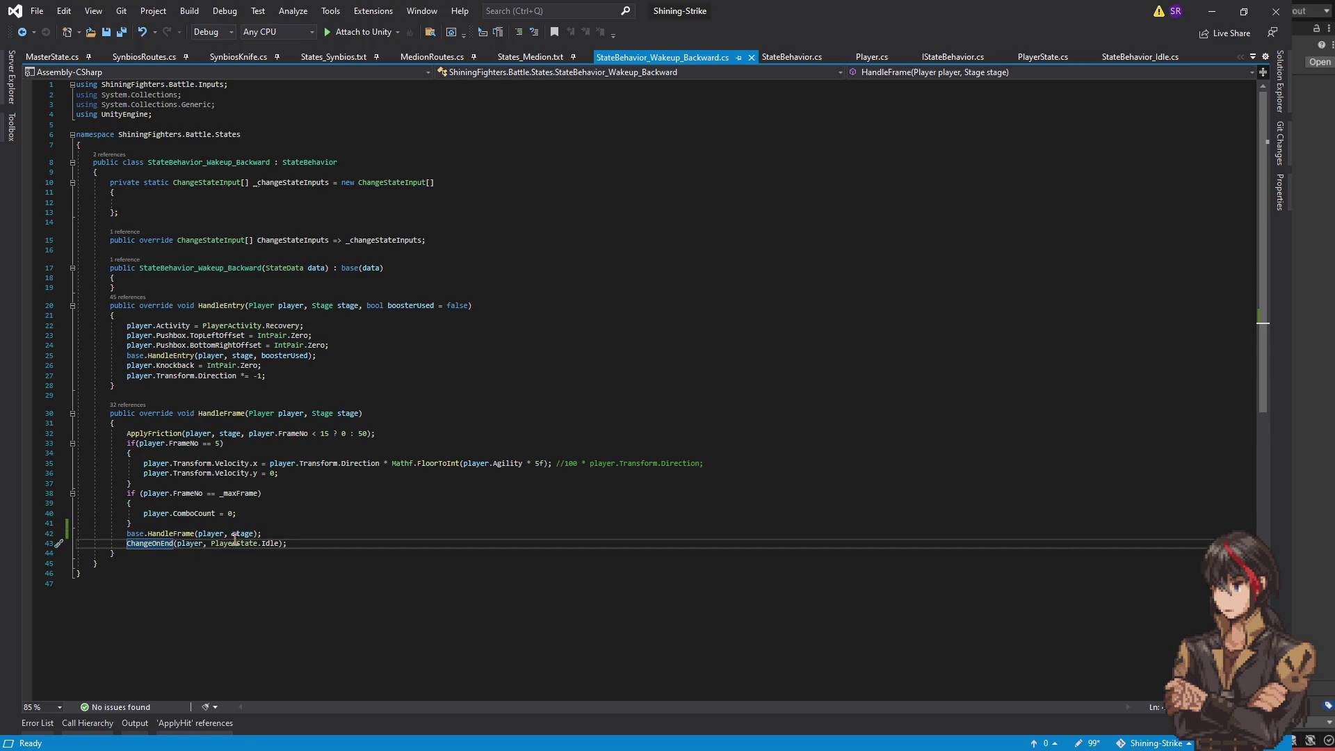
- Select ChangeOnEnd on line 43 and view its definition
left_click(304, 542)
left_click(168, 543)
key("F12")
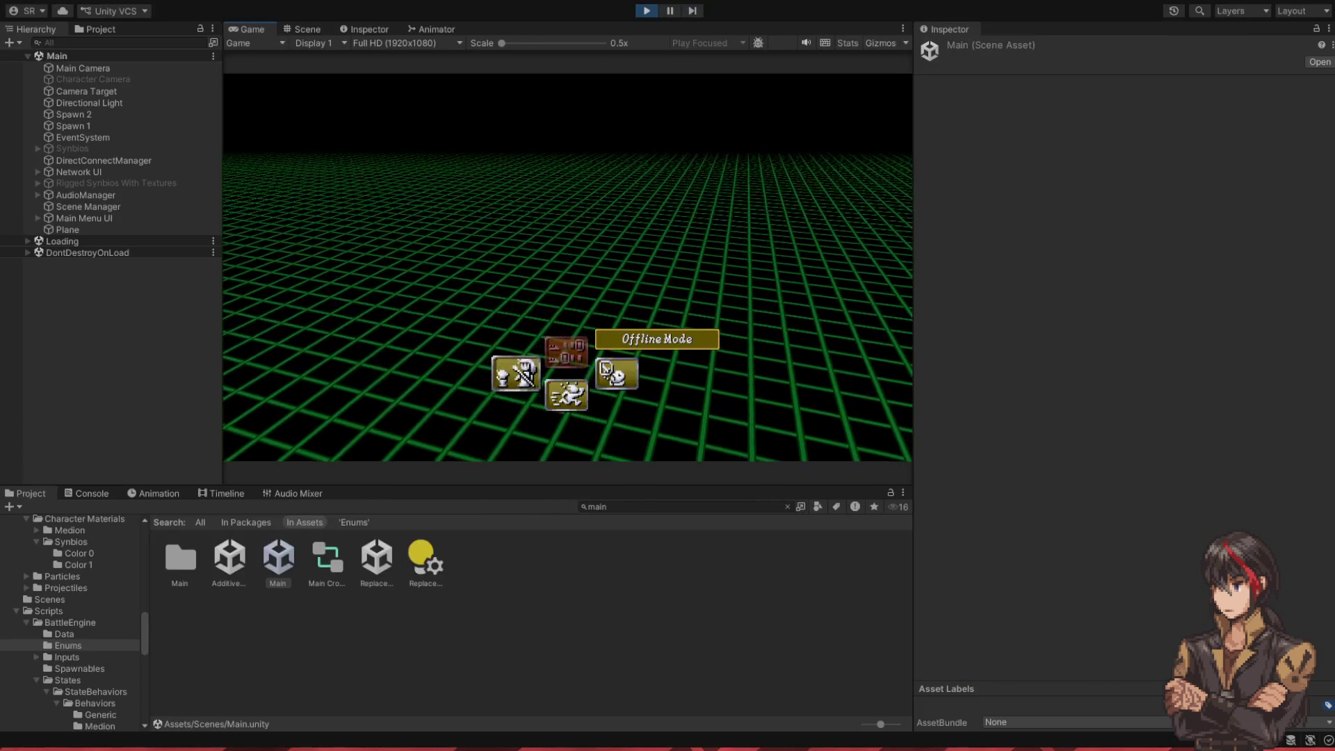
- Start Training mode, confirm the character, playtest the match, then stop play mode
key("Right")
key("Return")
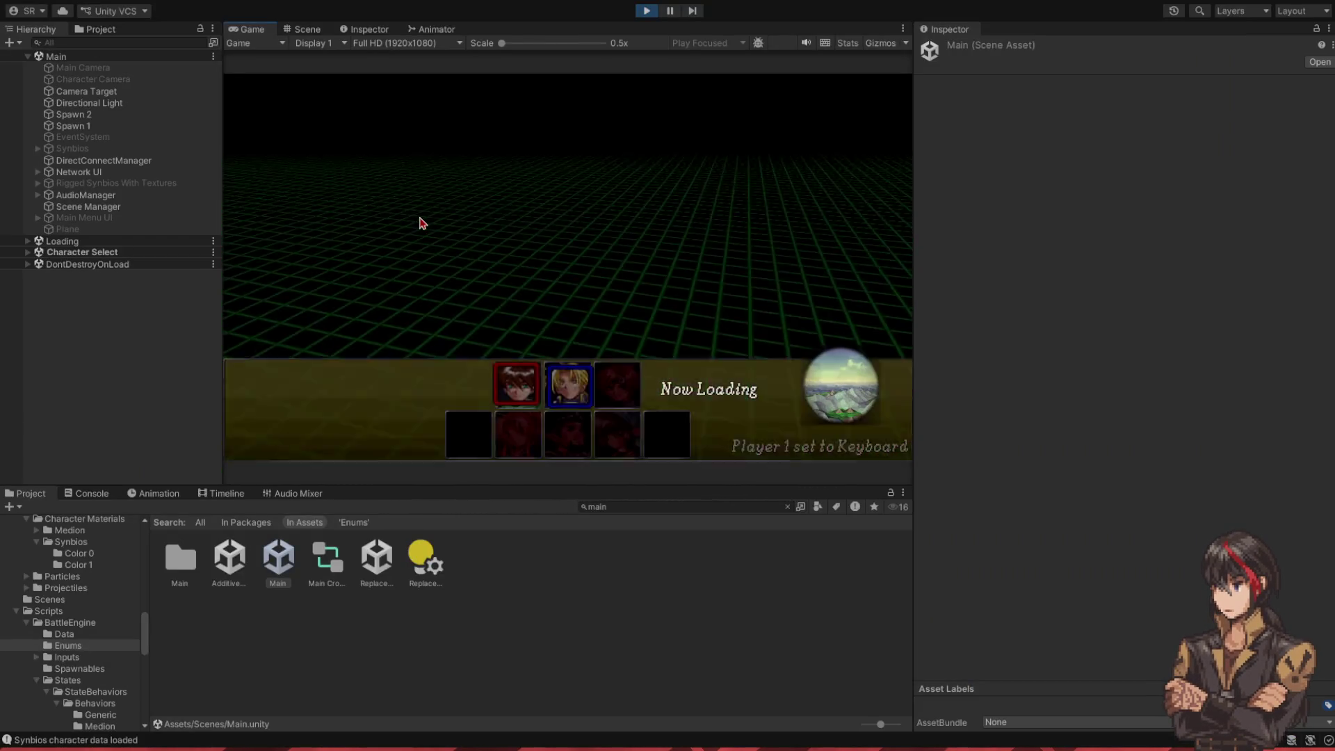
key("Return")
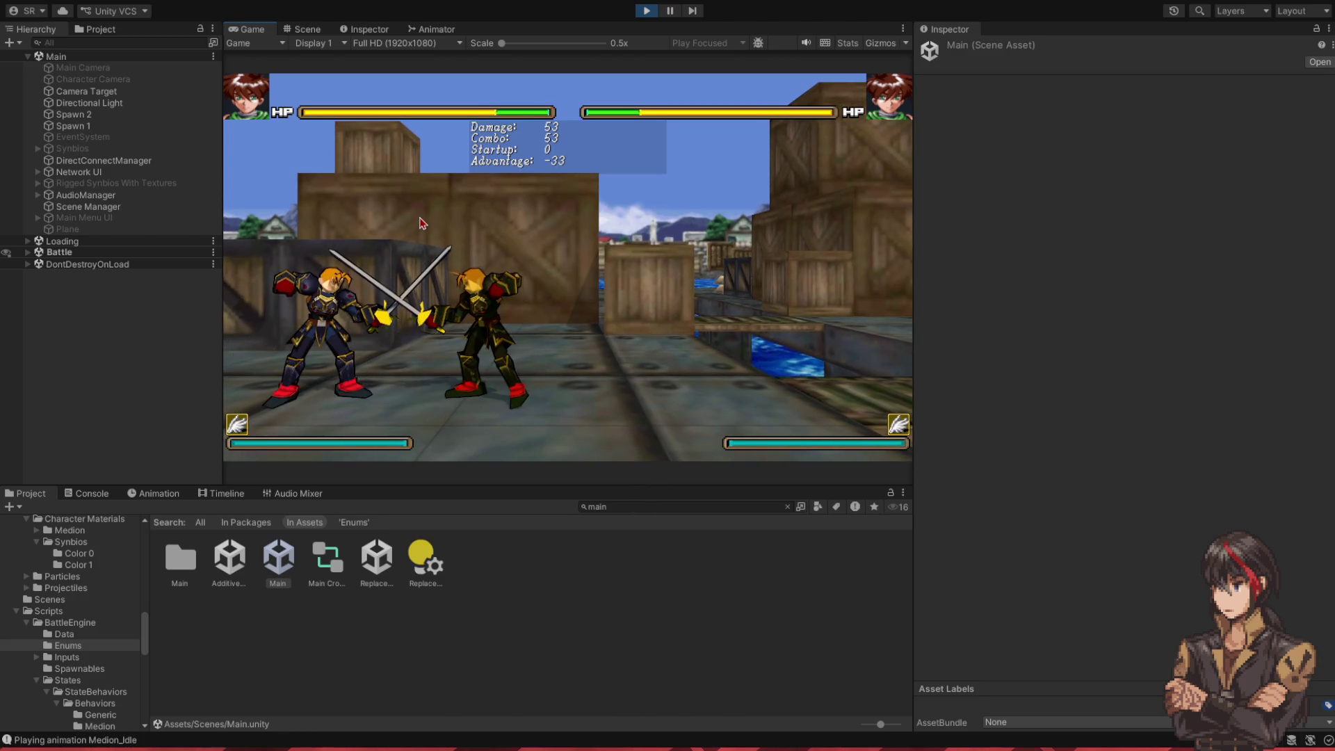
left_click(645, 14)
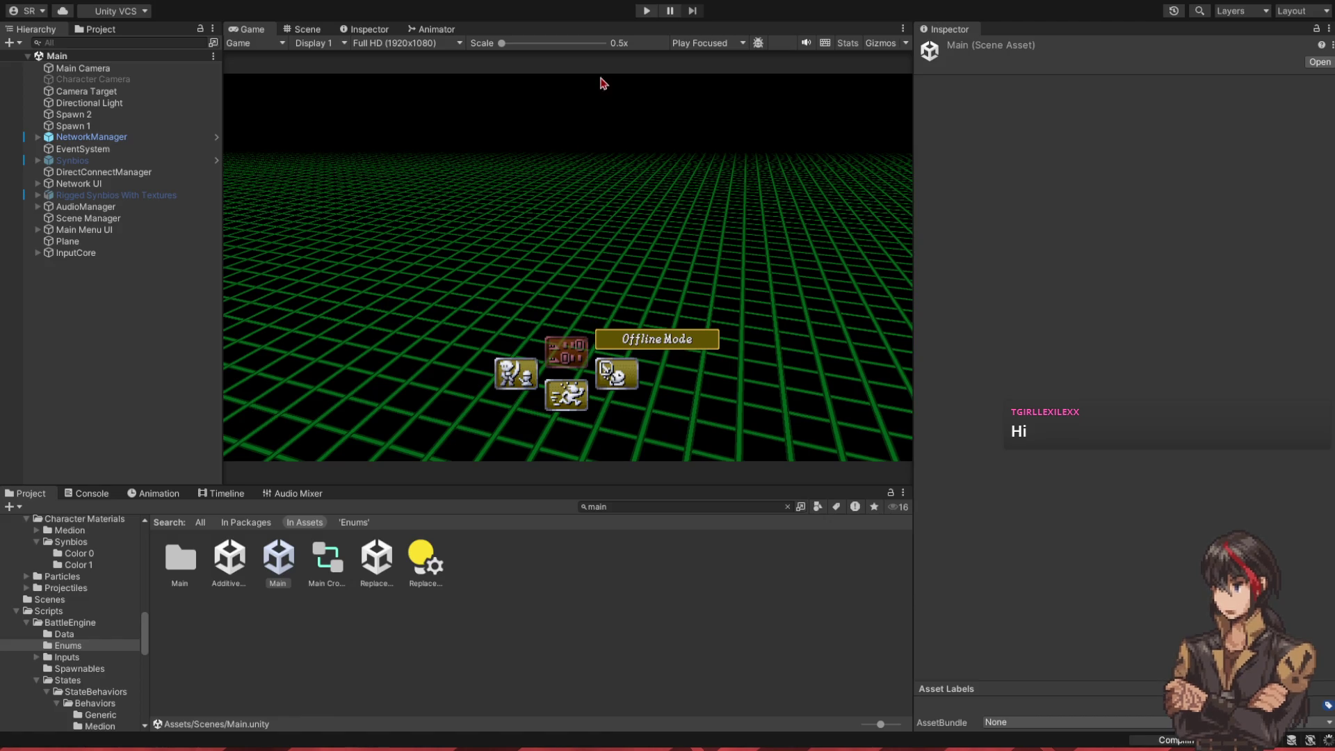
- Enter play mode and start a Training match with Player 1 as the second character
left_click(646, 11)
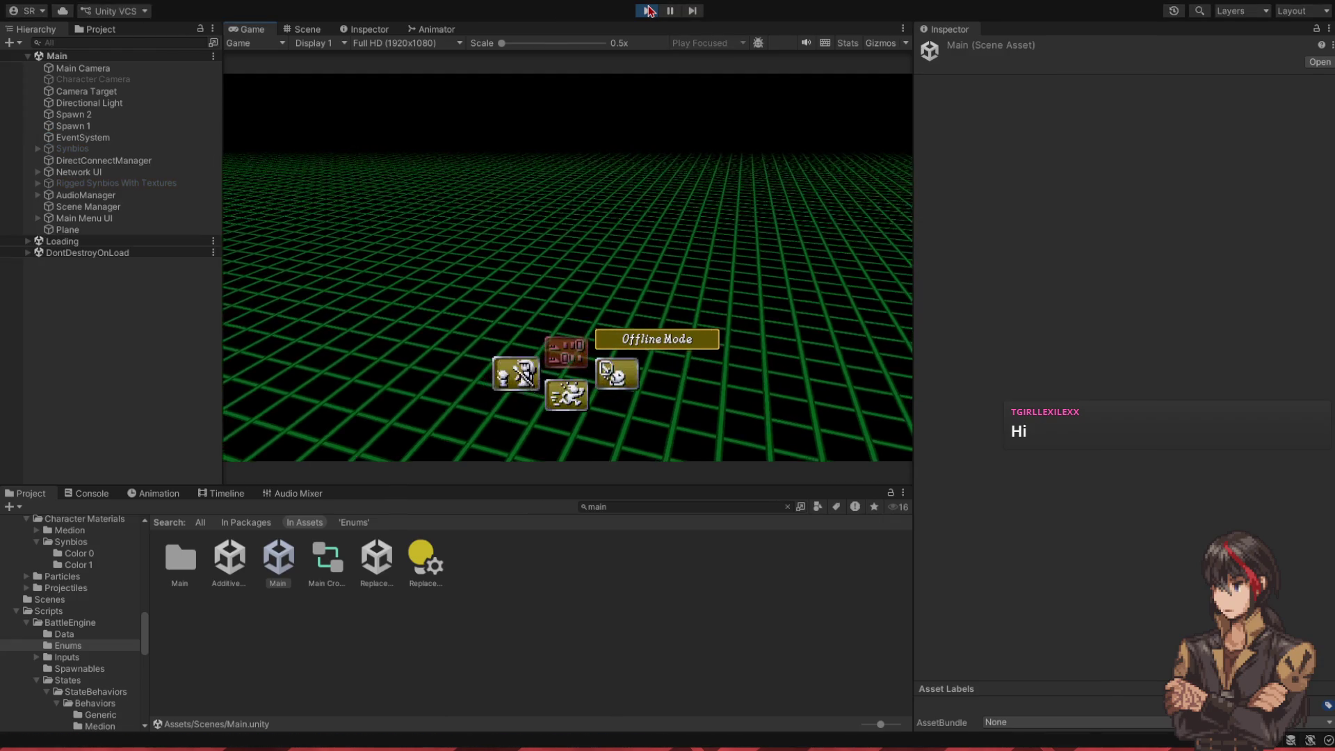
key("Right")
key("Return")
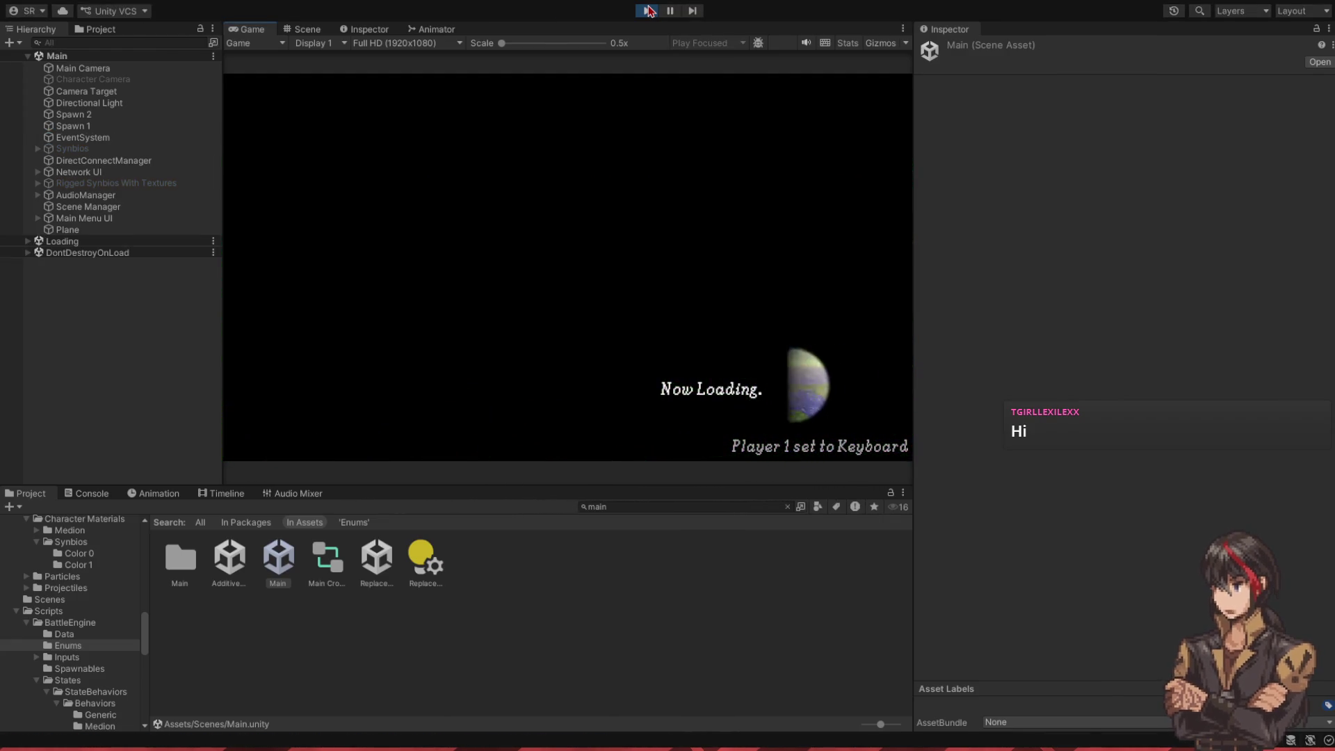
key("Right")
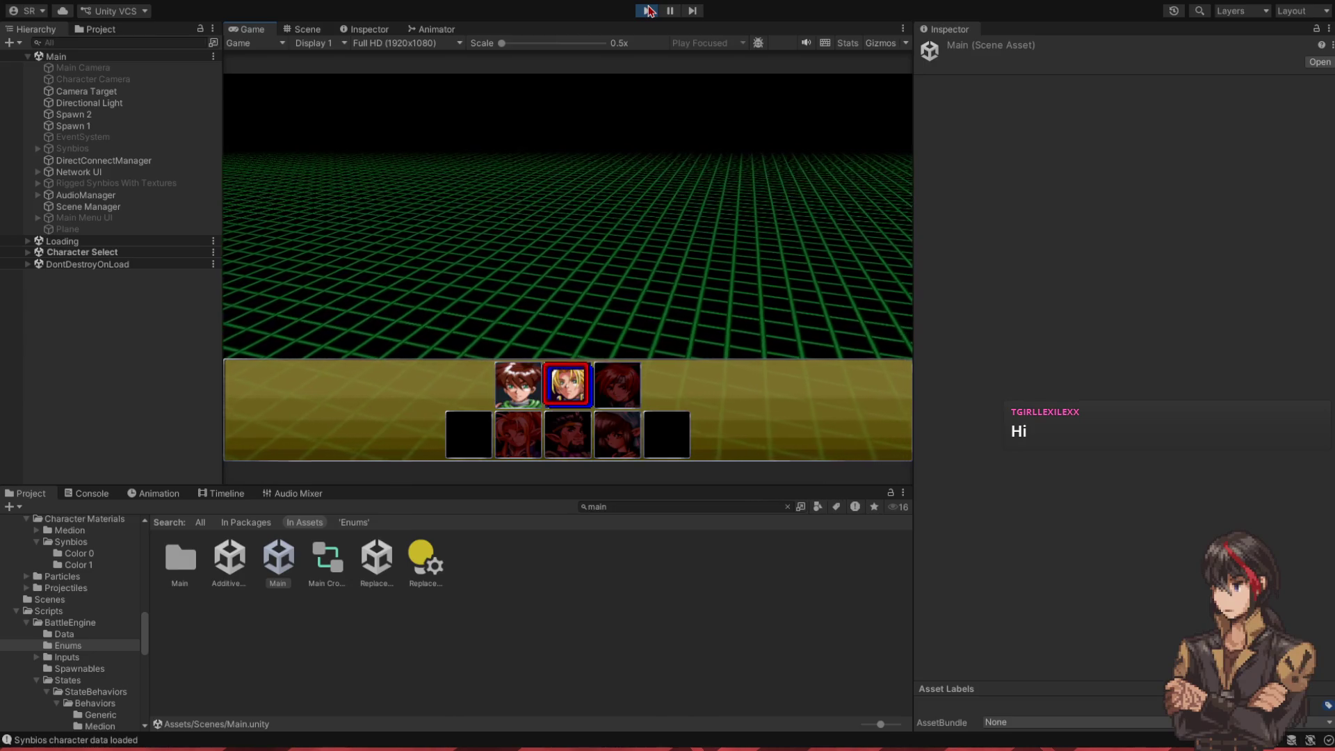
key("Return")
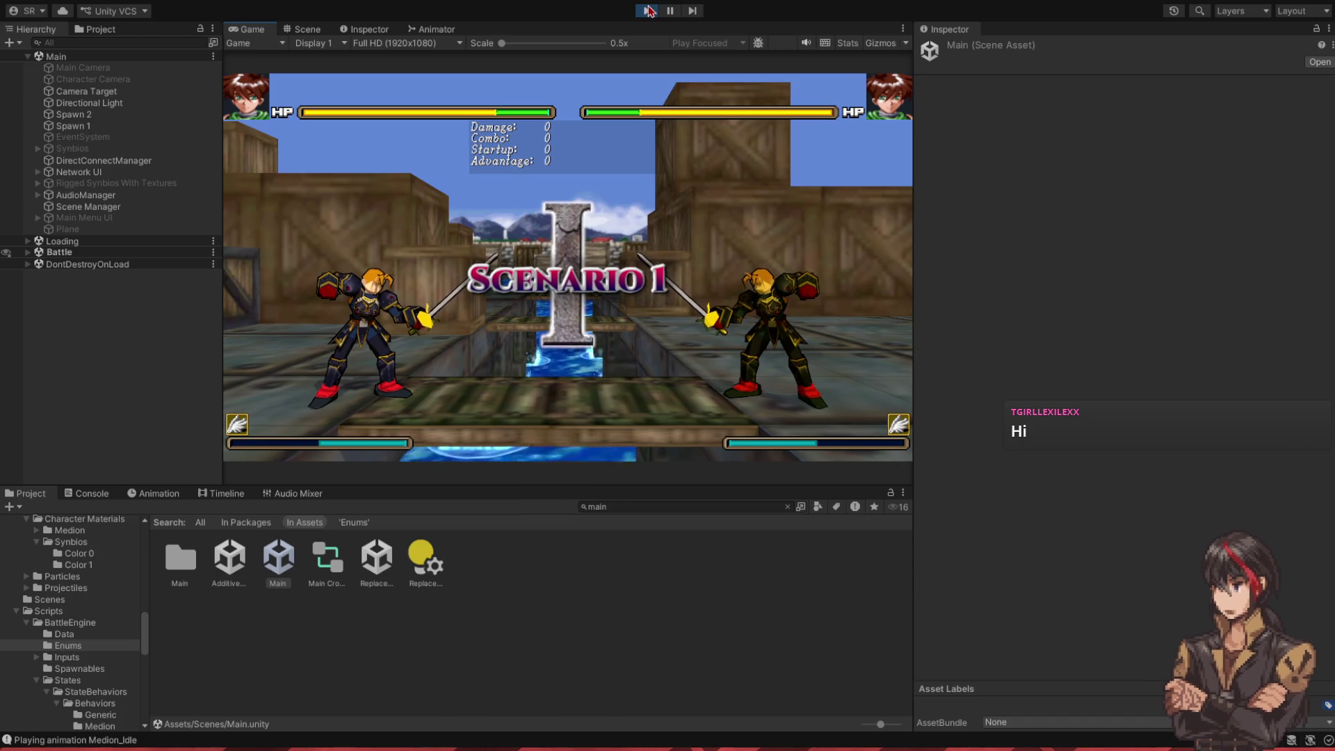
- Dash twice into the dummy, land three heavy attacks (53 damage, Advantage -6), then stop play mode
key("Right")
key("Right")
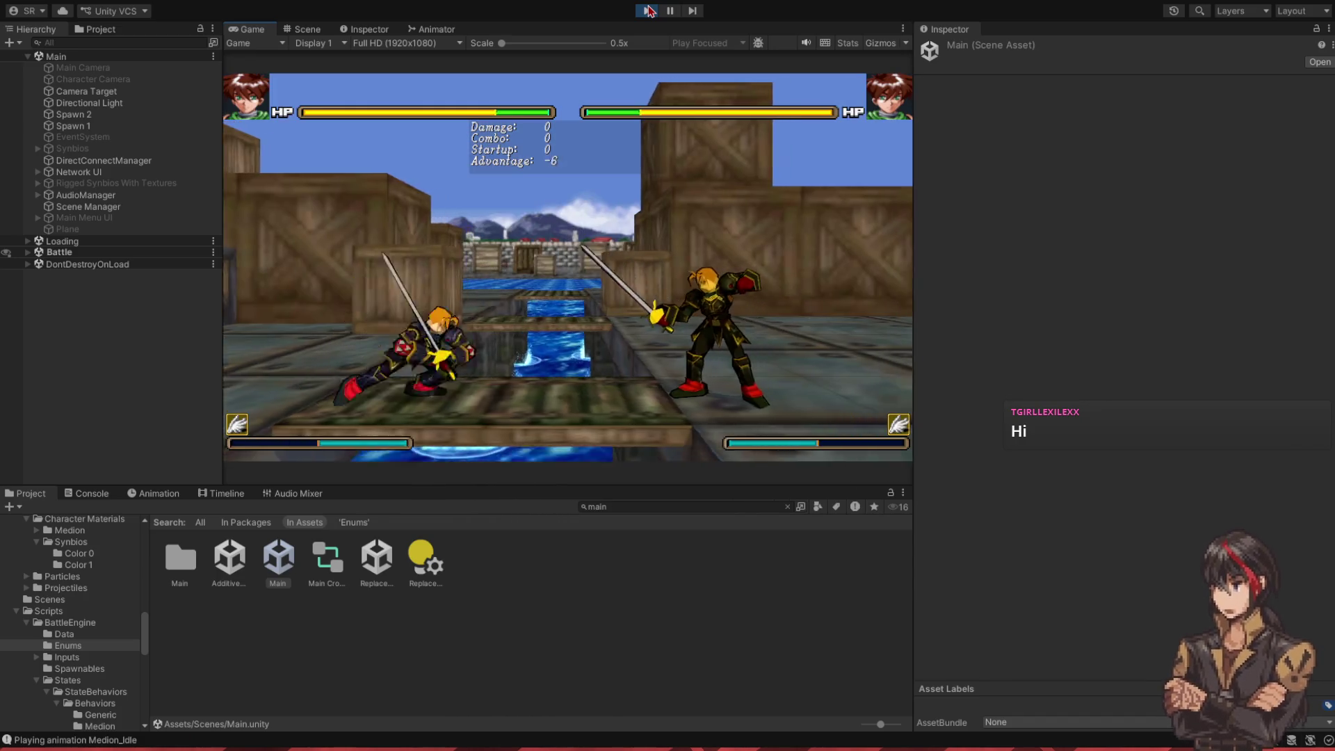
key("Right")
key("Right")
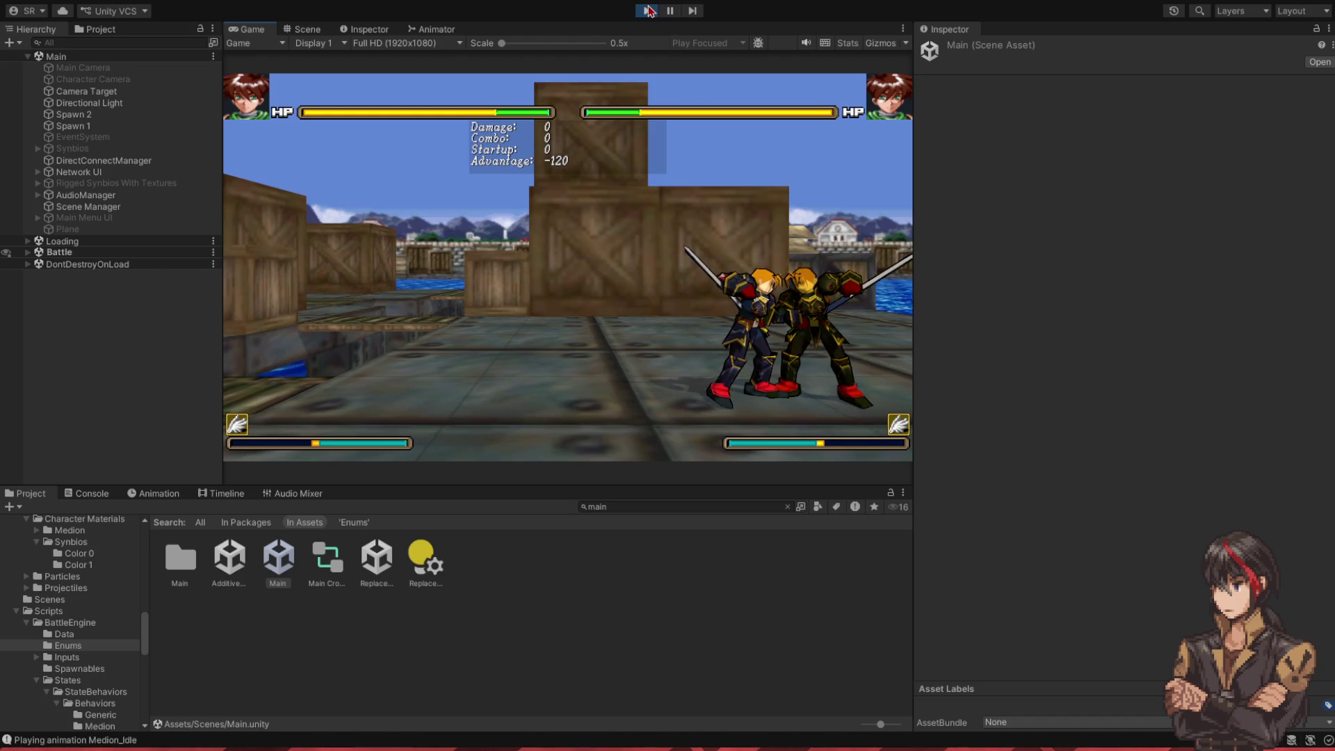
key("l")
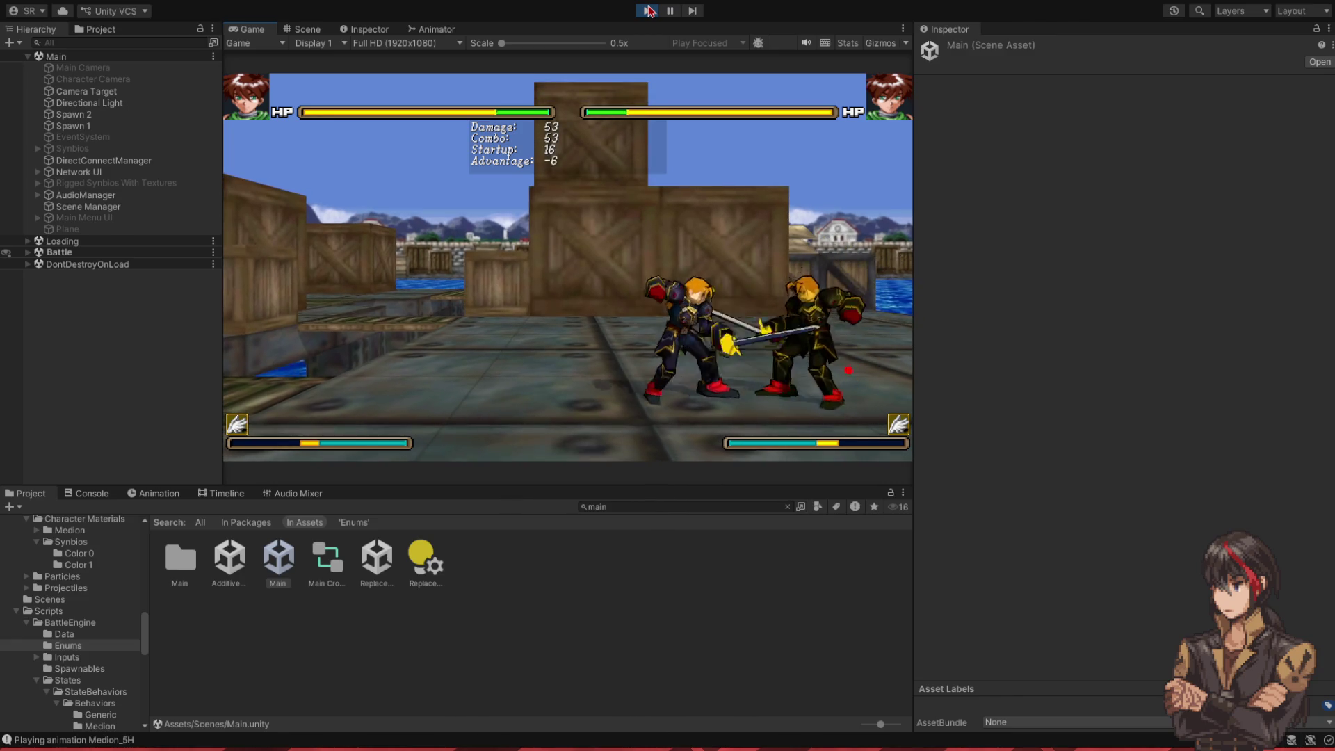
key("l")
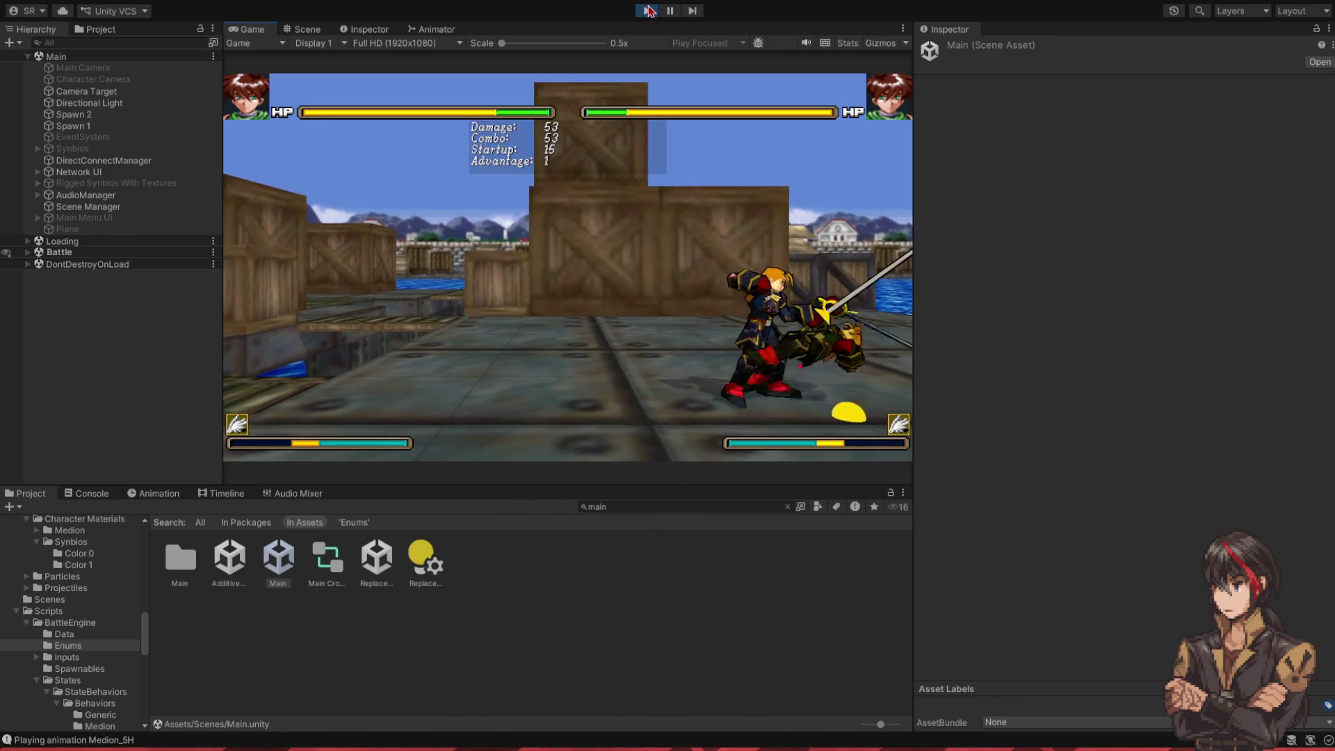
key("l")
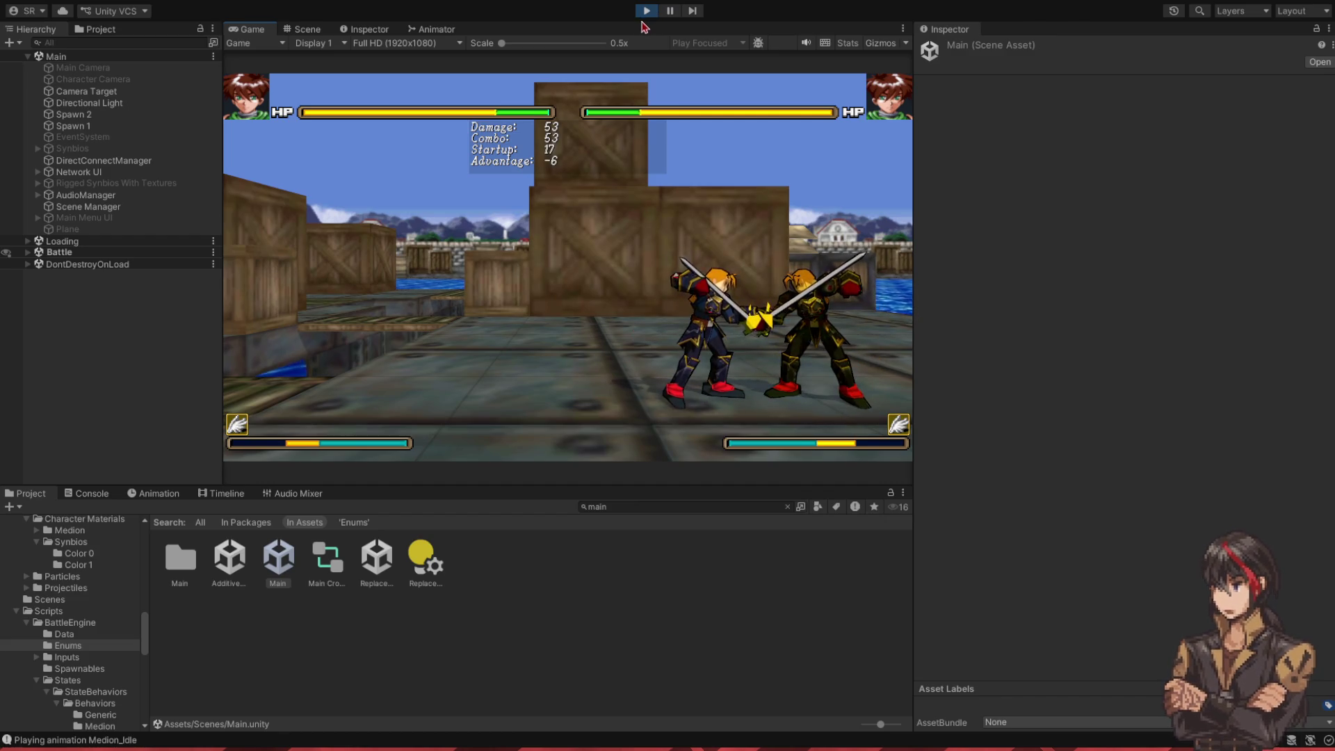
left_click(647, 11)
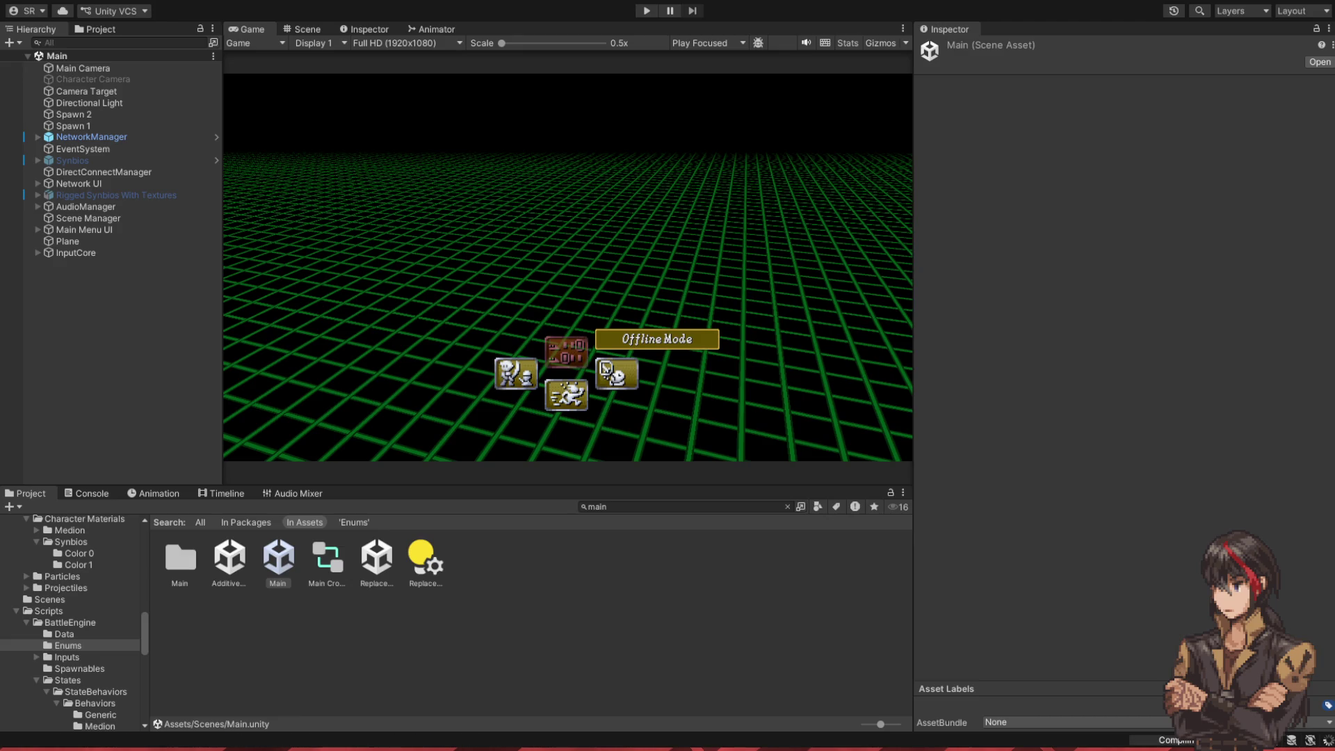
- Replay the game, dash in and knock the opponent down with J attacks, hitting again on wakeup
left_click(643, 10)
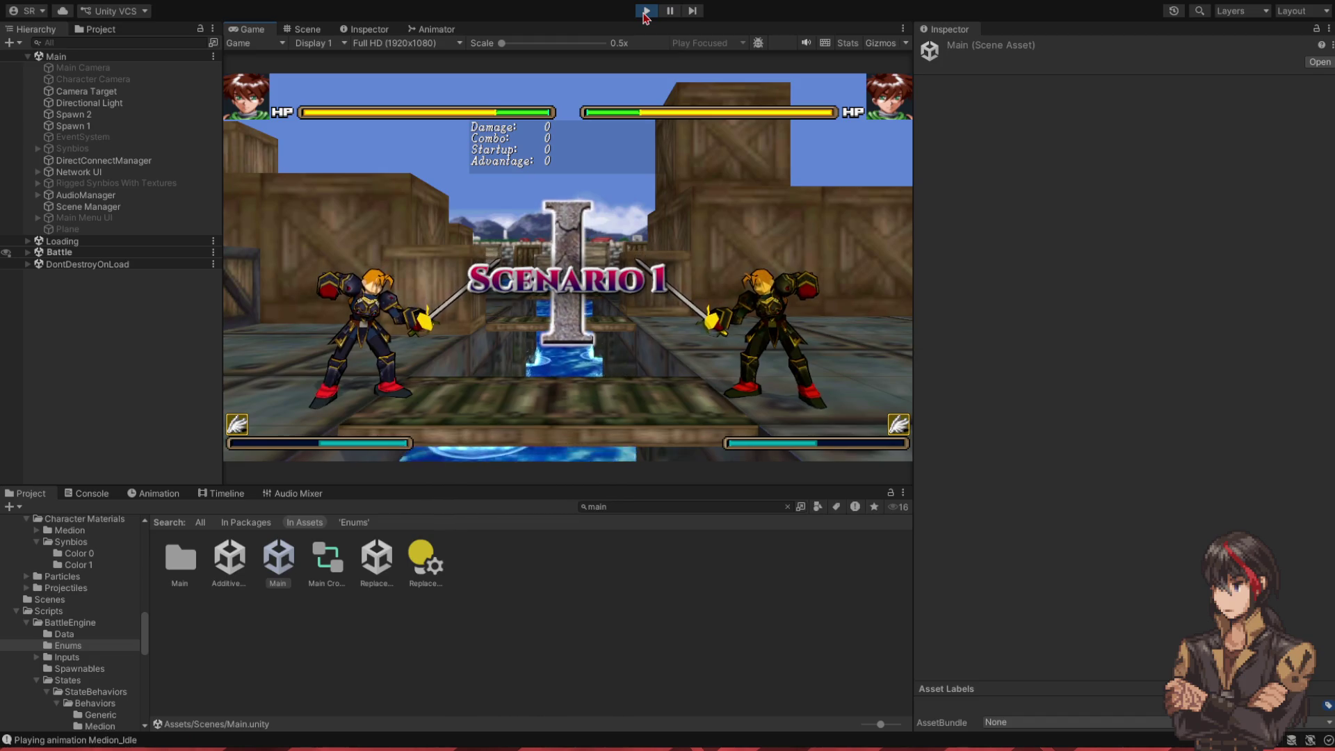
key("Right")
key("Right")
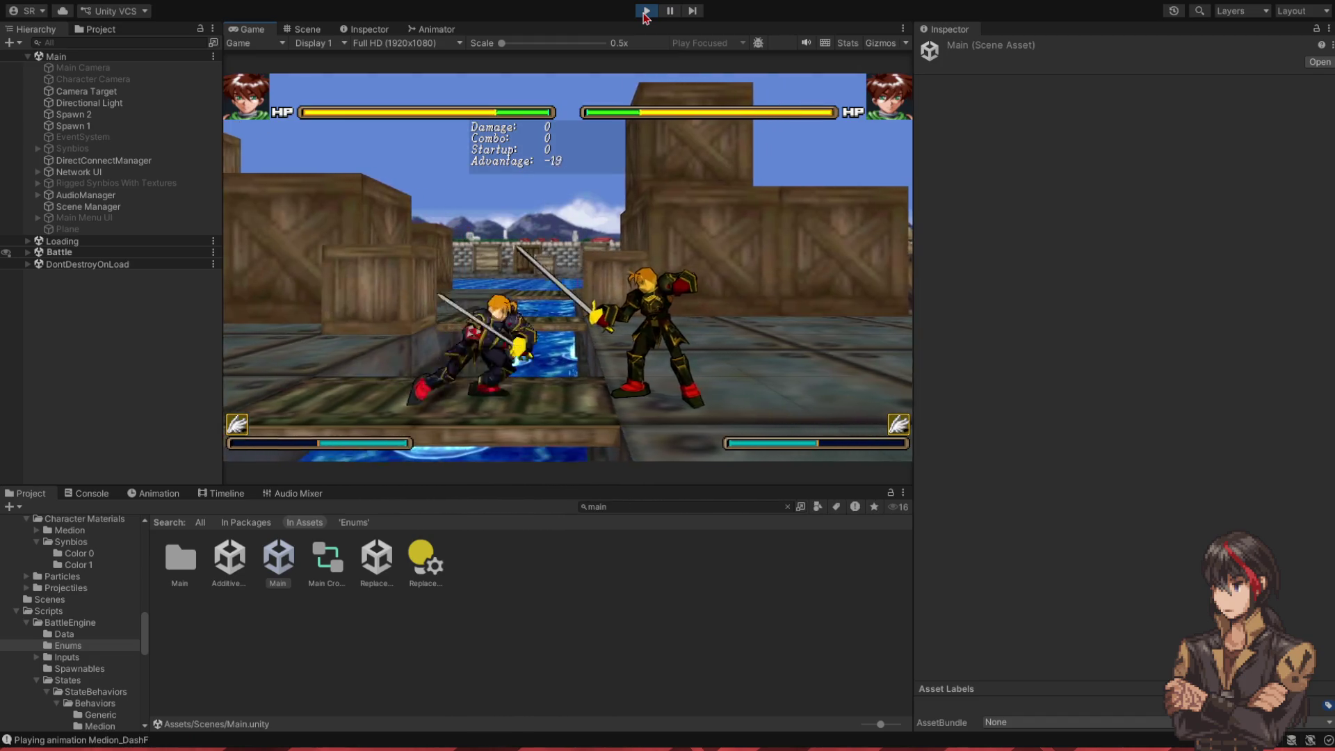
key("j")
key("j")
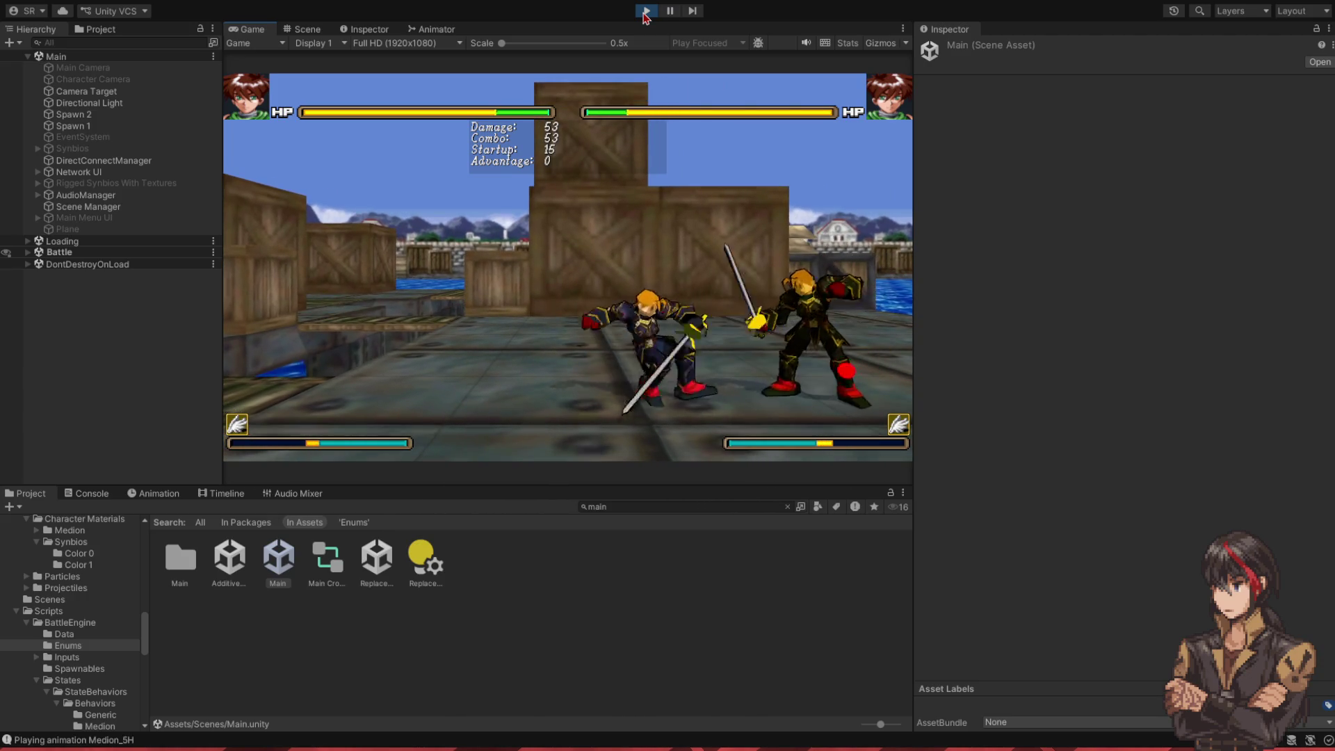
key("j")
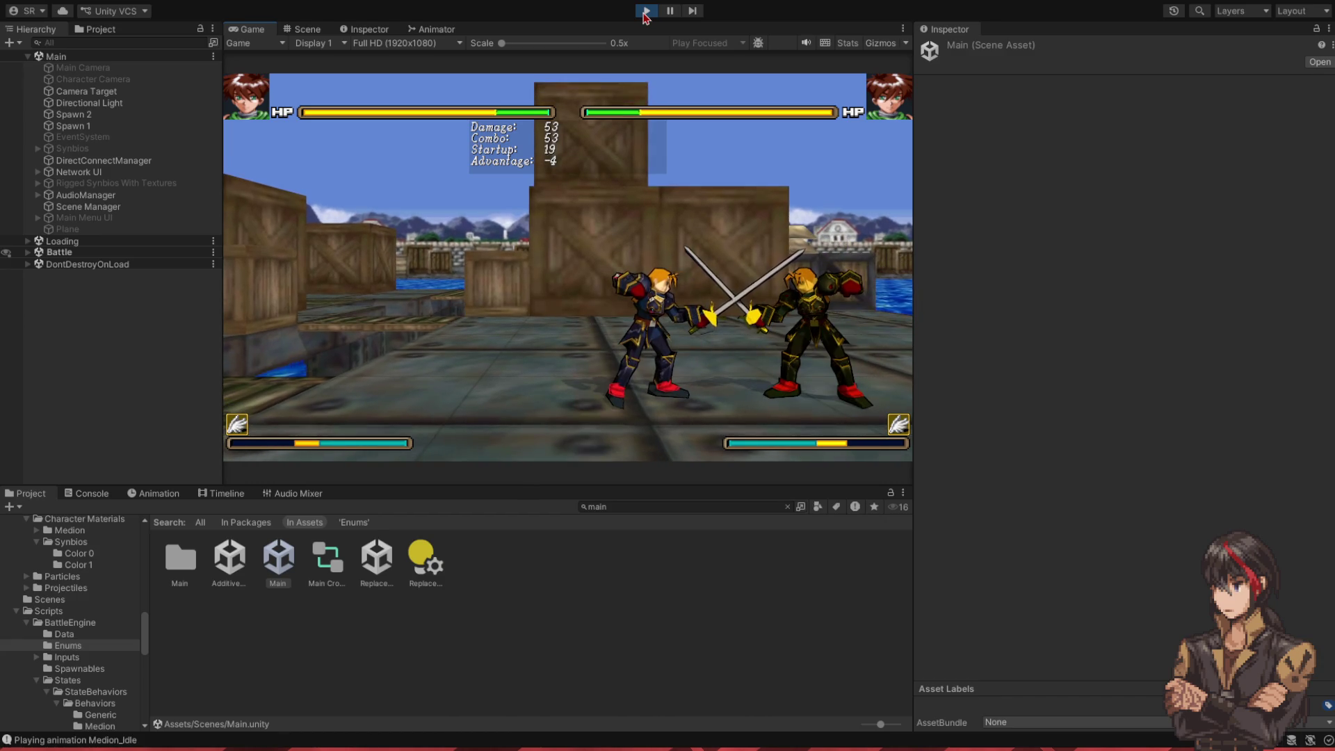
- Test K heavy attacks and an S+K low knockdown, then exit play mode
key("k")
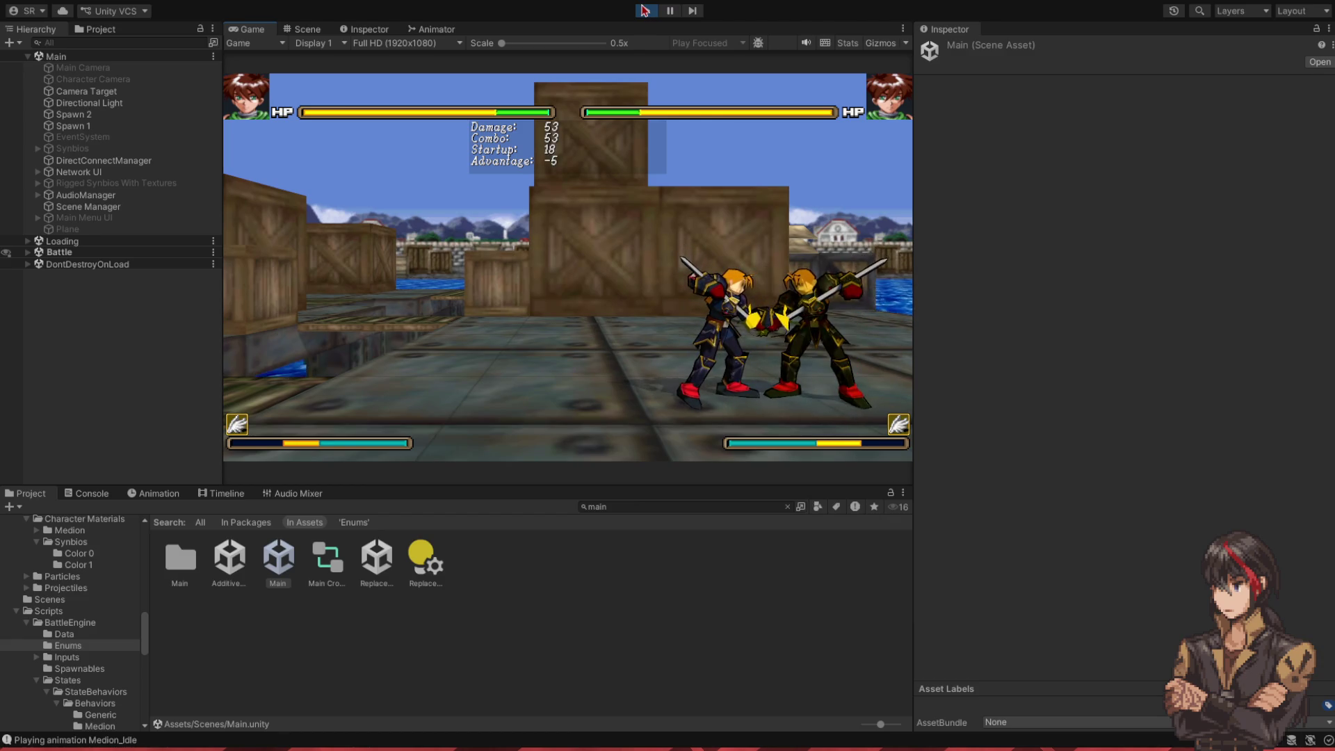
key("k")
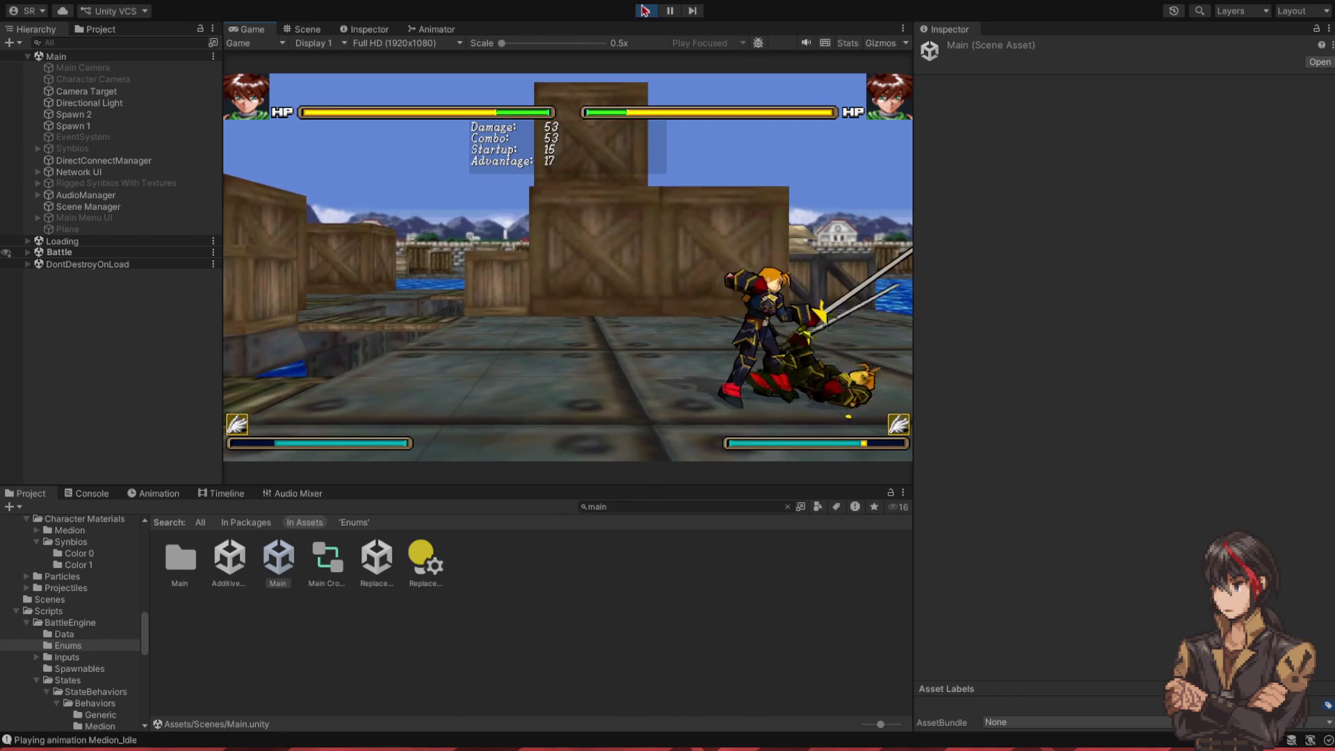
key("s+k")
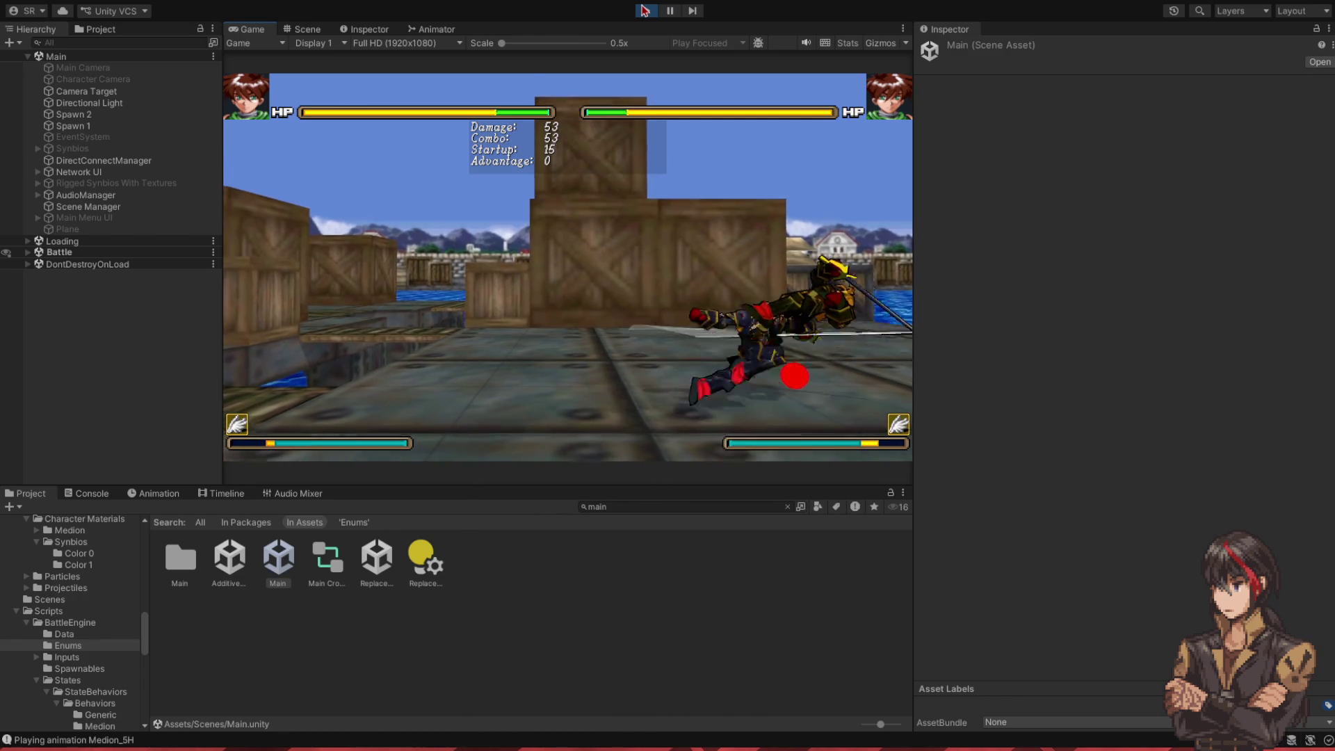
key("k")
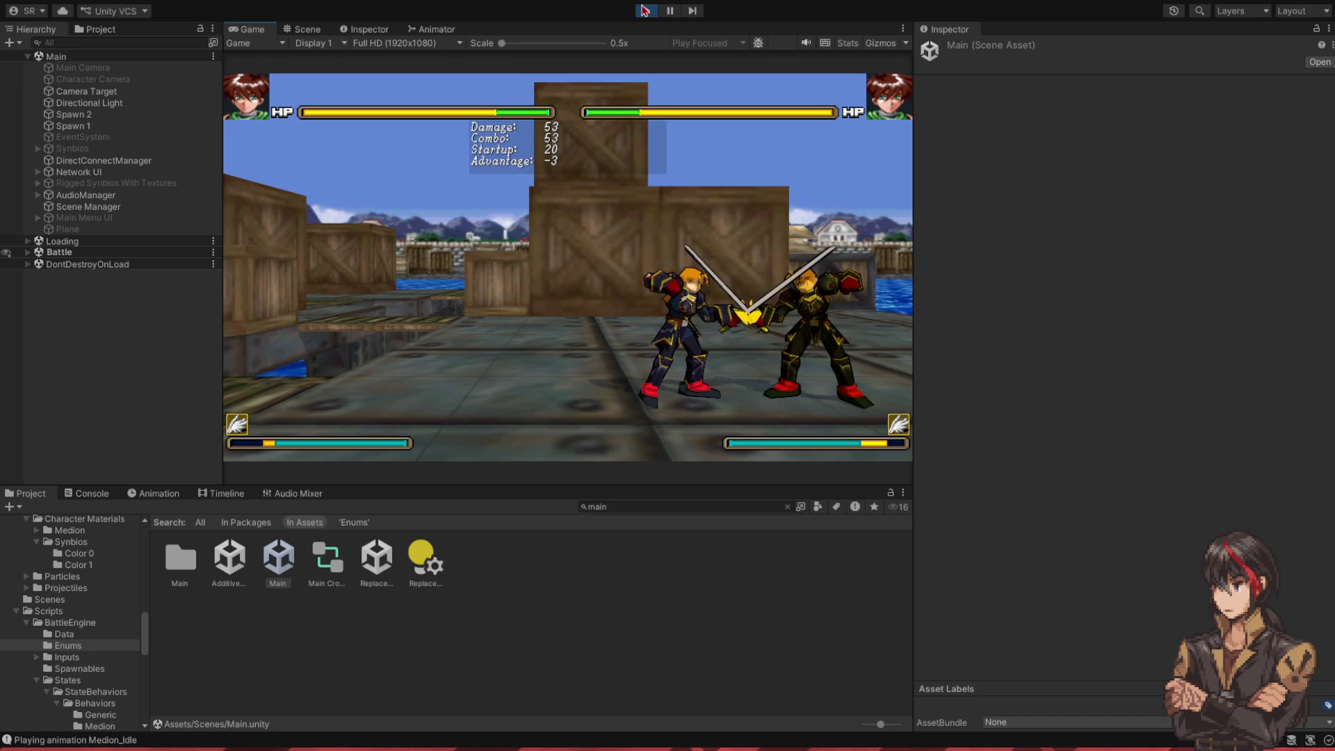
left_click(643, 12)
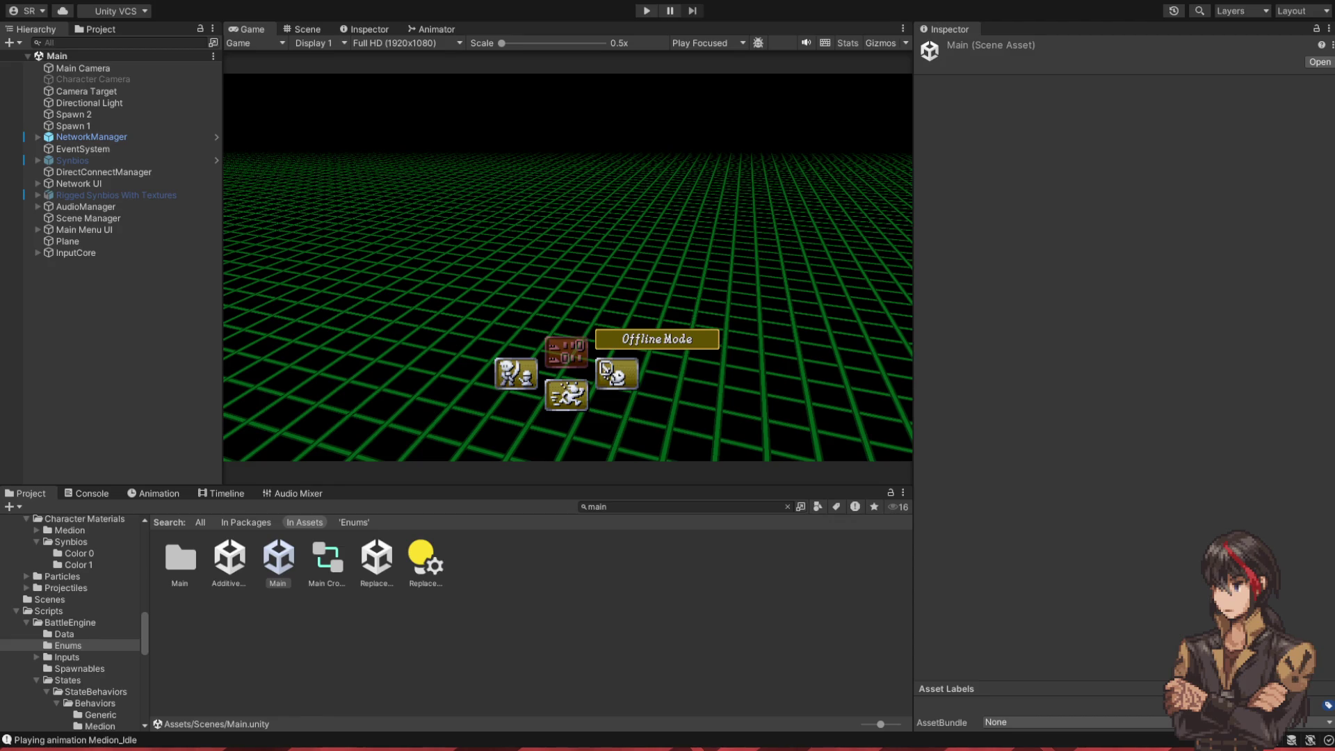
left_click(646, 11)
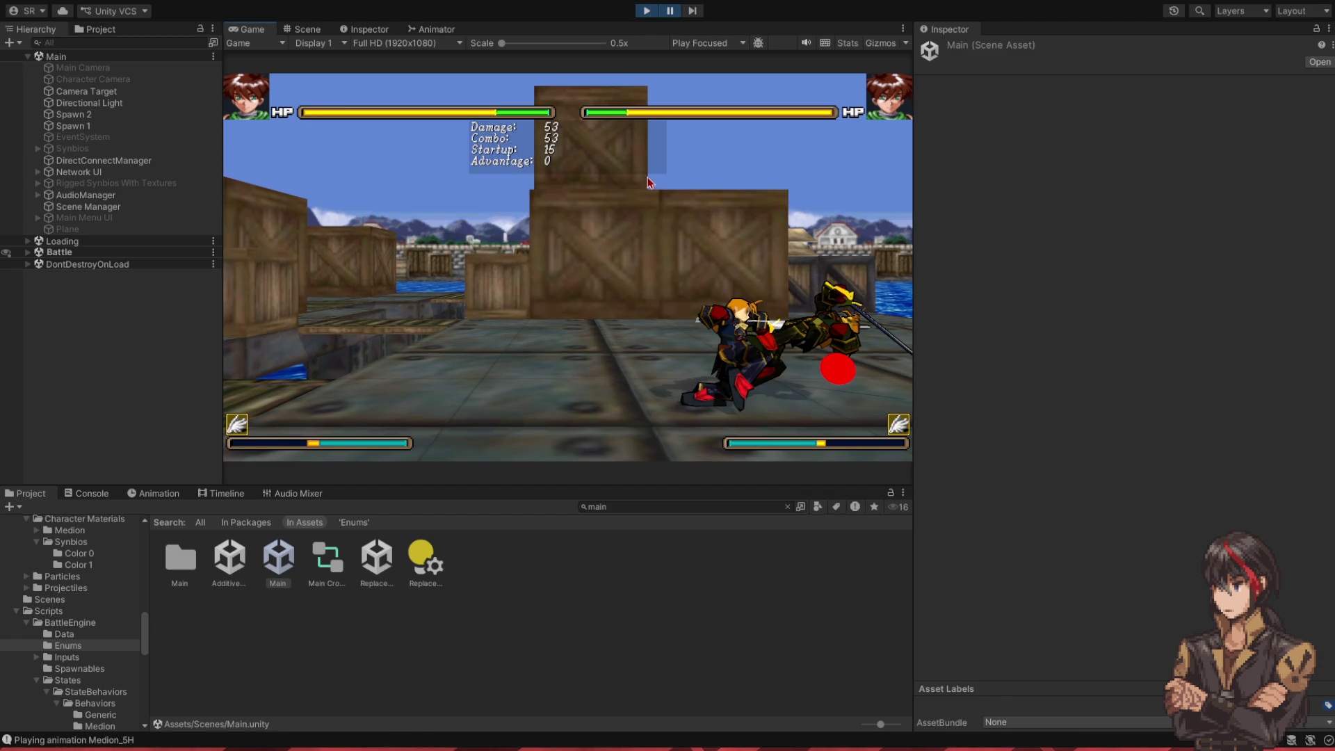
left_click(671, 13)
left_click(671, 12)
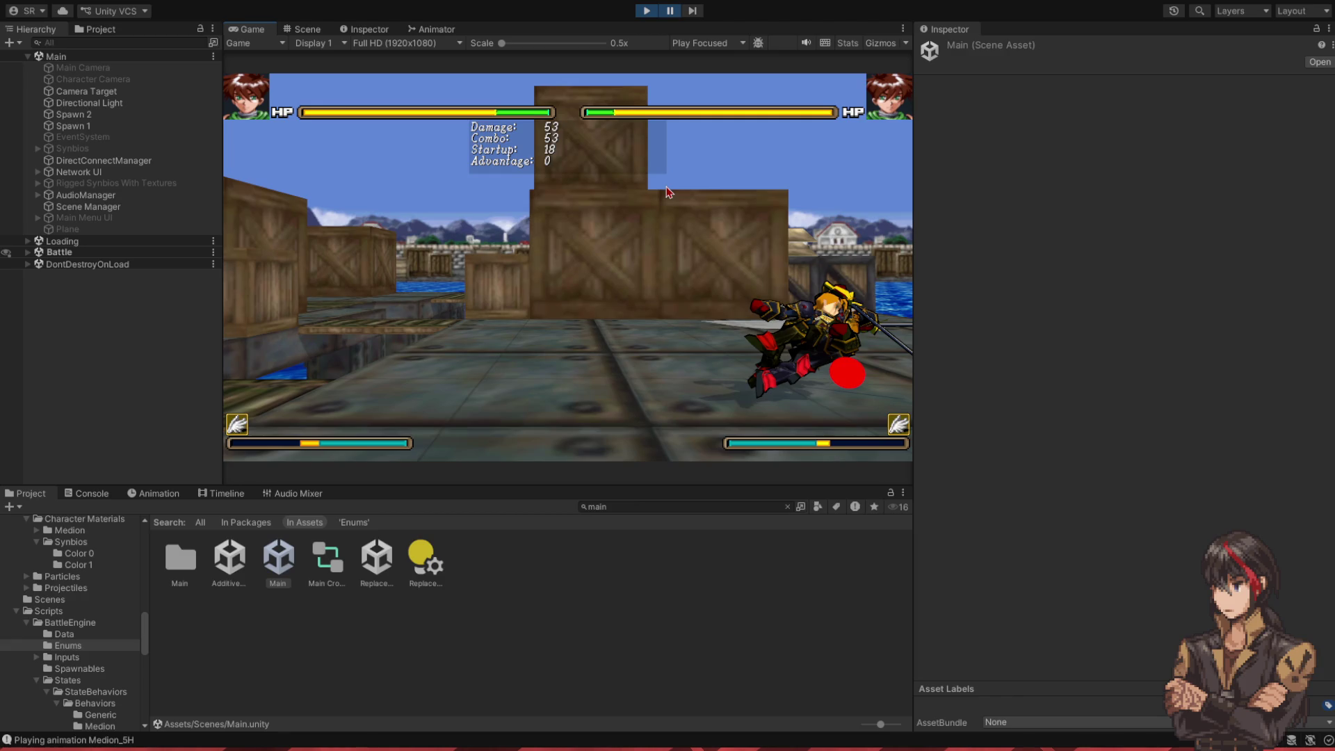
left_click(692, 12)
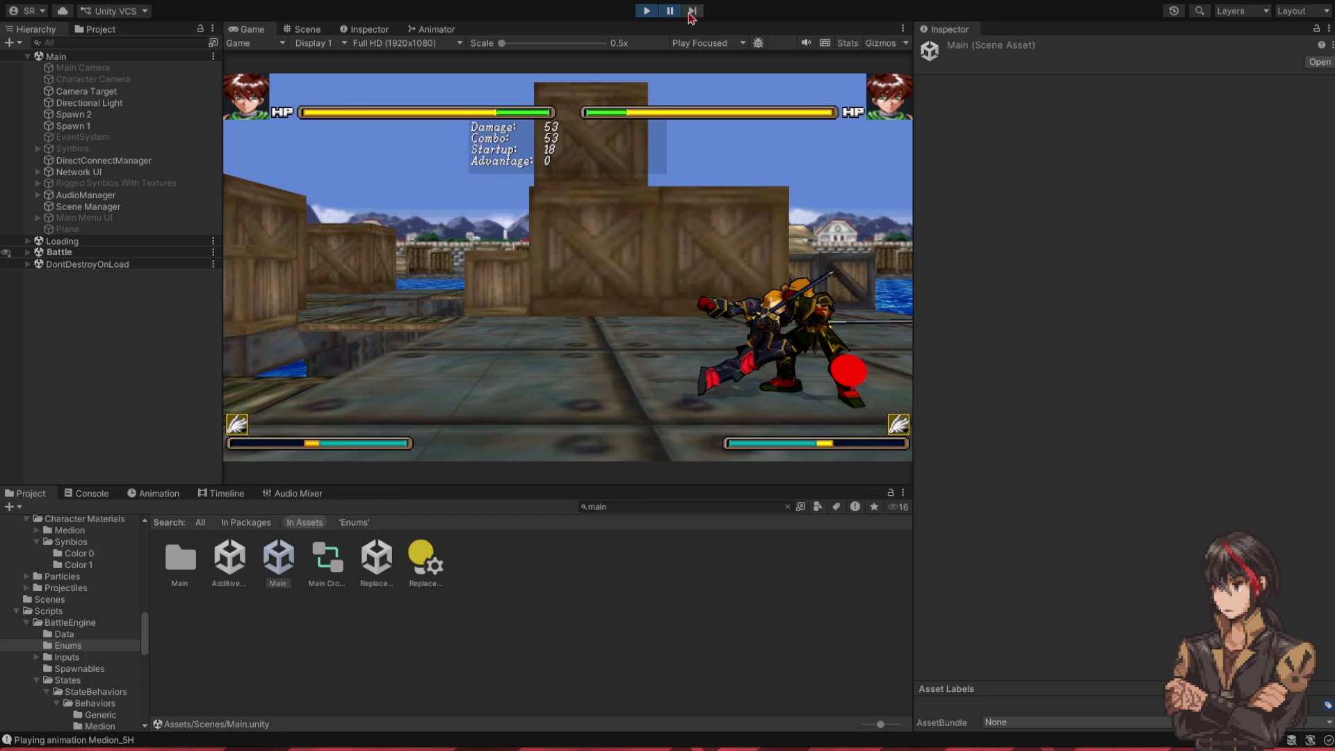
left_click(692, 12)
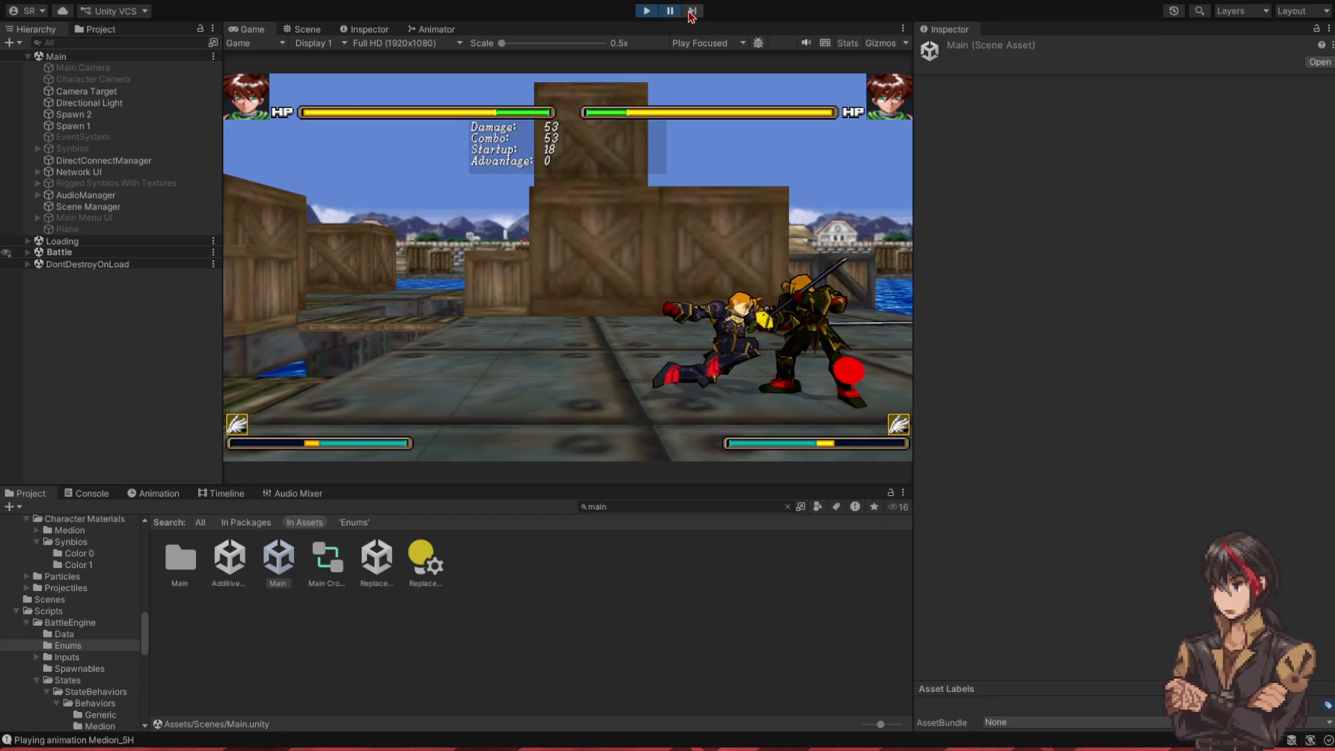
left_click(692, 12)
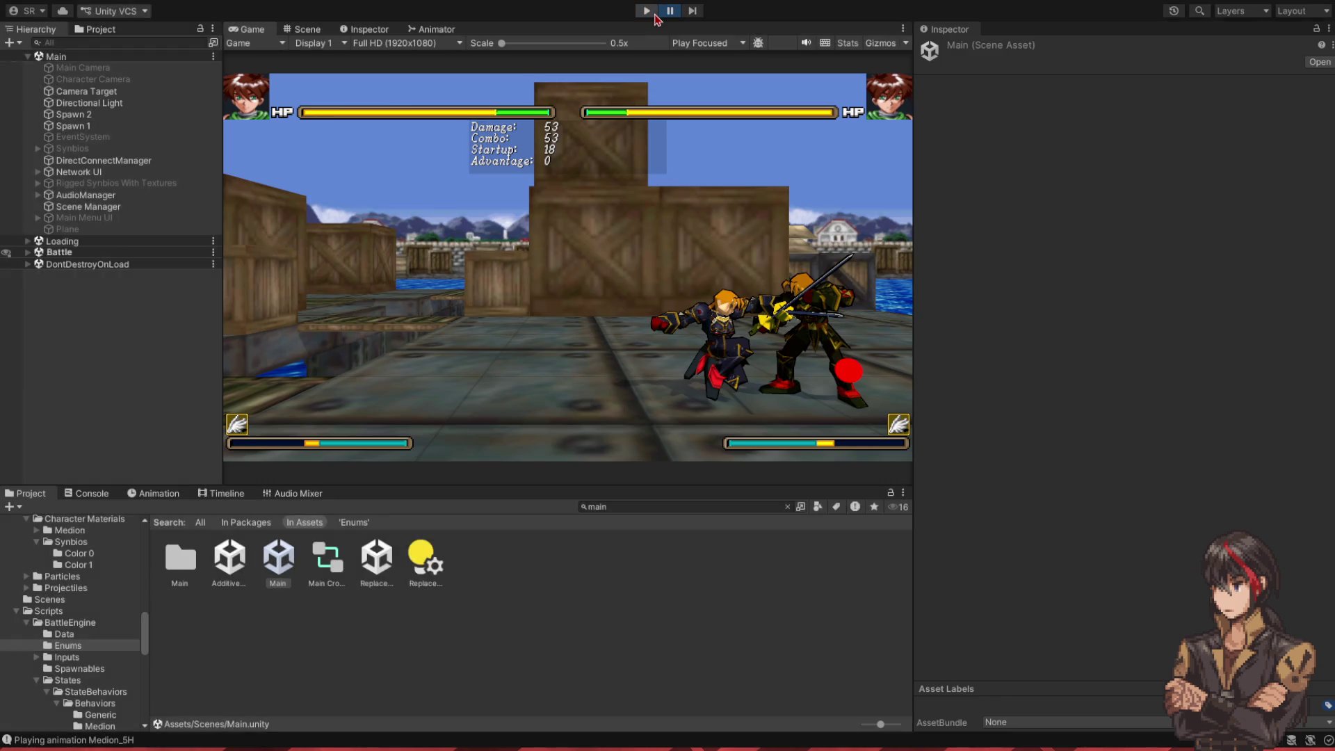
left_click(652, 13)
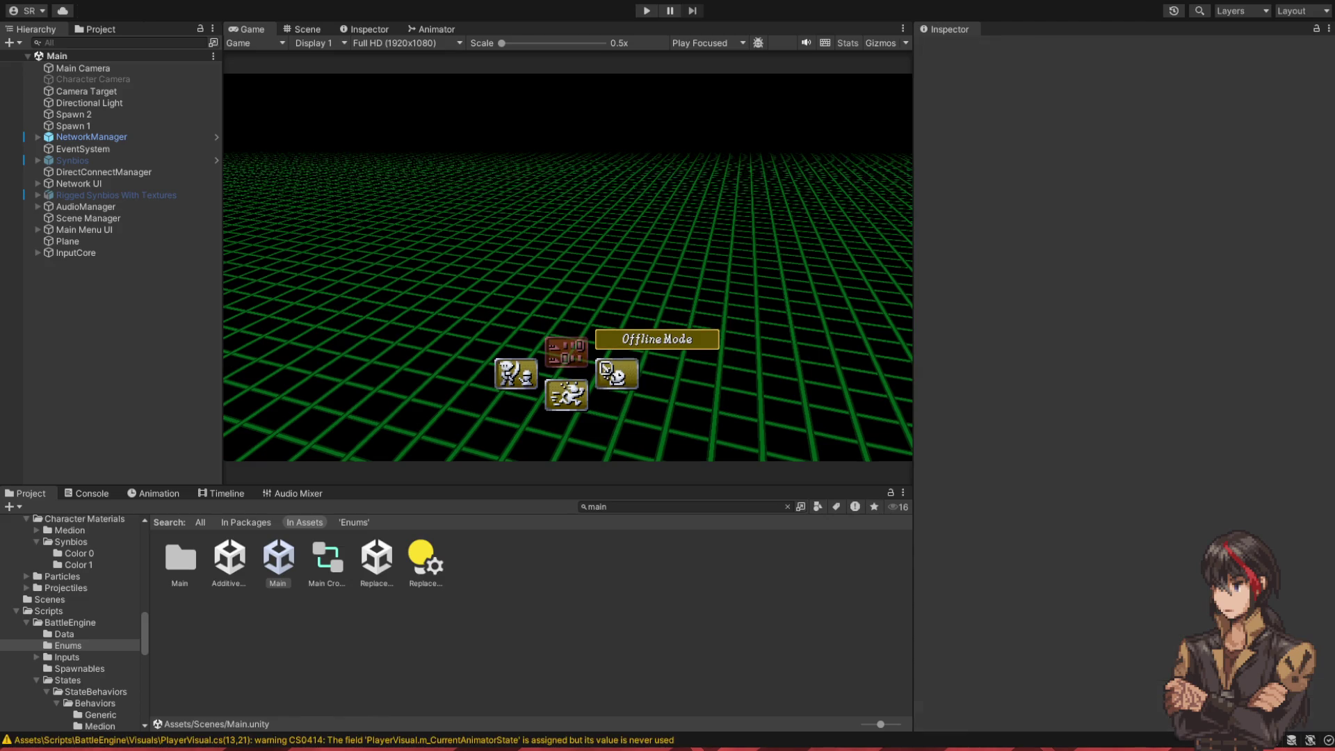
left_click(646, 12)
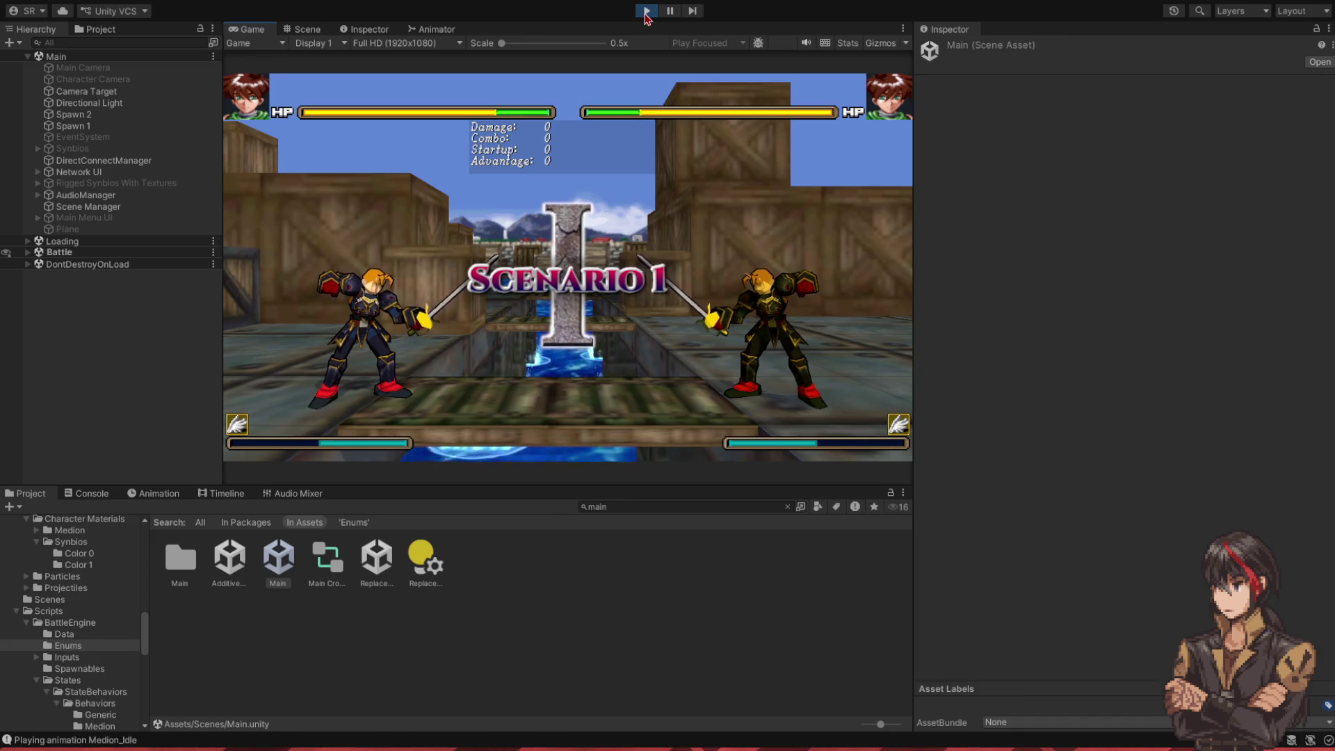
key("Right")
key("Right")
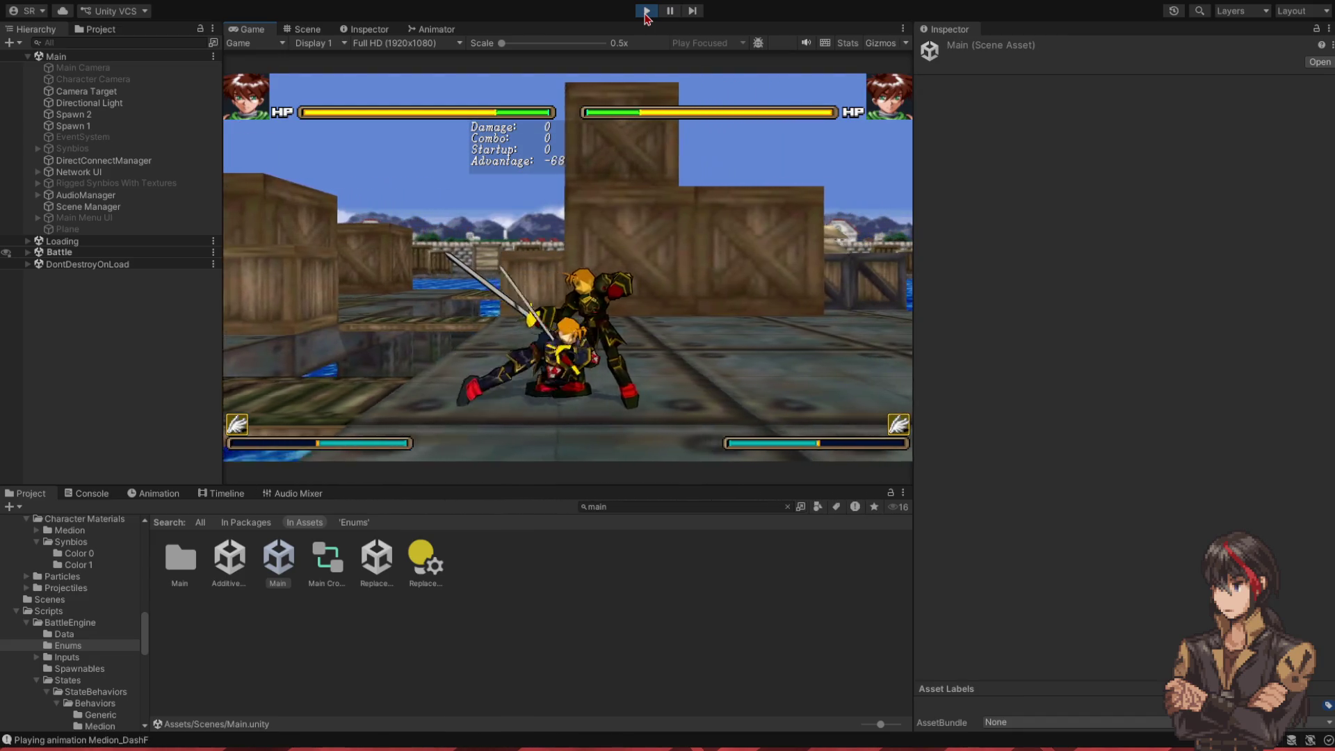
key("l")
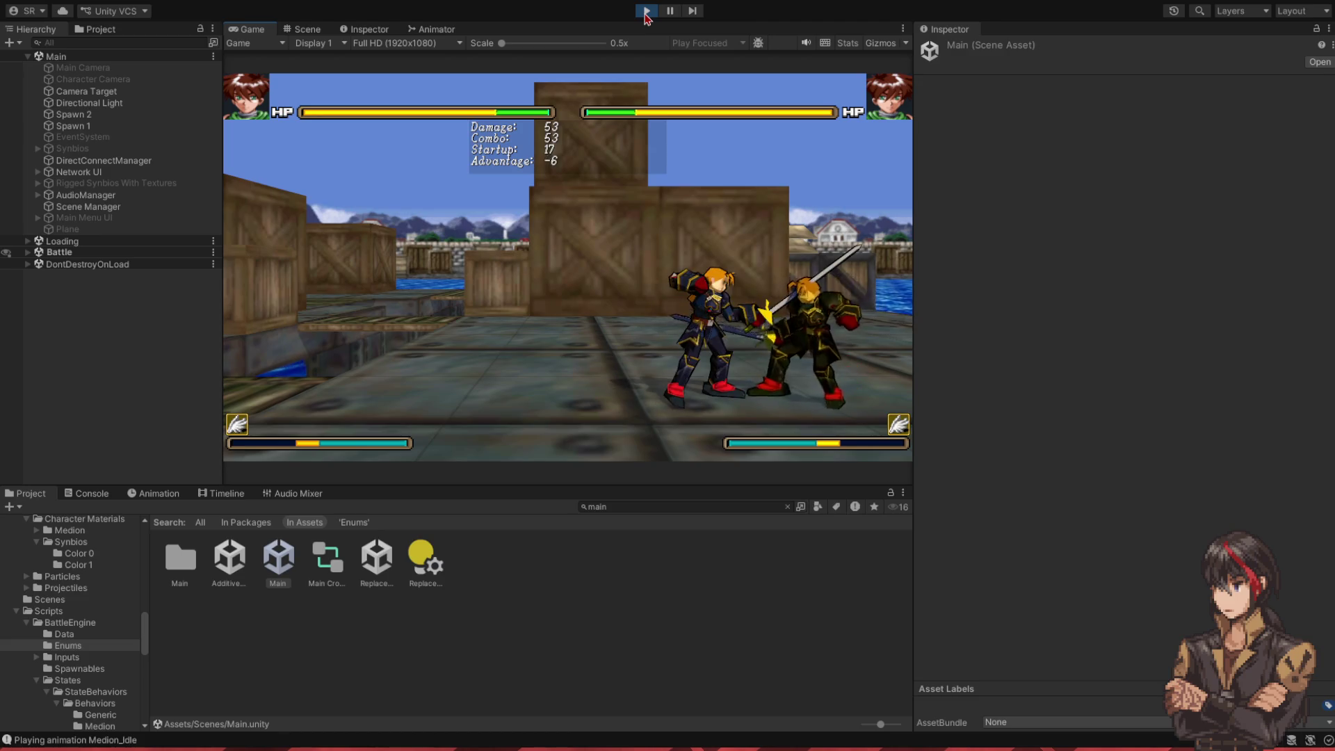
key("l")
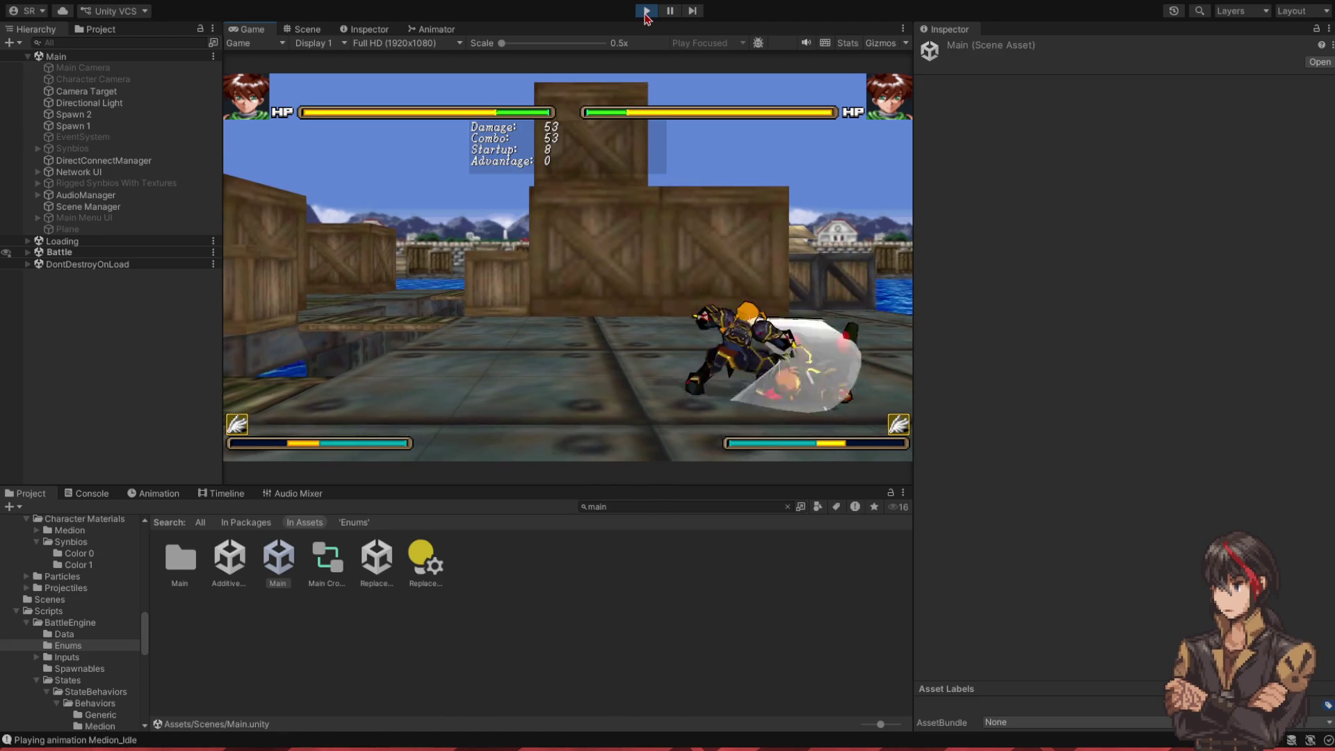
key("l")
left_click(646, 11)
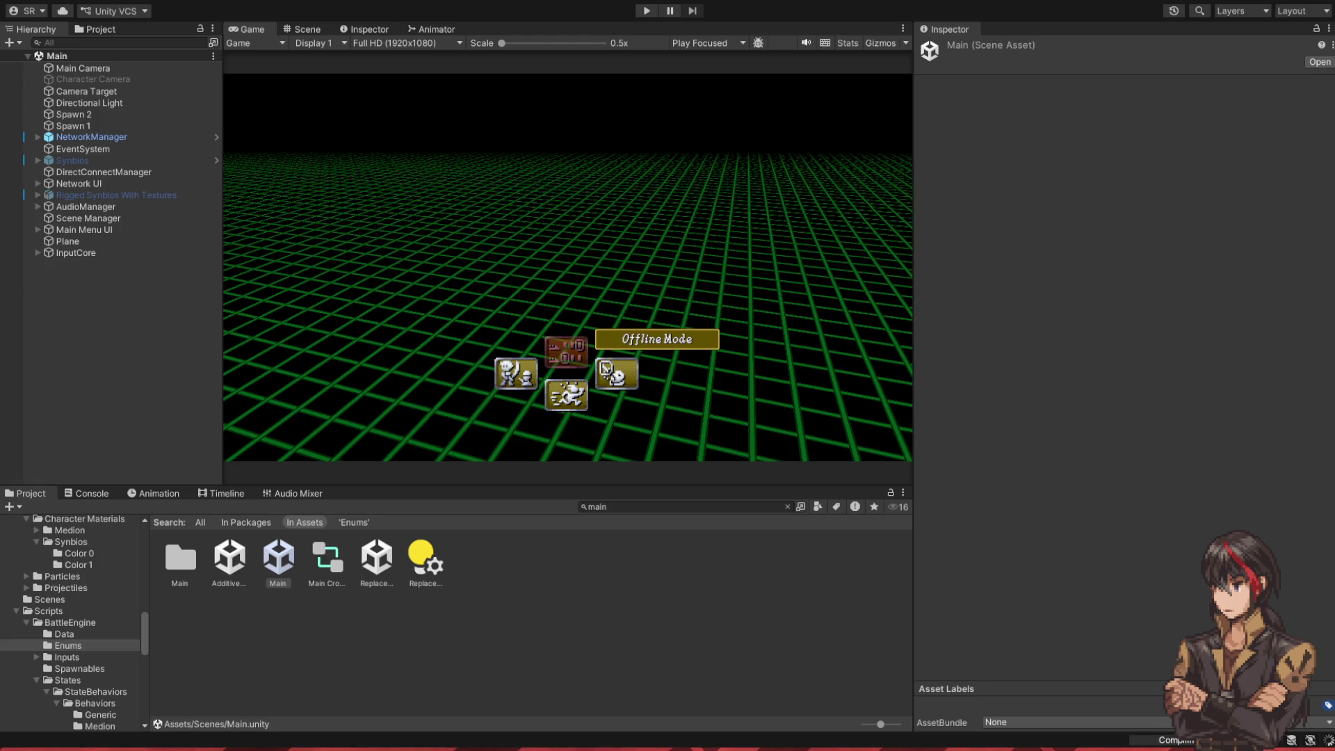
left_click(644, 11)
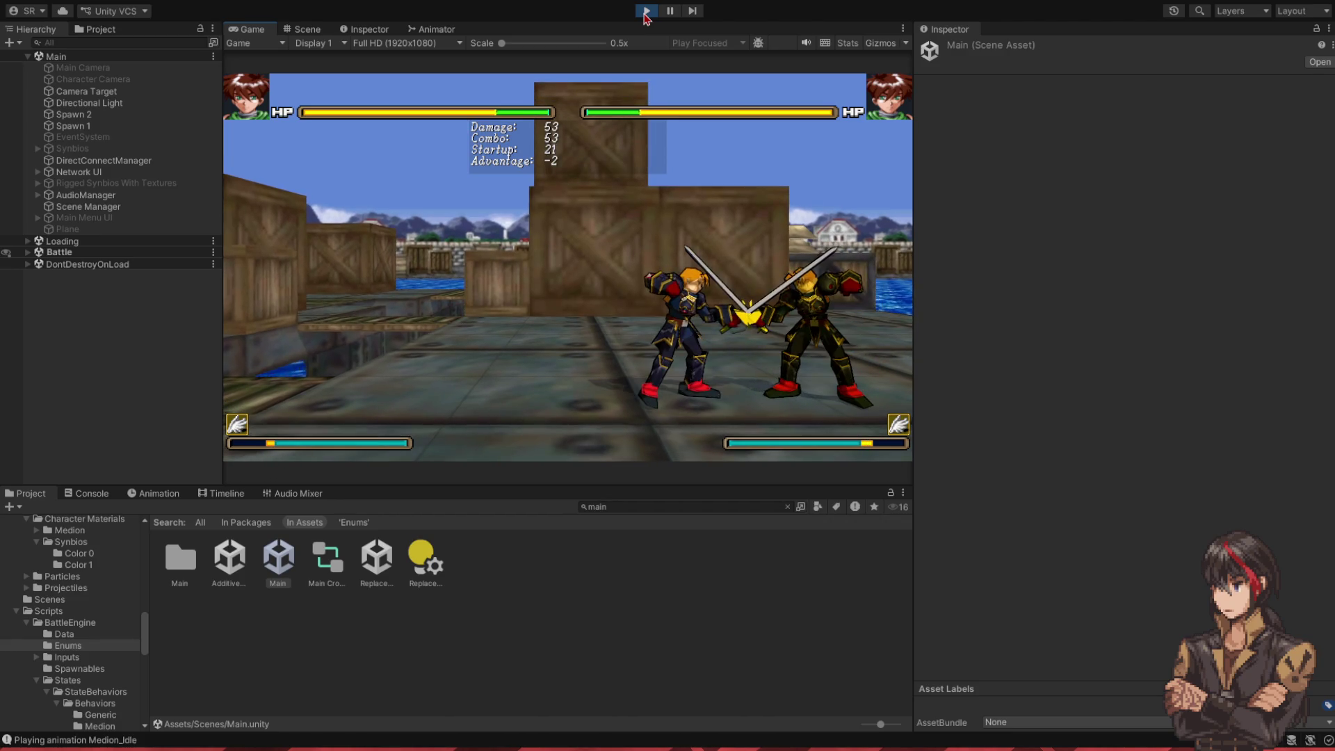
left_click(647, 10)
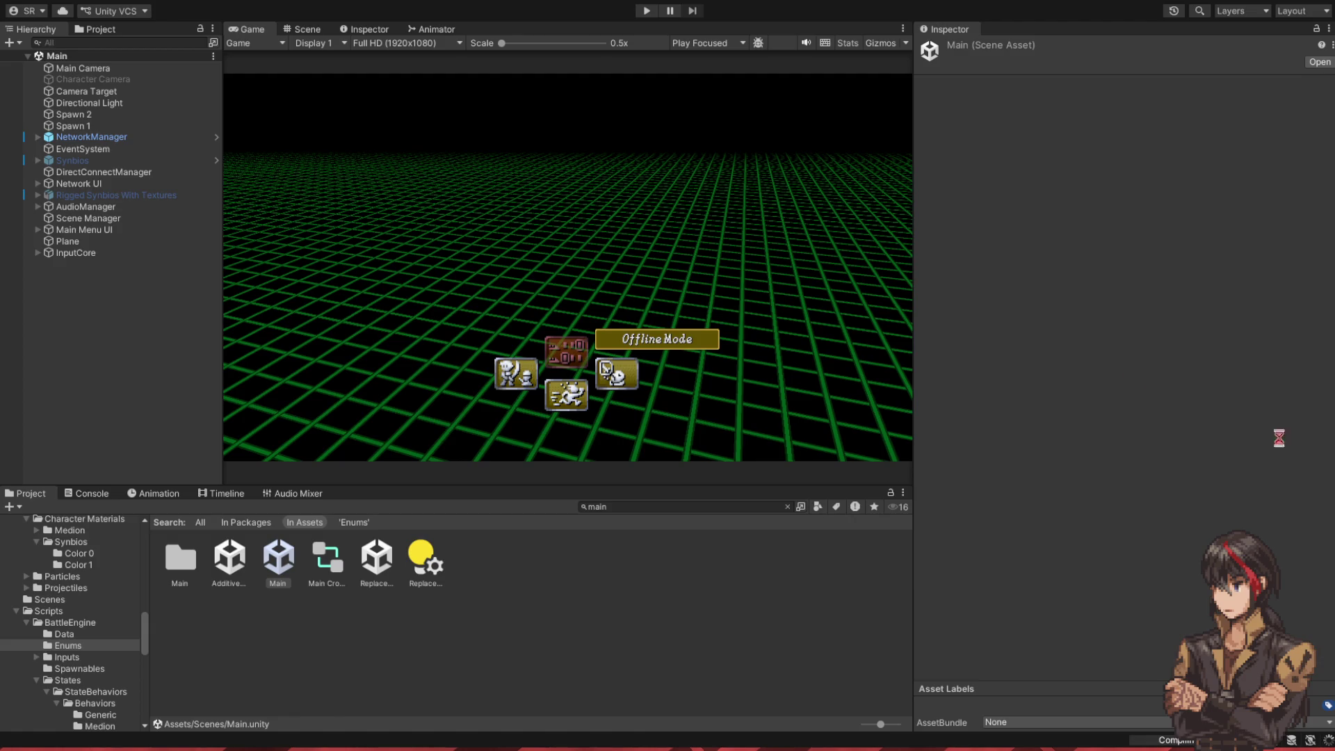
left_click(650, 10)
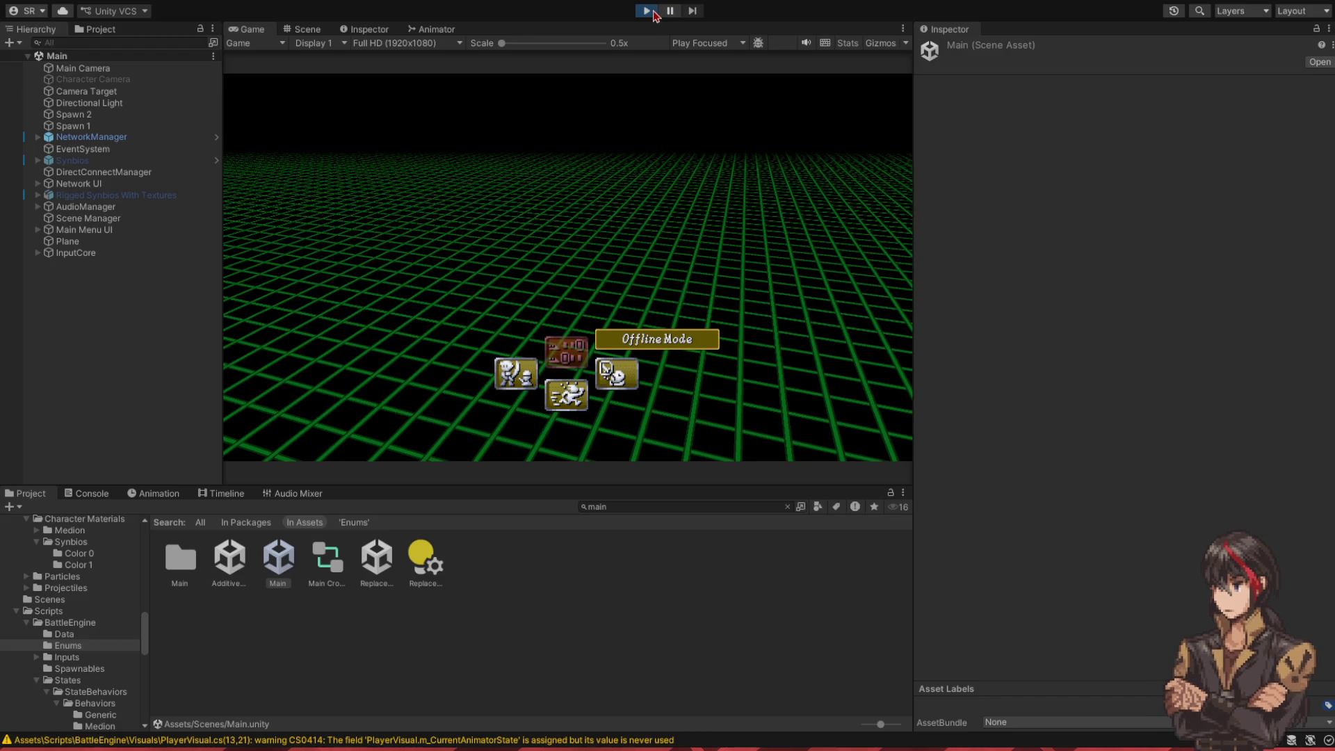
- Launch a Training match from the game menu, fight until the opponent is knocked down, then stop
key("Right")
key("Return")
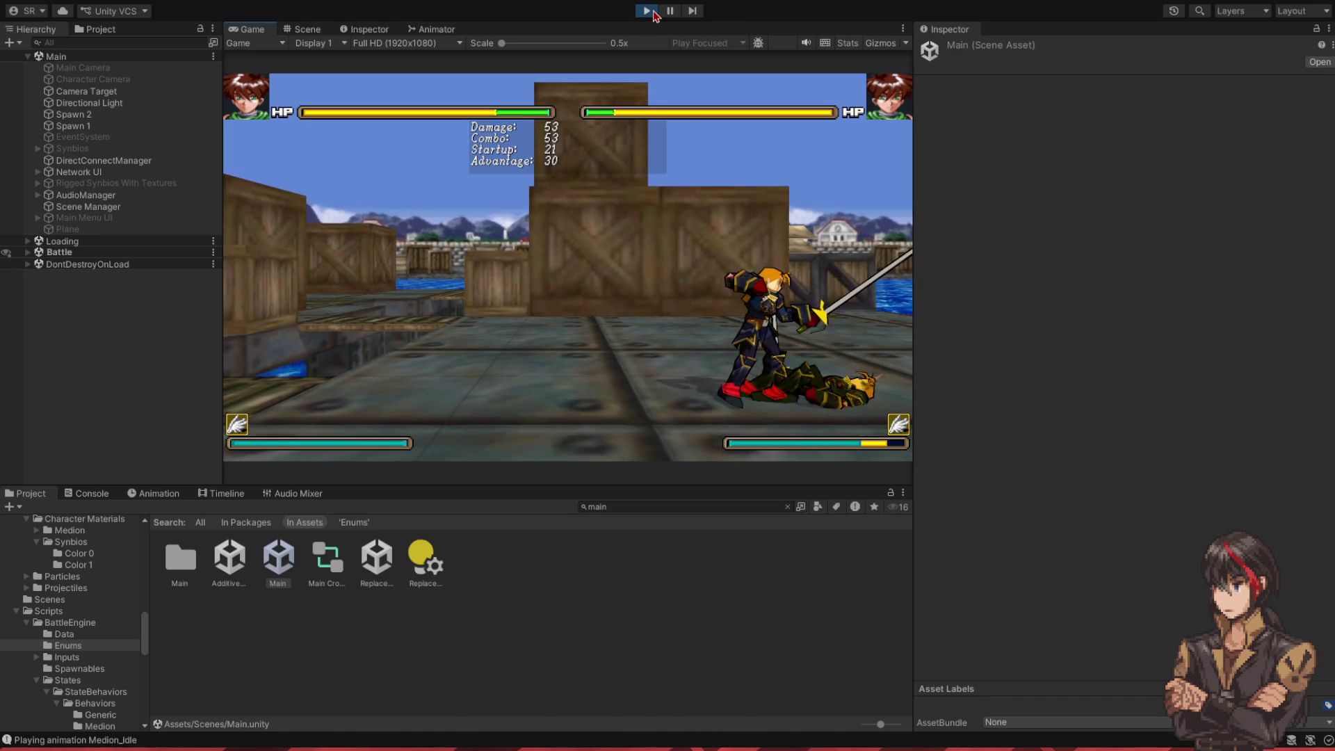
left_click(652, 11)
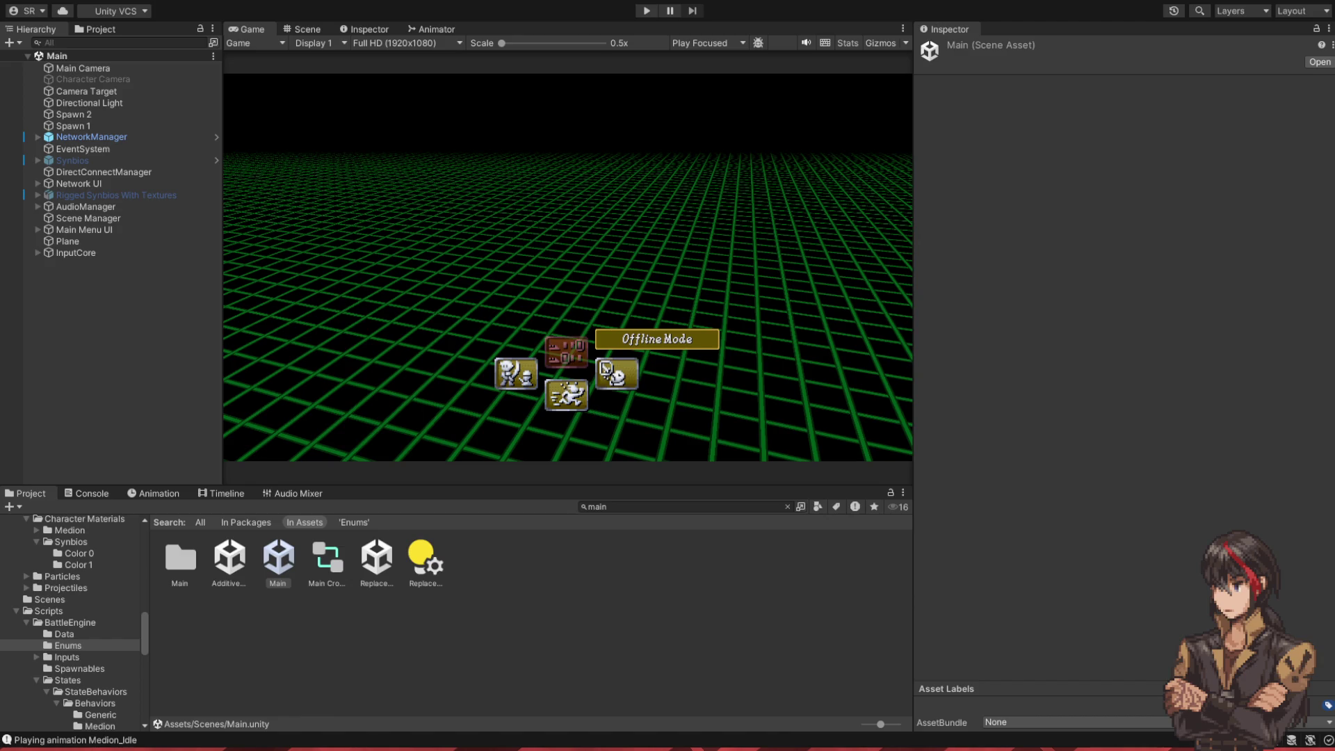
- Reload the changed scripts with Ctrl+P, rerun a quick training test, then stop play mode
key("ctrl+p")
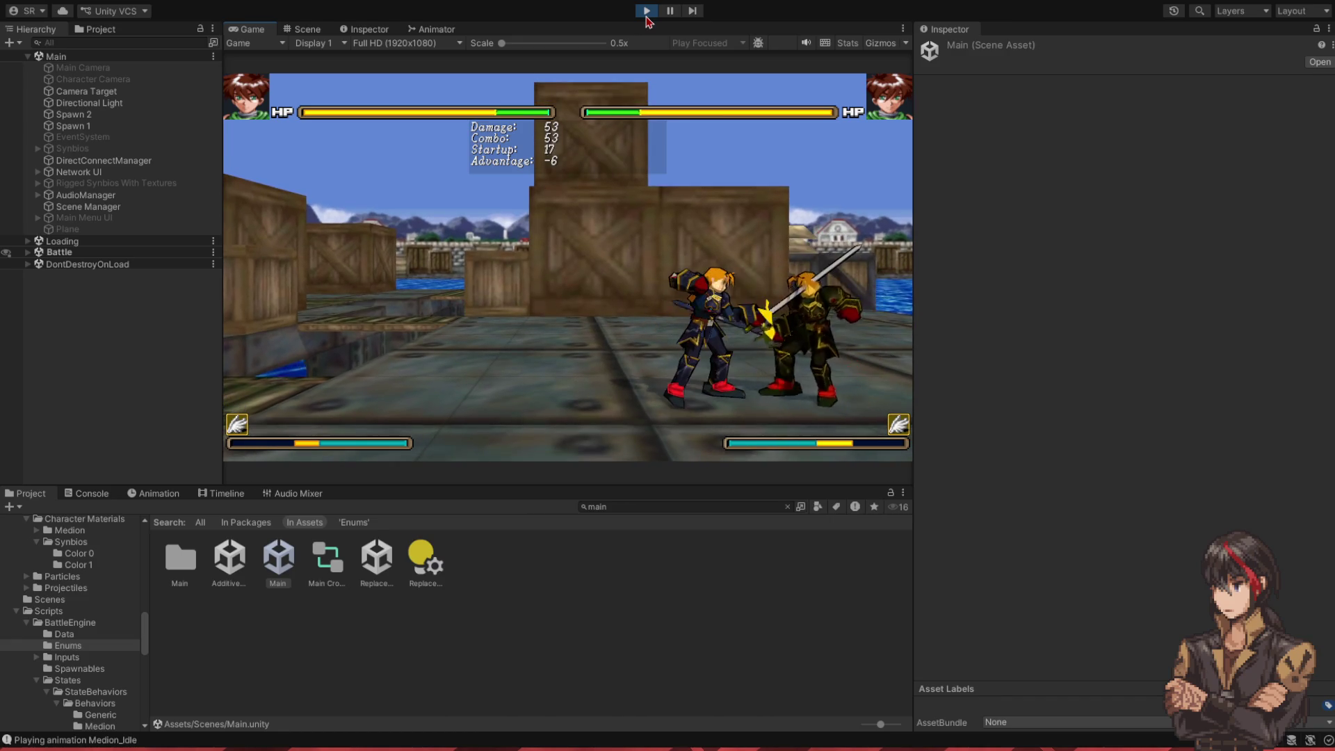
left_click(646, 12)
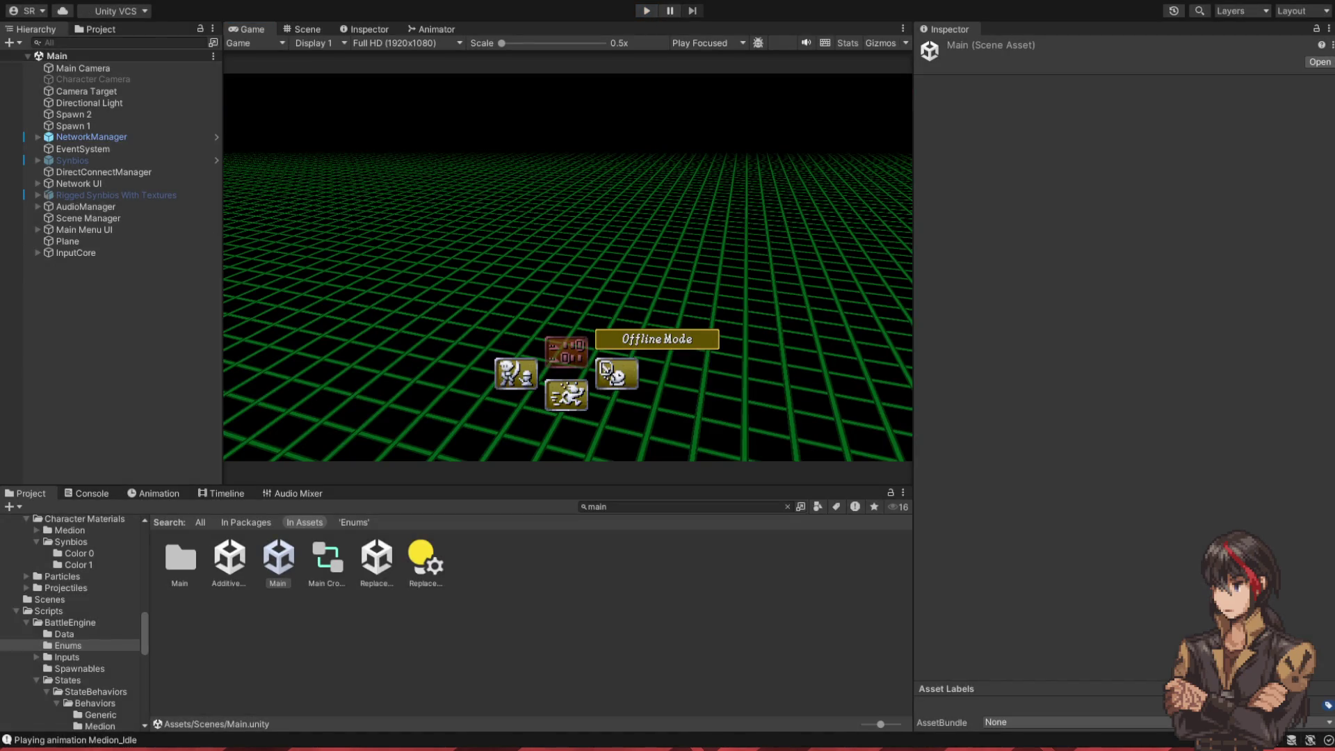